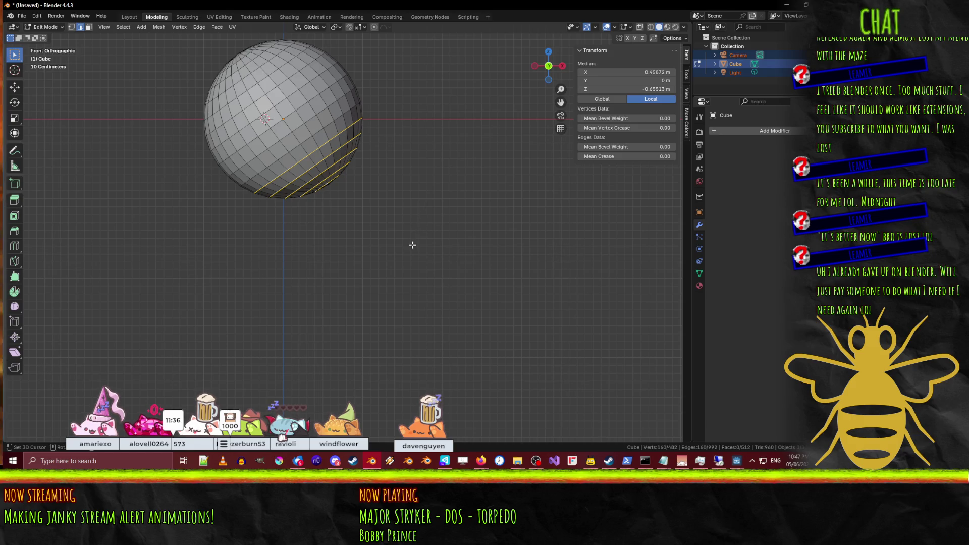
# Step: Move the sphere's lower-right edge loops outward and enlarge them
pyautogui.hotkey('alt', 'a')
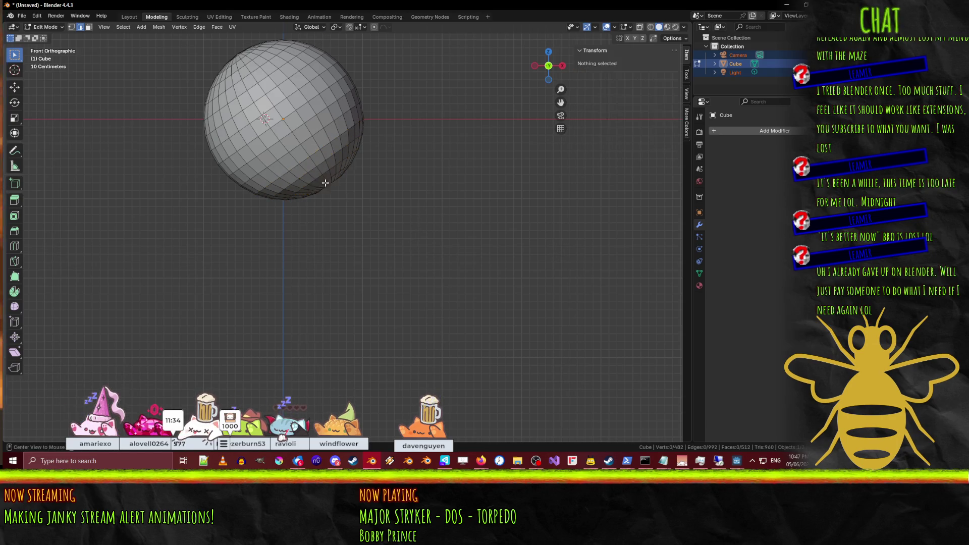
pyautogui.keyDown('alt'); pyautogui.keyDown('shift'); pyautogui.click(334, 183); pyautogui.keyUp('shift'); pyautogui.keyUp('alt')
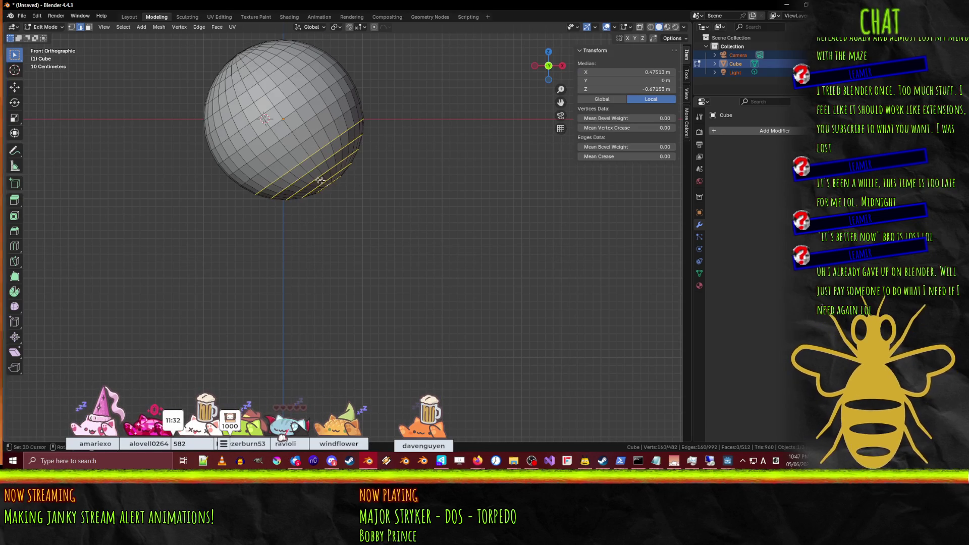
pyautogui.press('g')
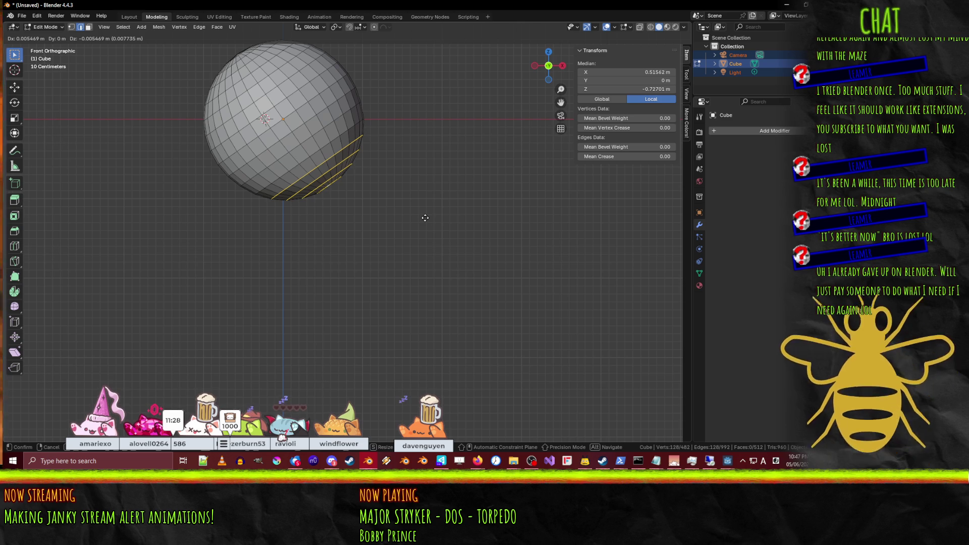
pyautogui.click(426, 220)
pyautogui.scroll(2, 288, 141)
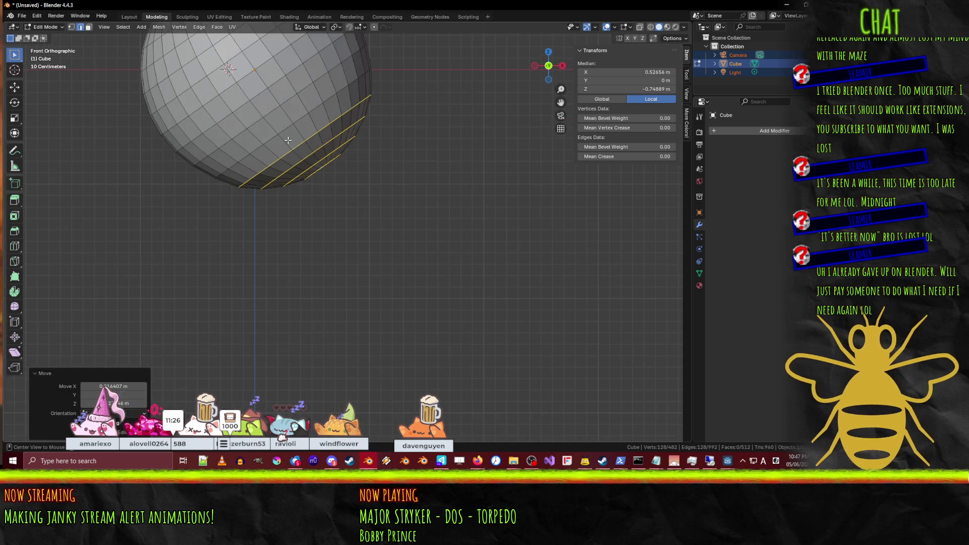
pyautogui.press('g')
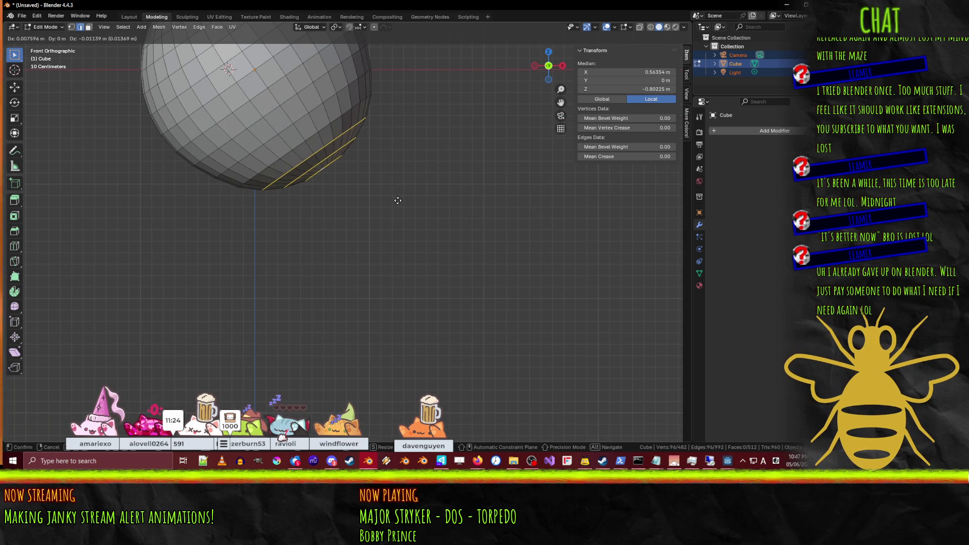
pyautogui.click(400, 204)
pyautogui.press('s')
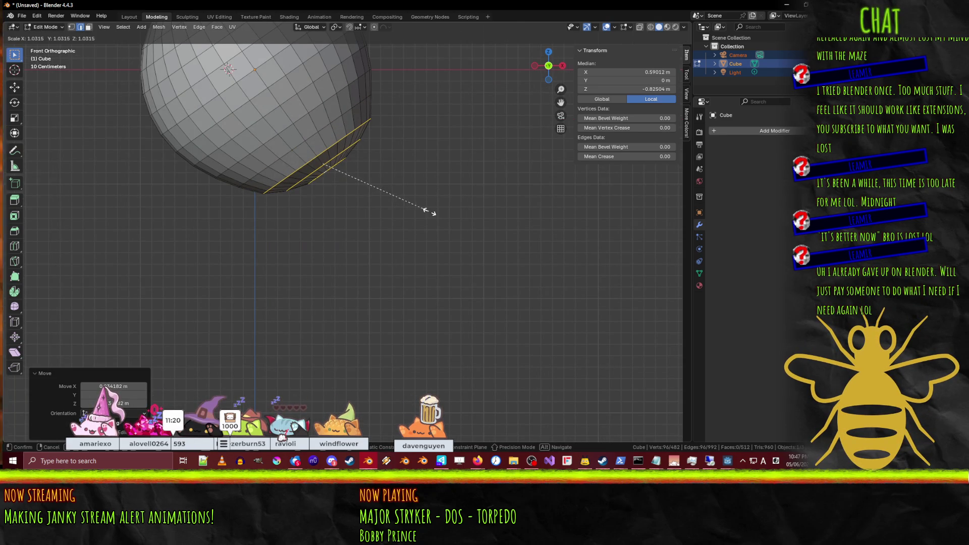
pyautogui.click(429, 212)
pyautogui.scroll(-3, 484, 169)
# Step: Orbit and briefly leave Edit Mode to inspect the reshaped body
pyautogui.moveTo(485, 168)
pyautogui.mouseDown(button='middle')
pyautogui.moveTo(446, 222)
pyautogui.moveTo(487, 211)
pyautogui.moveTo(419, 183)
pyautogui.moveTo(462, 205)
pyautogui.moveTo(437, 201)
pyautogui.moveTo(357, 124)
pyautogui.mouseUp(button='middle')
pyautogui.press('Tab')
pyautogui.scroll(5, 447, 204)
pyautogui.press('Tab')
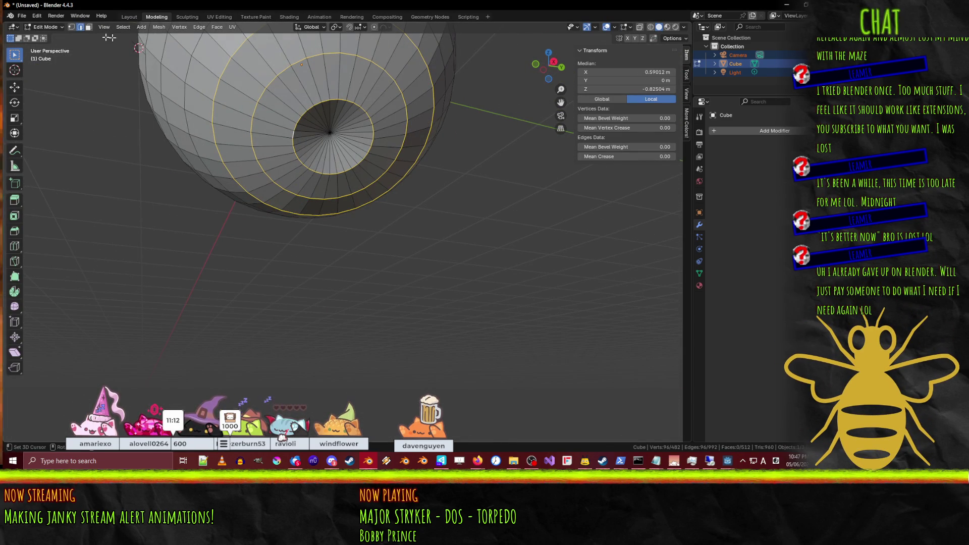
# Step: In front view, pull the bottom pole vertex right and down, then return to Object Mode
pyautogui.click(71, 27)
pyautogui.click(330, 133)
pyautogui.press('g')
pyautogui.press('Escape')
pyautogui.press('KP_1')
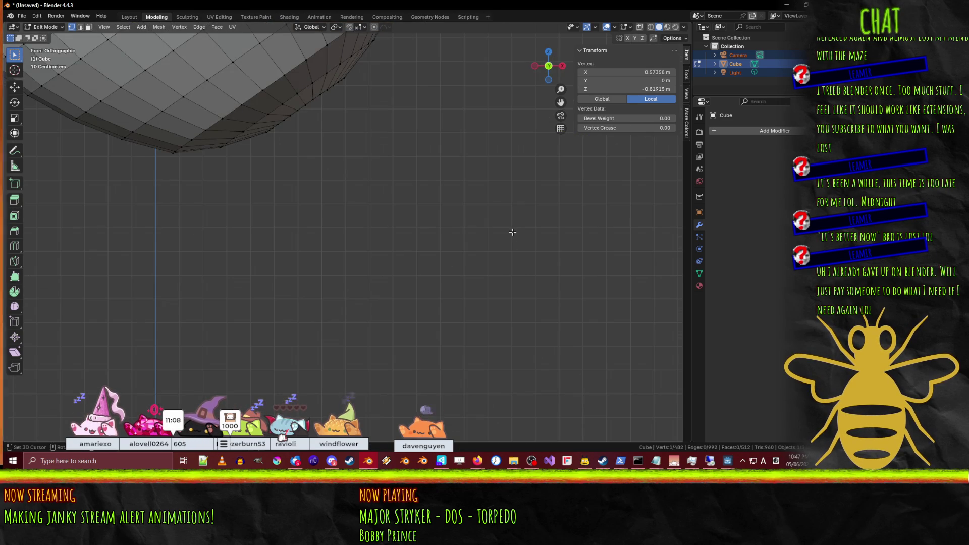
pyautogui.press('g')
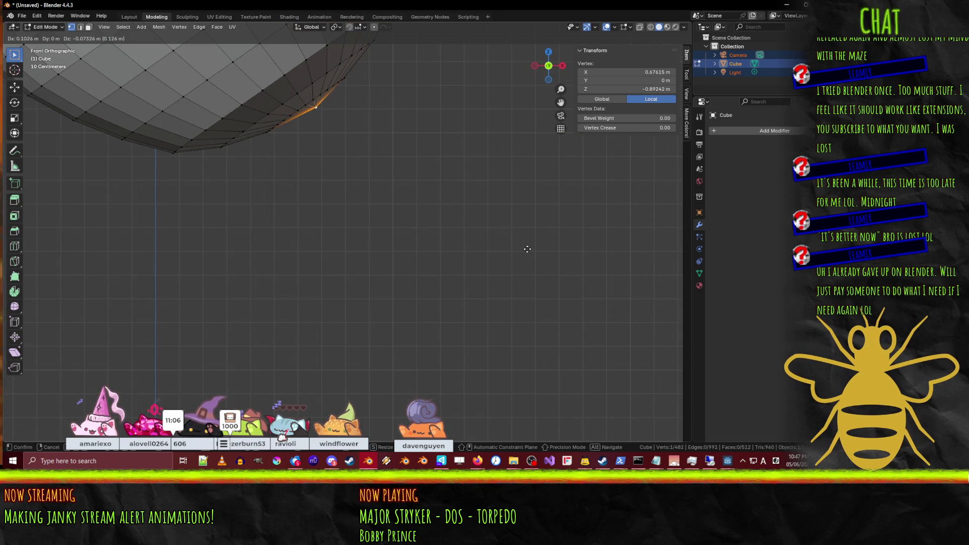
pyautogui.press('Escape')
pyautogui.click(527, 250)
pyautogui.scroll(-5, 527, 250)
pyautogui.moveTo(527, 250)
pyautogui.mouseDown(button='middle')
pyautogui.moveTo(469, 208)
pyautogui.moveTo(422, 231)
pyautogui.moveTo(378, 217)
pyautogui.moveTo(414, 253)
pyautogui.moveTo(332, 262)
pyautogui.moveTo(369, 248)
pyautogui.moveTo(365, 221)
pyautogui.mouseUp(button='middle')
pyautogui.press('Tab')
pyautogui.press('Tab')
# Step: Add a UV sphere to the mesh and set its median X, Y and Z to 0
pyautogui.hotkey('shift', 'a')
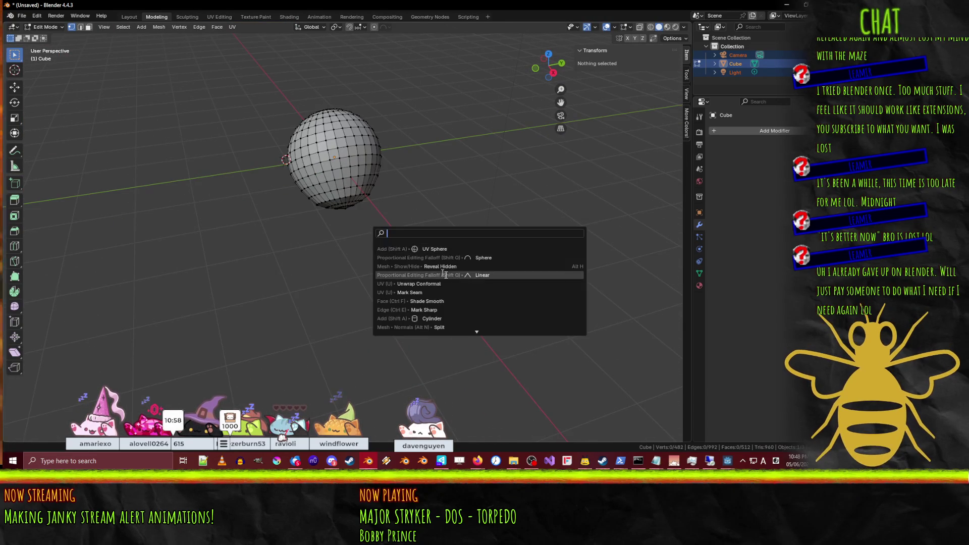
pyautogui.click(436, 248)
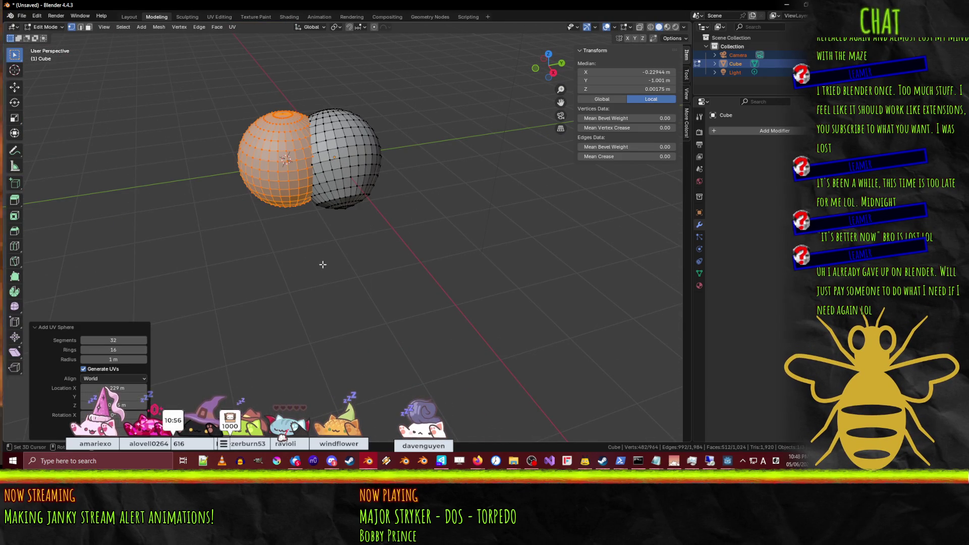
pyautogui.click(655, 71)
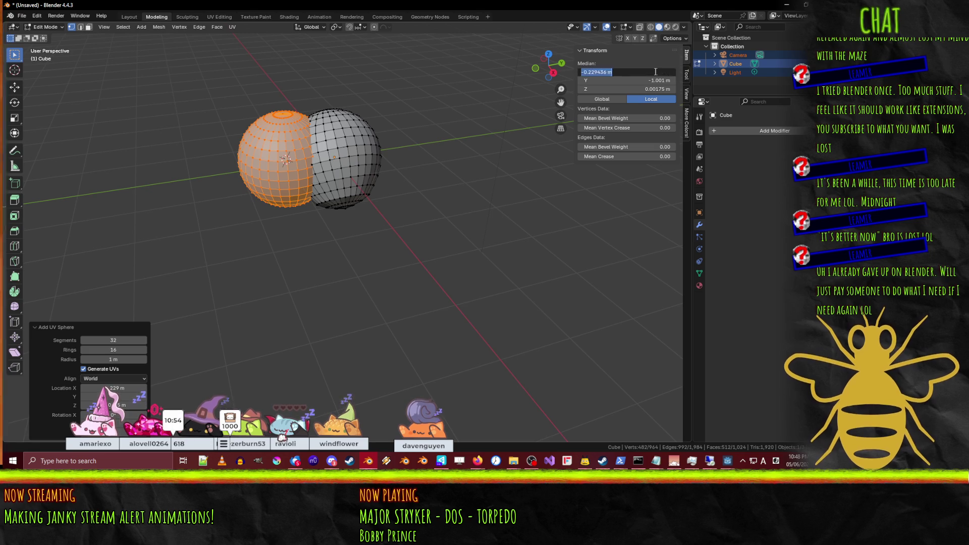
pyautogui.write('0')
pyautogui.press('Return')
pyautogui.click(654, 80)
pyautogui.write('0')
pyautogui.press('Return')
pyautogui.click(642, 89)
pyautogui.write('0')
pyautogui.press('Return')
# Step: In top view, move the new sphere to 3 m along Y and deselect it
pyautogui.press('KP_1')
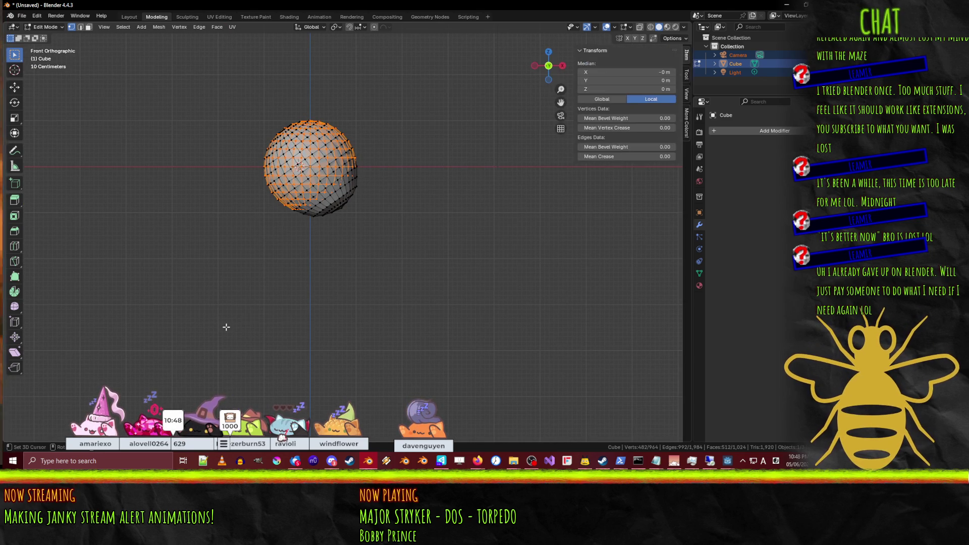
pyautogui.press('s')
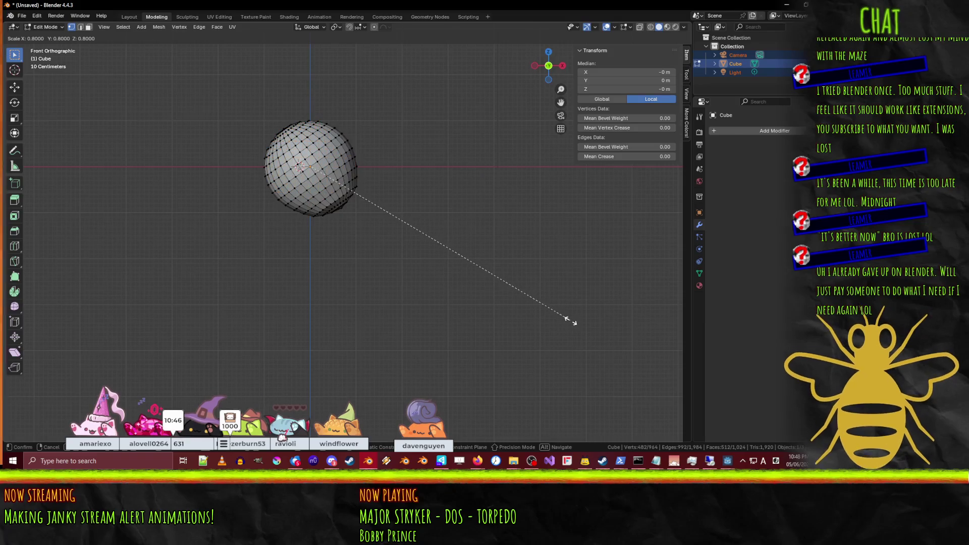
pyautogui.press('Escape')
pyautogui.press('KP_7')
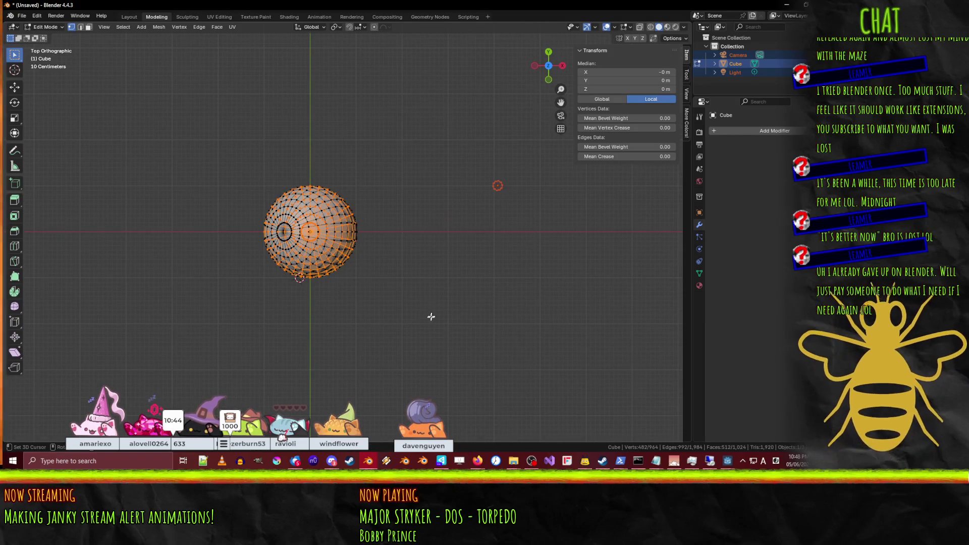
pyautogui.hotkey('shift', 'd')
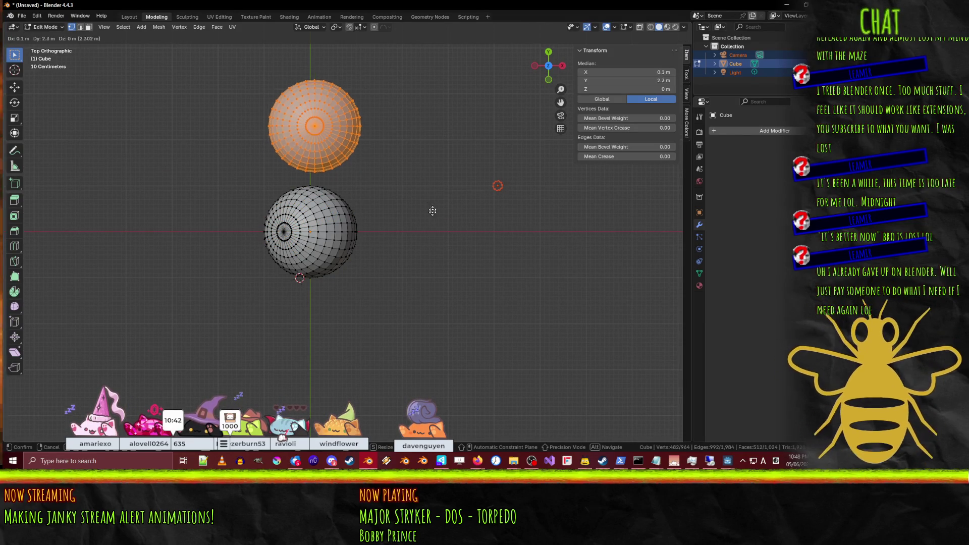
pyautogui.click(427, 182)
pyautogui.moveTo(430, 210)
pyautogui.mouseDown(button='middle')
pyautogui.moveTo(274, 222)
pyautogui.moveTo(313, 212)
pyautogui.mouseUp(button='middle')
pyautogui.scroll(4, 331, 205)
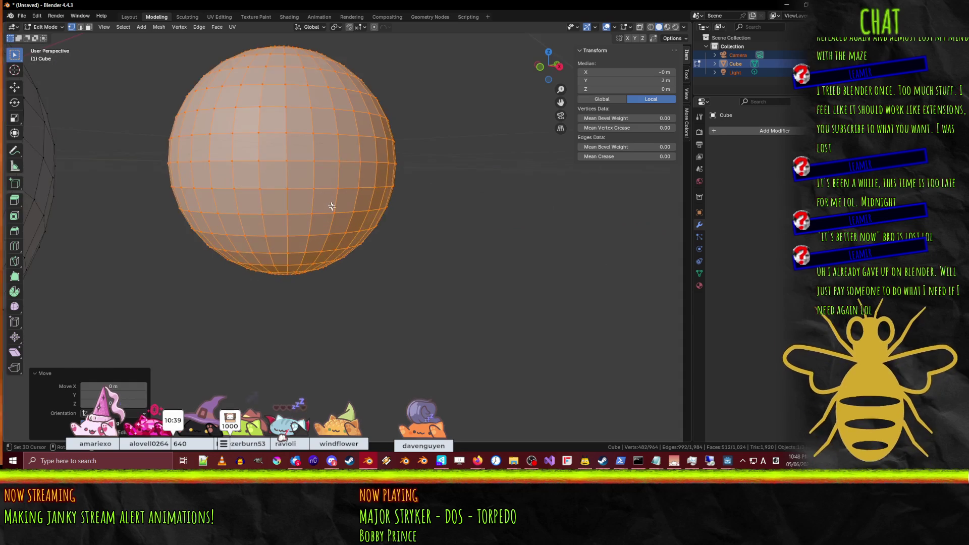
pyautogui.hotkey('alt', 'a')
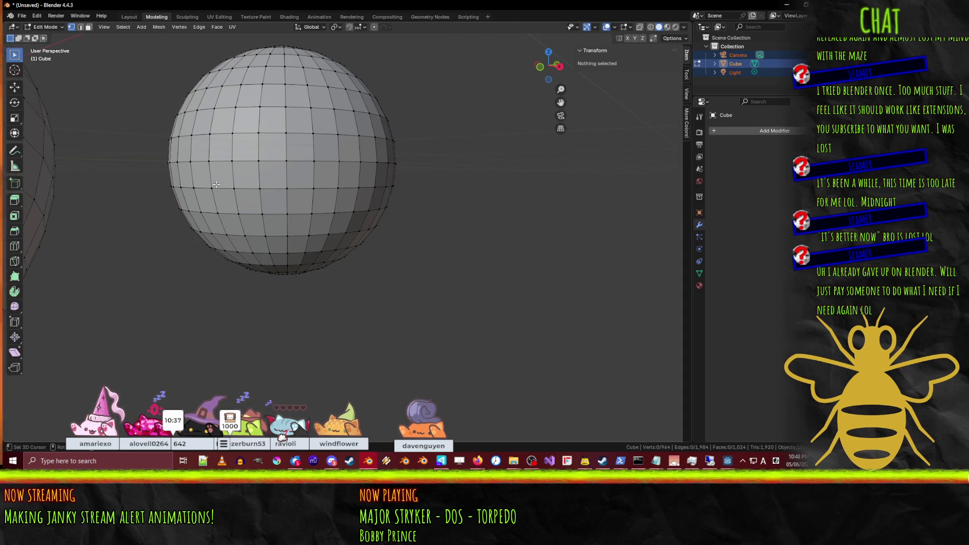
# Step: Select the second sphere's lower-half face rings down to the bottom pole
pyautogui.keyDown('alt'); pyautogui.click(211, 190); pyautogui.keyUp('alt')
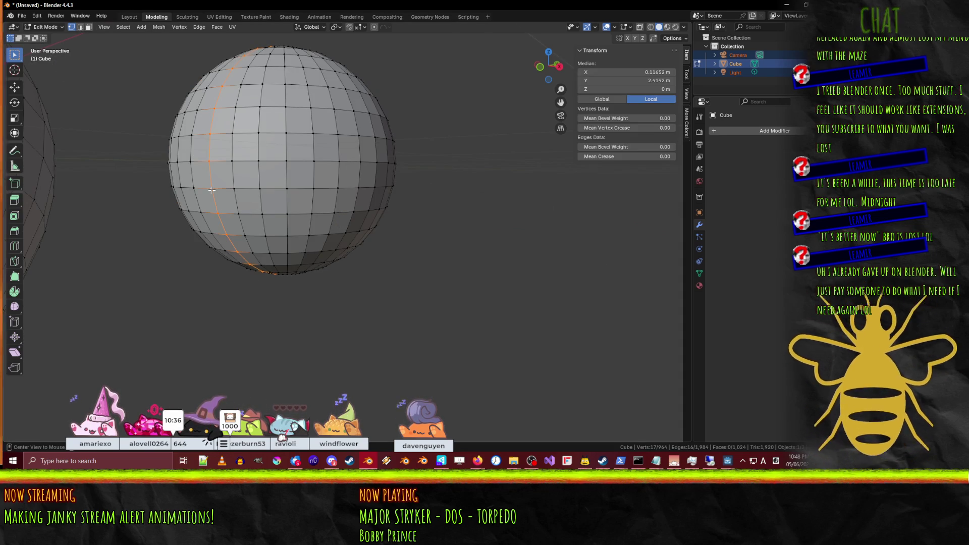
pyautogui.click(86, 27)
pyautogui.keyDown('alt'); pyautogui.click(219, 210); pyautogui.keyUp('alt')
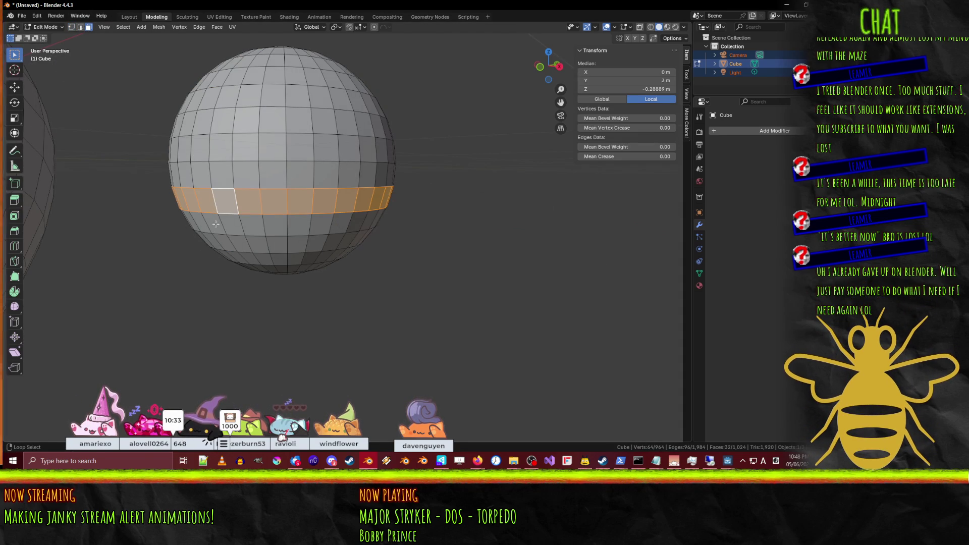
pyautogui.keyDown('alt'); pyautogui.keyDown('shift'); pyautogui.click(216, 224); pyautogui.keyUp('shift'); pyautogui.keyUp('alt')
pyautogui.keyDown('alt'); pyautogui.keyDown('shift'); pyautogui.click(220, 241); pyautogui.keyUp('shift'); pyautogui.keyUp('alt')
pyautogui.keyDown('alt'); pyautogui.keyDown('shift'); pyautogui.click(229, 256); pyautogui.keyUp('shift'); pyautogui.keyUp('alt')
pyautogui.keyDown('alt'); pyautogui.keyDown('shift'); pyautogui.click(256, 271); pyautogui.keyUp('shift'); pyautogui.keyUp('alt')
pyautogui.moveTo(305, 282)
pyautogui.mouseDown(button='middle')
pyautogui.moveTo(298, 287)
pyautogui.moveTo(286, 250)
pyautogui.moveTo(310, 223)
pyautogui.moveTo(273, 227)
pyautogui.moveTo(288, 255)
pyautogui.moveTo(289, 246)
pyautogui.mouseUp(button='middle')
pyautogui.keyDown('alt'); pyautogui.keyDown('shift'); pyautogui.click(298, 286); pyautogui.keyUp('shift'); pyautogui.keyUp('alt')
pyautogui.keyDown('shift'); pyautogui.click(298, 288); pyautogui.keyUp('shift')
# Step: Delete the selected vertices, leaving an open dome
pyautogui.click(72, 26)
pyautogui.press('x')
pyautogui.click(270, 230)
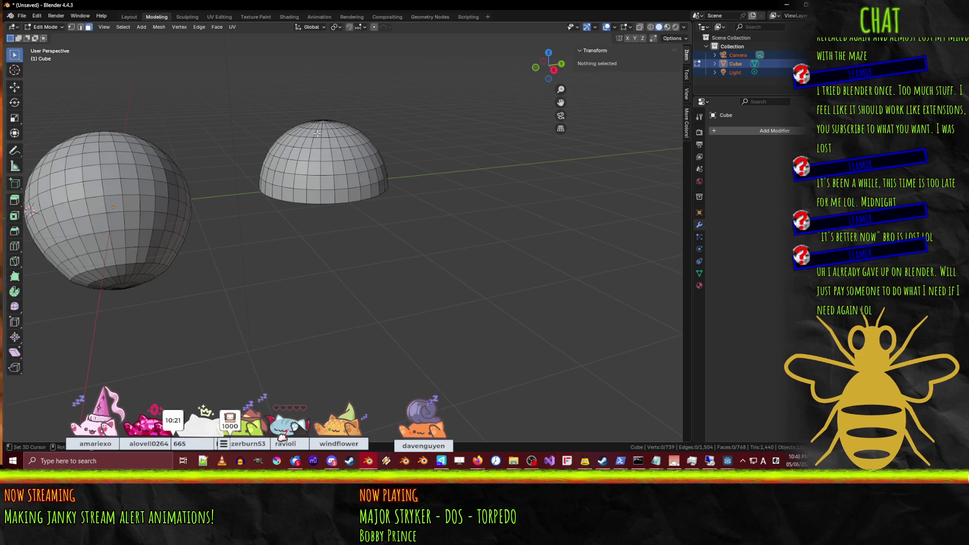
# Step: Switch to wireframe shading and box-select all of the dome's vertices
pyautogui.press('KP_1')
pyautogui.press('KP_3')
pyautogui.press('z')
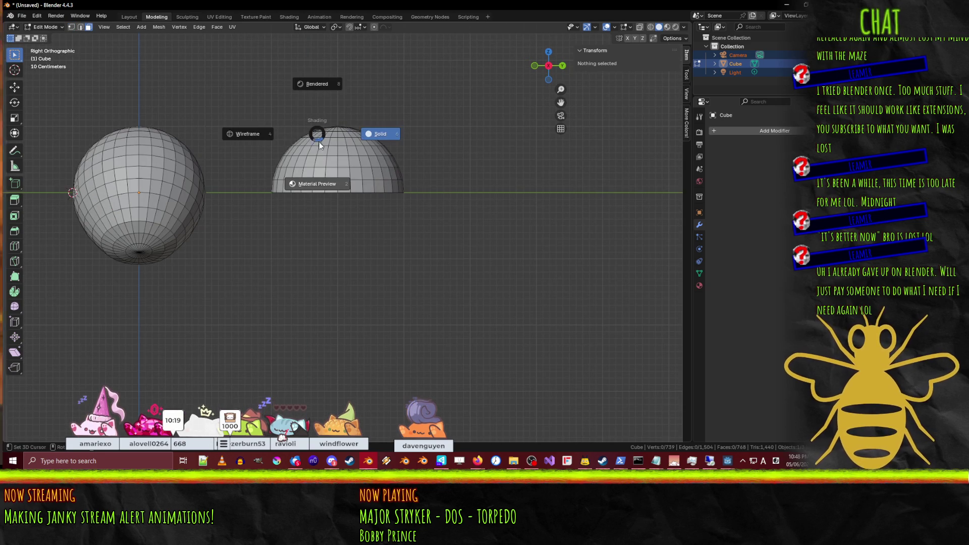
pyautogui.click(240, 135)
pyautogui.keyDown('shift'); pyautogui.rightClick(234, 133); pyautogui.keyUp('shift')
pyautogui.press('b')
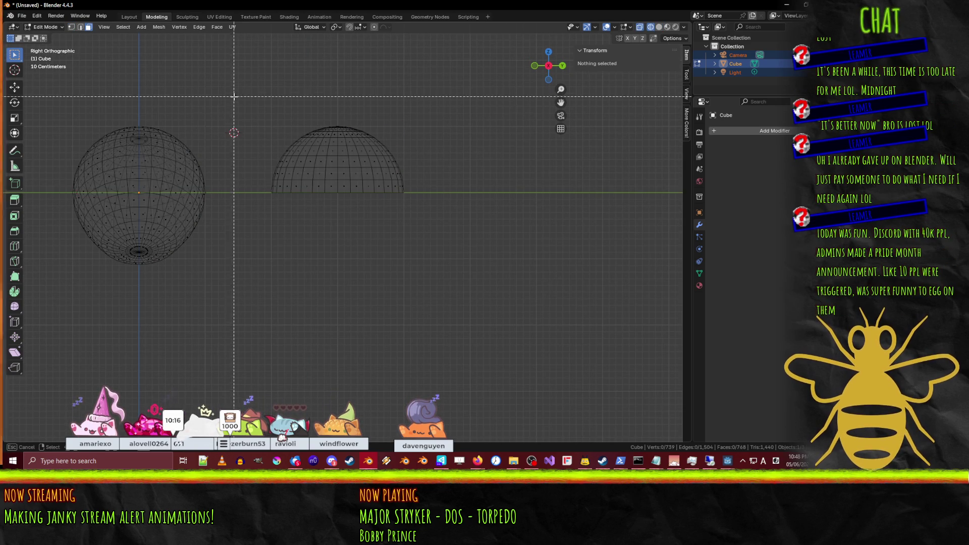
pyautogui.moveTo(234, 97); pyautogui.dragTo(431, 233)
# Step: Scale the dome to 0.6, flatten it to 0.6 along Y, and tilt it
pyautogui.press('KP_1')
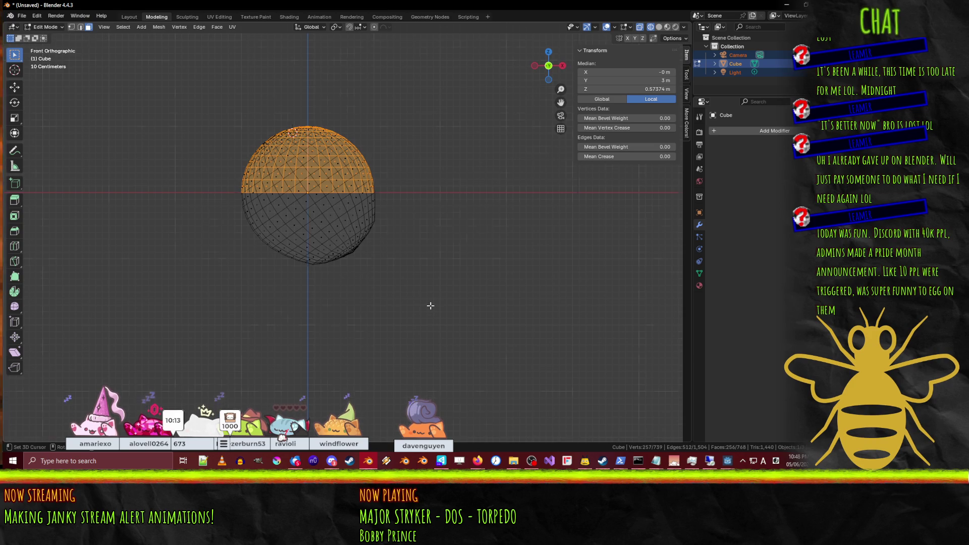
pyautogui.press('KP_7')
pyautogui.press('s')
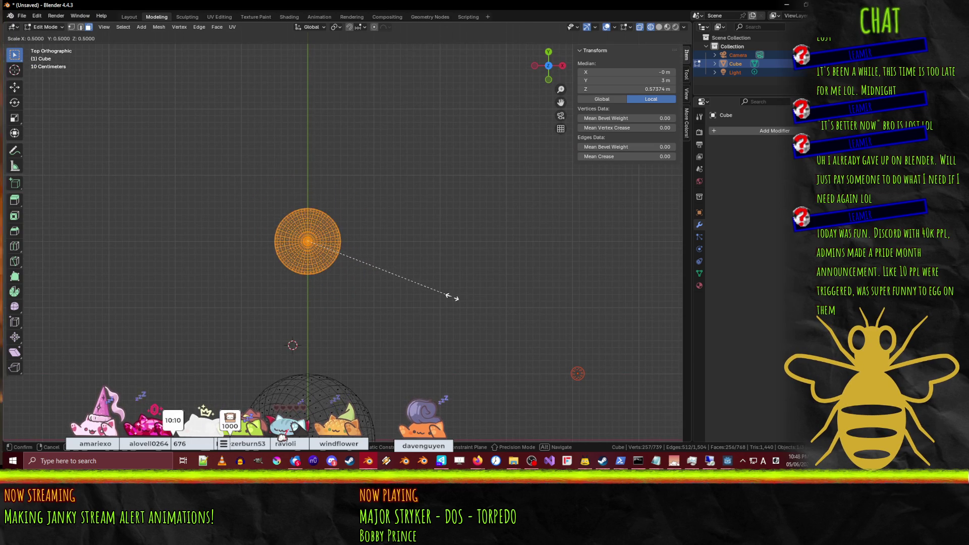
pyautogui.click(439, 335)
pyautogui.write('sy')
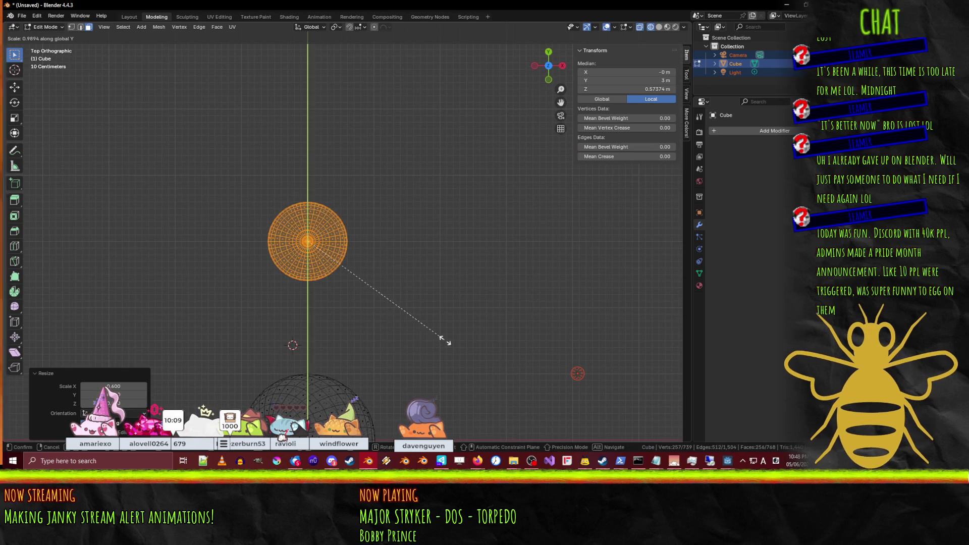
pyautogui.write('0.6')
pyautogui.press('Return')
pyautogui.press('KP_1')
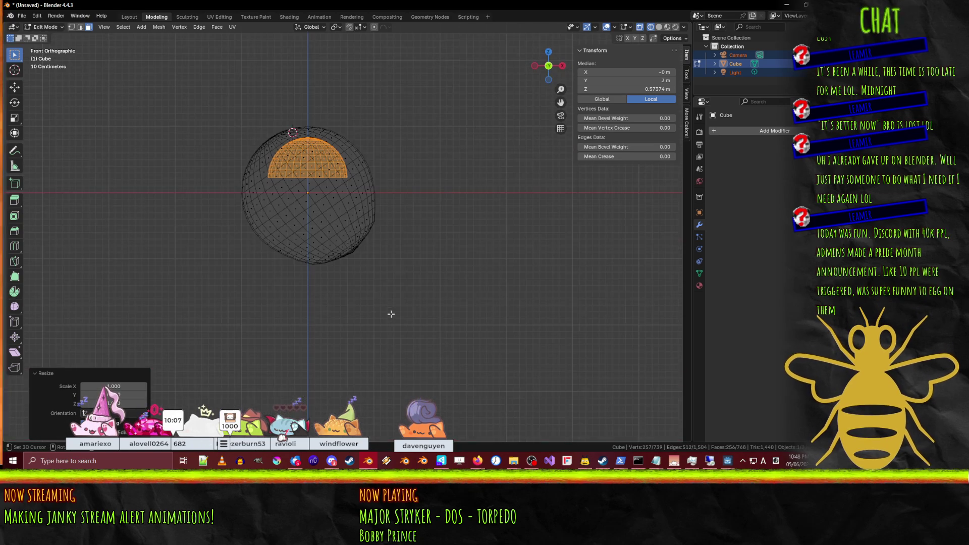
pyautogui.press('r')
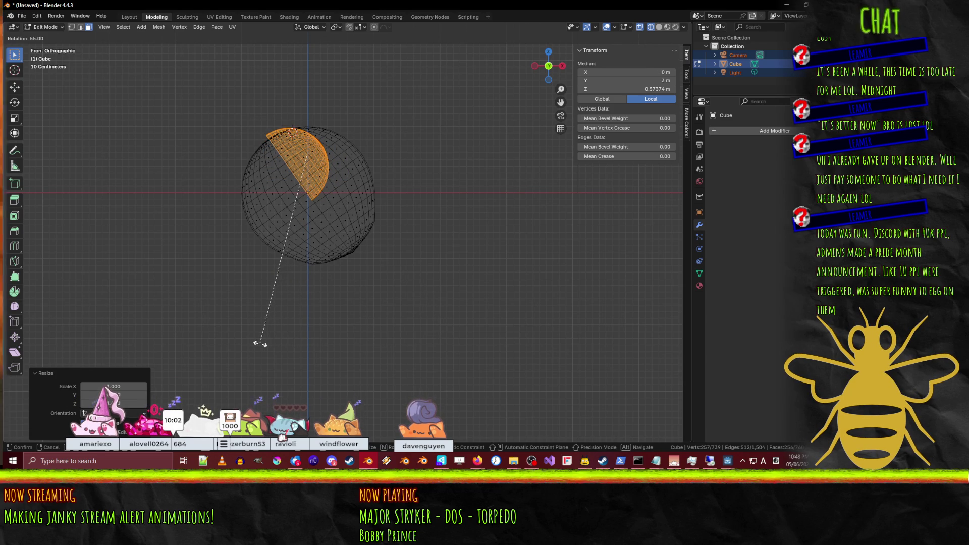
pyautogui.click(288, 344)
# Step: Move the lobe onto the sphere body and return to solid shading
pyautogui.press('KP_7')
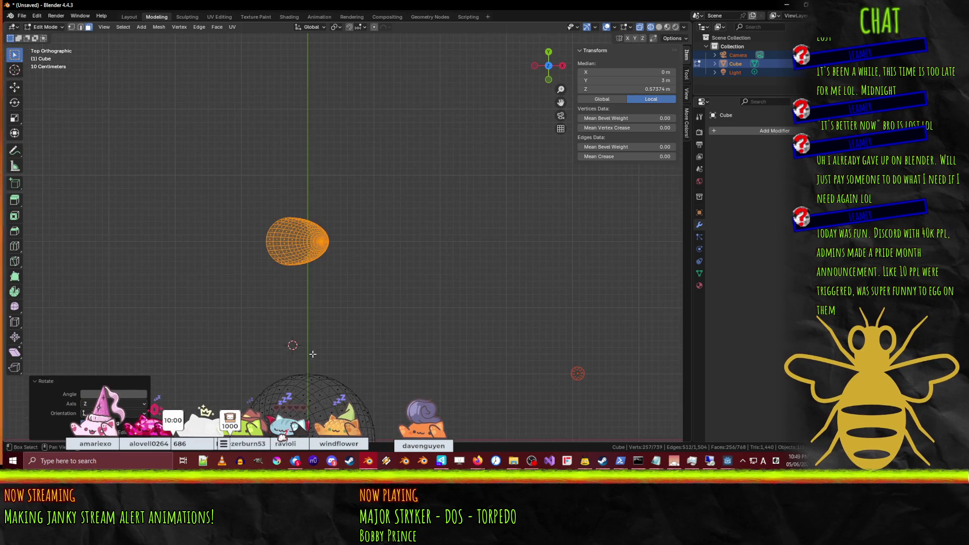
pyautogui.keyDown('shift'); pyautogui.moveTo(313, 356); pyautogui.dragTo(291, 222, button='middle'); pyautogui.keyUp('shift')
pyautogui.press('g')
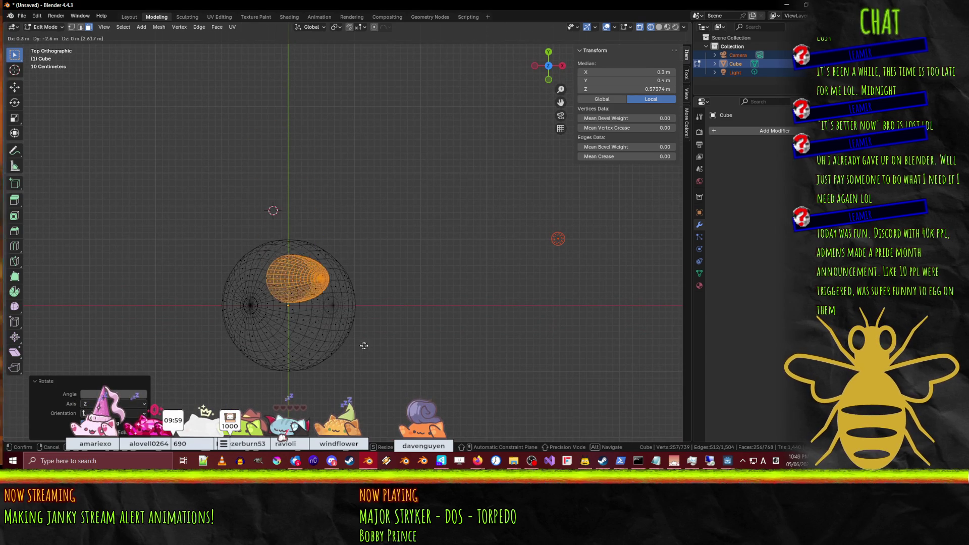
pyautogui.click(406, 321)
pyautogui.moveTo(407, 320); pyautogui.dragTo(341, 244, button='middle')
pyautogui.press('z')
pyautogui.click(440, 244)
pyautogui.moveTo(440, 245); pyautogui.dragTo(365, 340, button='middle')
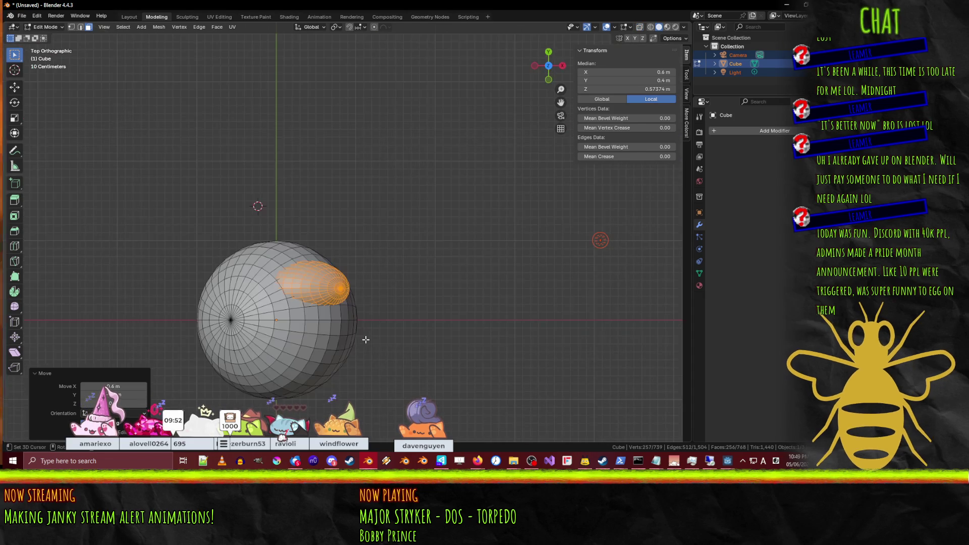
# Step: Push the lobe out to X 0.7, angle it, and exit to Object Mode
pyautogui.press('g')
pyautogui.click(419, 347)
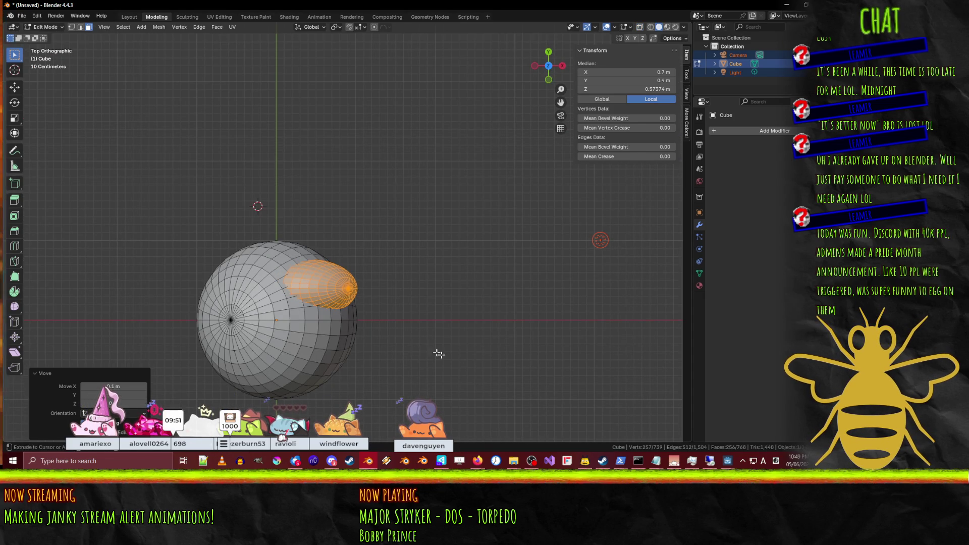
pyautogui.press('r')
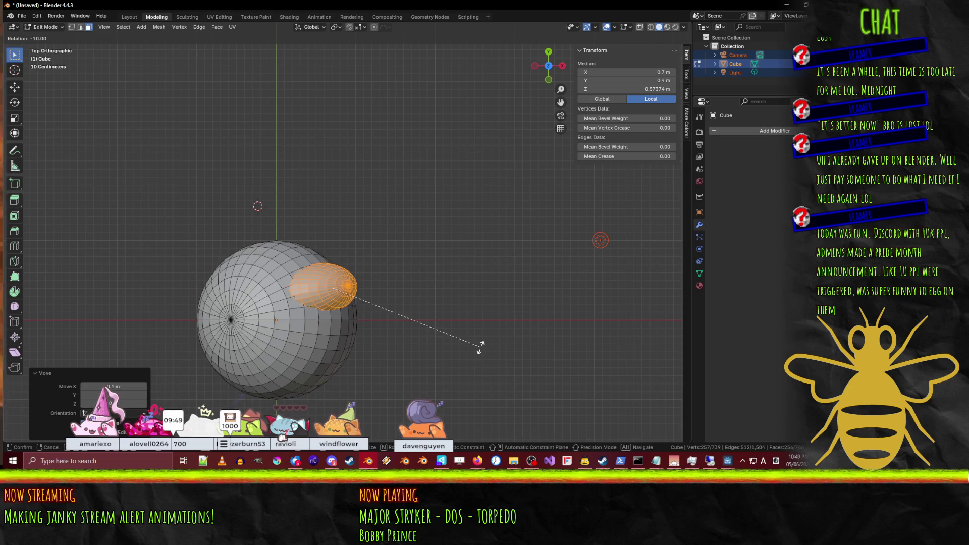
pyautogui.click(480, 407)
pyautogui.moveTo(480, 406)
pyautogui.mouseDown(button='middle')
pyautogui.moveTo(375, 344)
pyautogui.moveTo(376, 291)
pyautogui.moveTo(372, 346)
pyautogui.moveTo(385, 292)
pyautogui.moveTo(443, 298)
pyautogui.moveTo(439, 327)
pyautogui.moveTo(395, 342)
pyautogui.moveTo(455, 323)
pyautogui.mouseUp(button='middle')
pyautogui.press('Tab')
pyautogui.scroll(-4, 455, 322)
# Step: Duplicate the lobe in place in Edit Mode and choose a different pivot point
pyautogui.scroll(4, 452, 317)
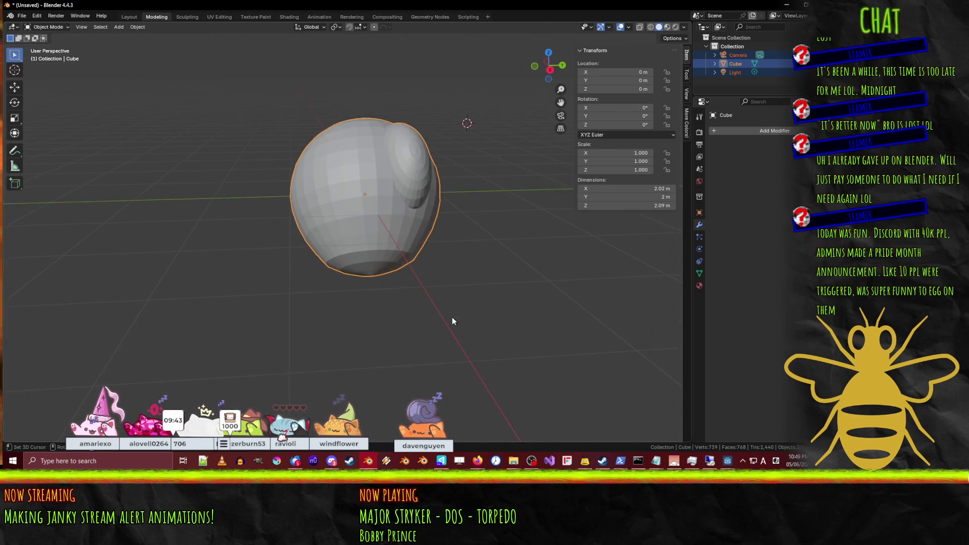
pyautogui.press('Tab')
pyautogui.press('KP_7')
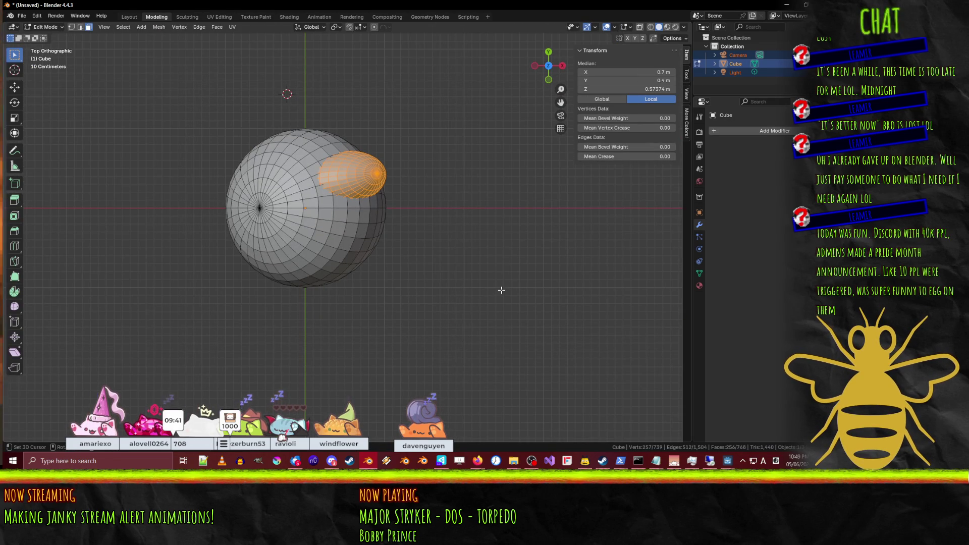
pyautogui.hotkey('shift', 'd')
pyautogui.press('Escape')
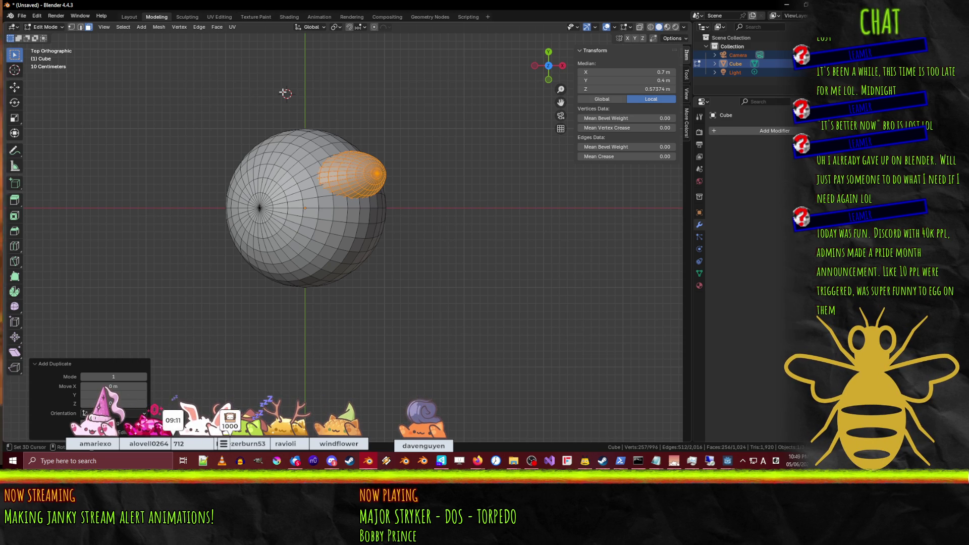
pyautogui.click(341, 28)
pyautogui.click(352, 58)
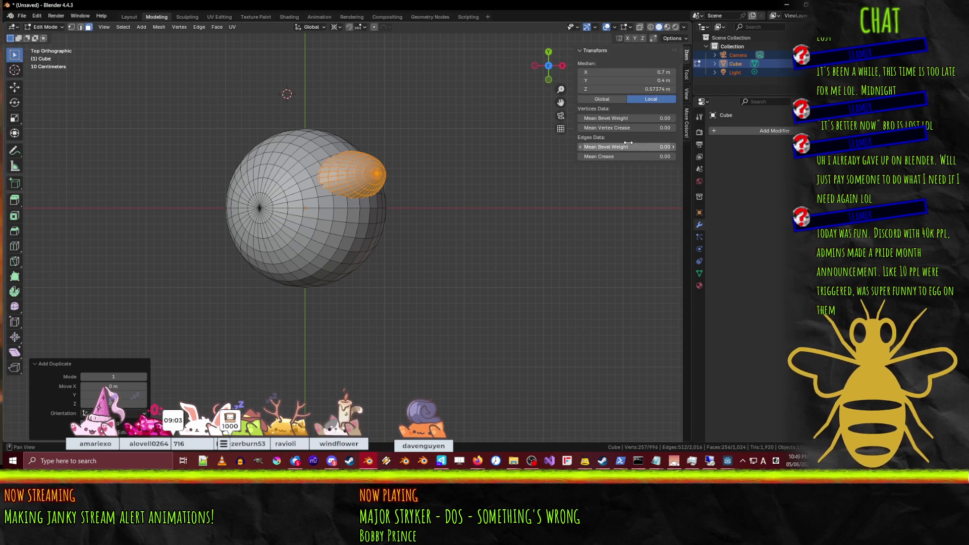
# Step: Set the 3D cursor location to 0, 0, 0 in the sidebar View tab
pyautogui.click(686, 76)
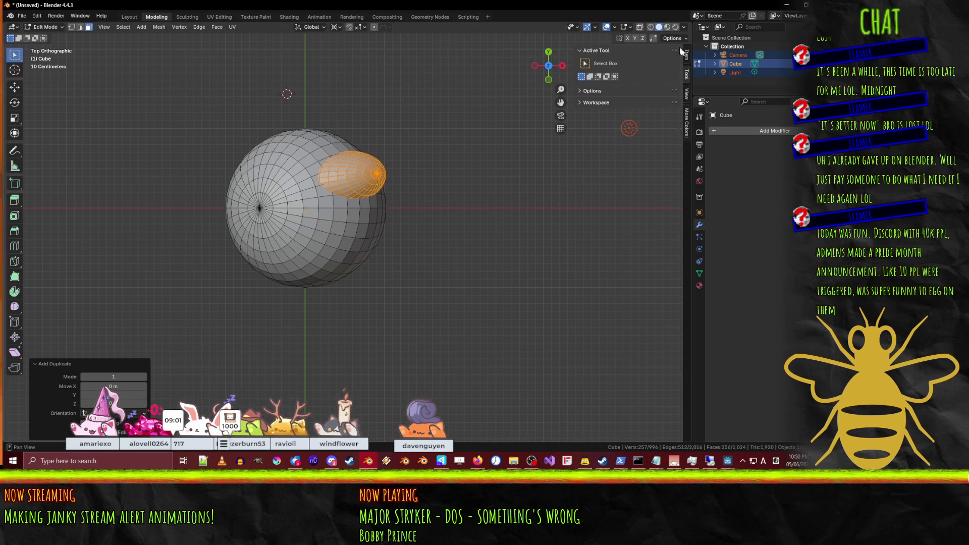
pyautogui.click(687, 56)
pyautogui.click(686, 95)
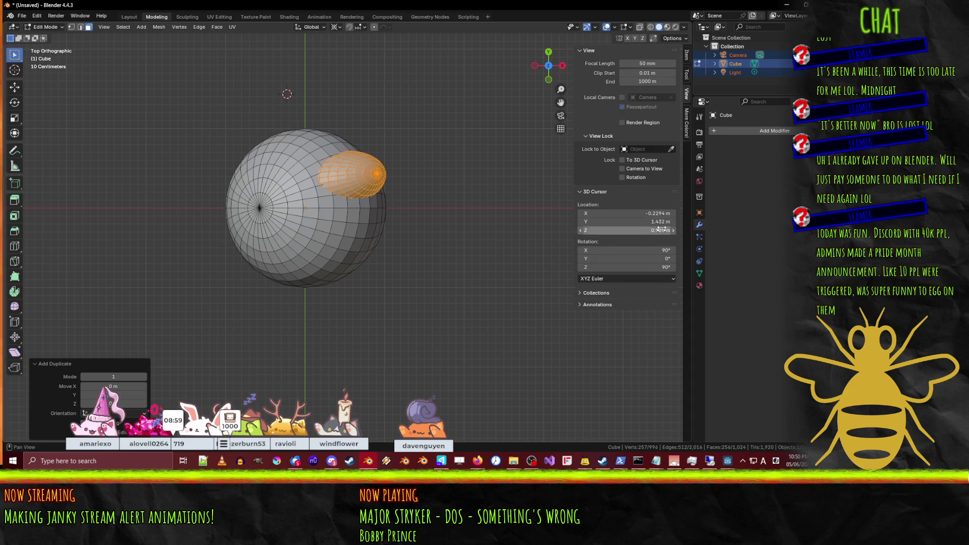
pyautogui.click(636, 213)
pyautogui.write('0')
pyautogui.press('Tab')
pyautogui.press('Tab')
pyautogui.write('0')
pyautogui.hotkey('shift', 'Tab')
pyautogui.write('0')
pyautogui.press('Return')
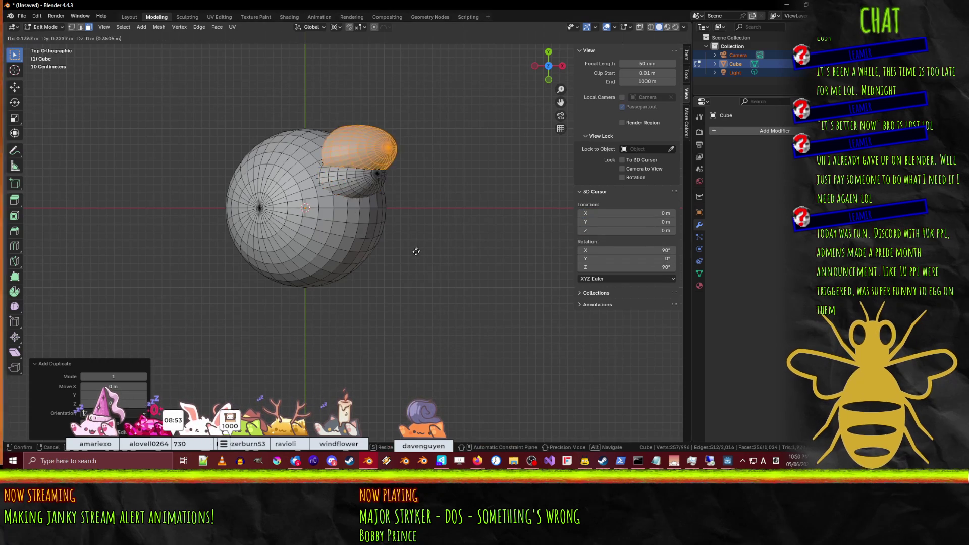
# Step: Mirror the duplicate lobe across Y to the opposite side, then exit Edit Mode
pyautogui.hotkey('alt', 'm')
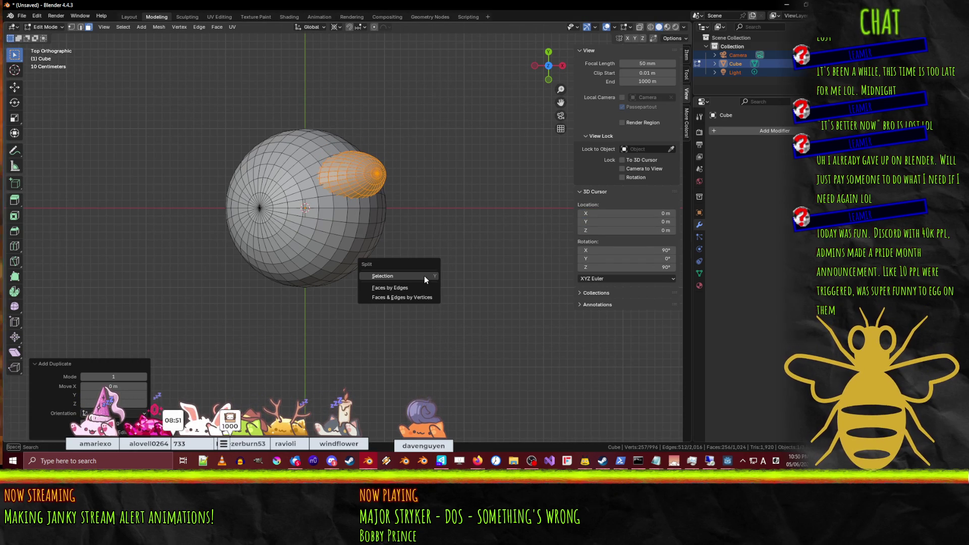
pyautogui.hotkey('ctrl', 'm')
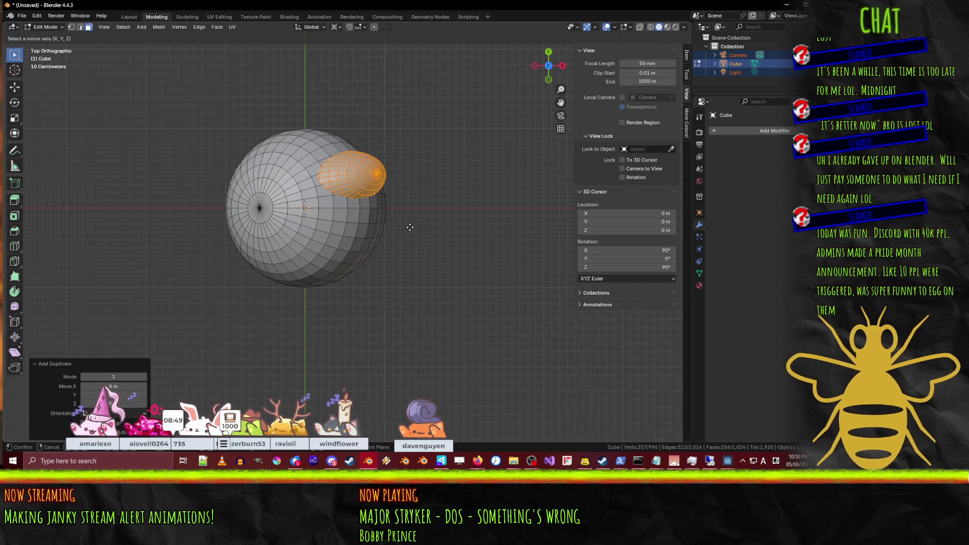
pyautogui.press('y')
pyautogui.click(410, 227)
pyautogui.moveTo(346, 225)
pyautogui.mouseDown(button='middle')
pyautogui.moveTo(297, 219)
pyautogui.moveTo(350, 210)
pyautogui.moveTo(309, 234)
pyautogui.moveTo(342, 244)
pyautogui.moveTo(353, 221)
pyautogui.moveTo(360, 229)
pyautogui.moveTo(325, 240)
pyautogui.moveTo(293, 275)
pyautogui.moveTo(354, 261)
pyautogui.moveTo(351, 244)
pyautogui.moveTo(373, 242)
pyautogui.moveTo(333, 323)
pyautogui.mouseUp(button='middle')
pyautogui.press('Tab')
pyautogui.scroll(3, 308, 234)
# Step: Bring the Firefox window forward and open a new blank tab
pyautogui.moveTo(477, 460)
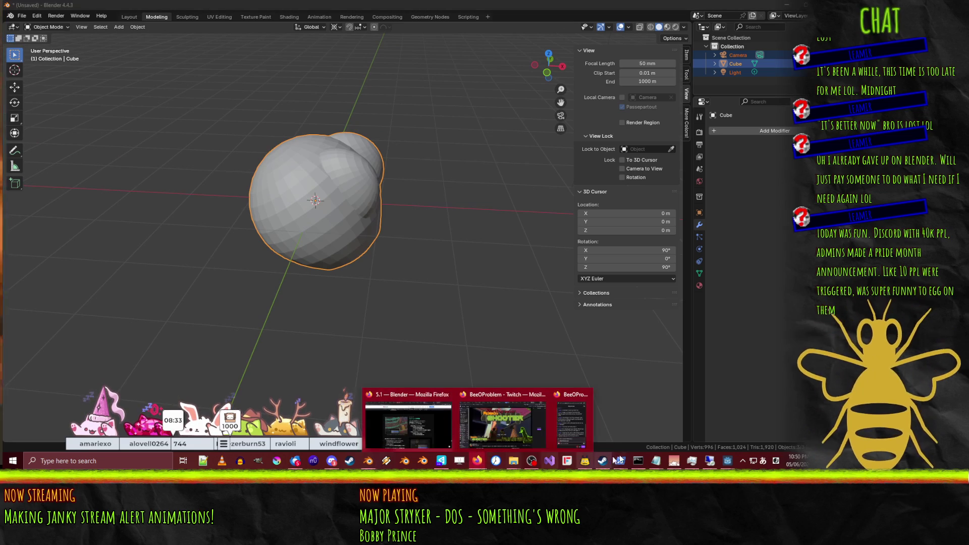
pyautogui.click(408, 417)
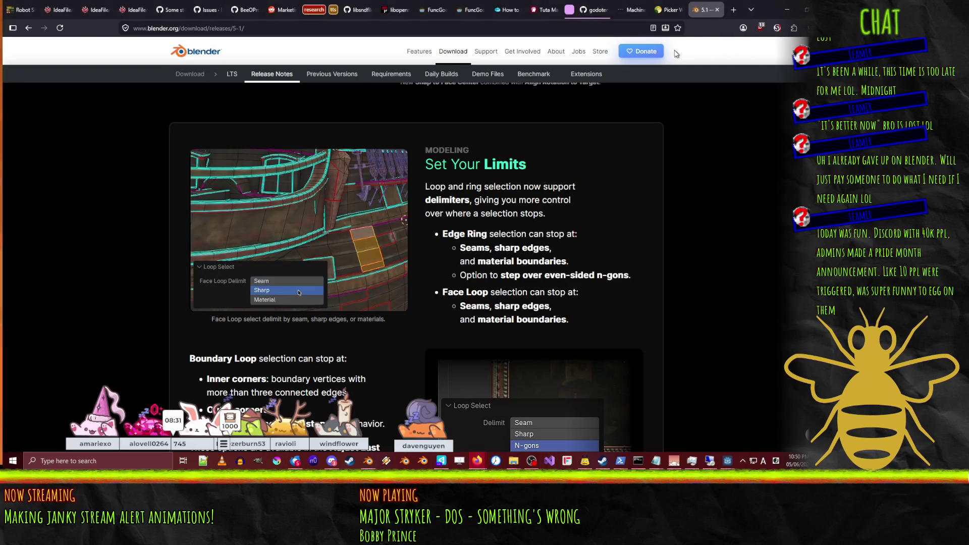
pyautogui.click(733, 9)
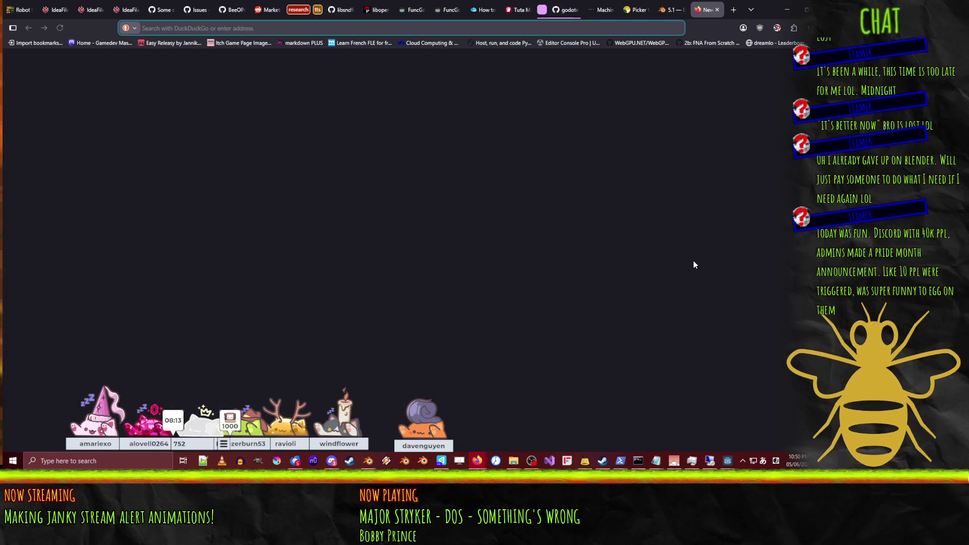
# Step: Switch input to English, search for 'bee', and browse the image results
pyautogui.click(776, 460)
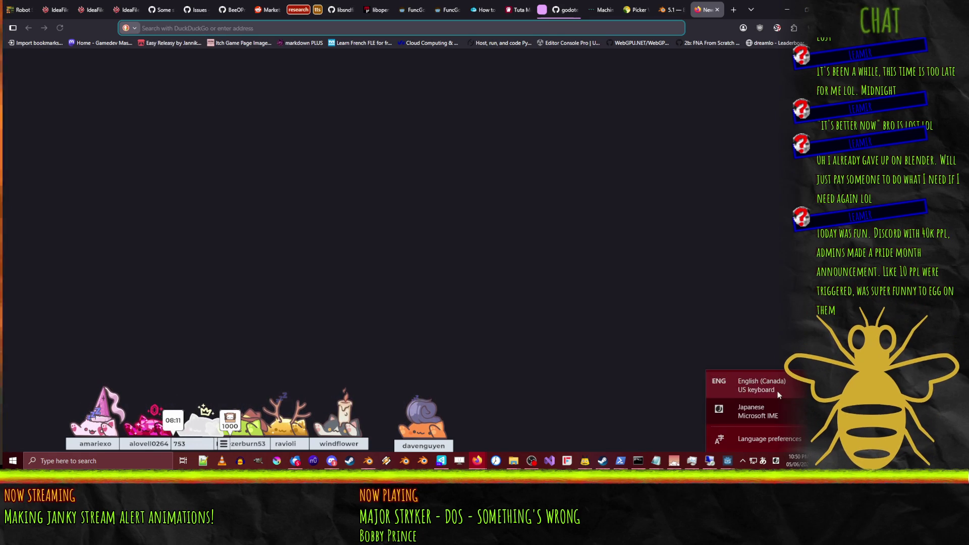
pyautogui.click(738, 382)
pyautogui.write('bee')
pyautogui.press('Return')
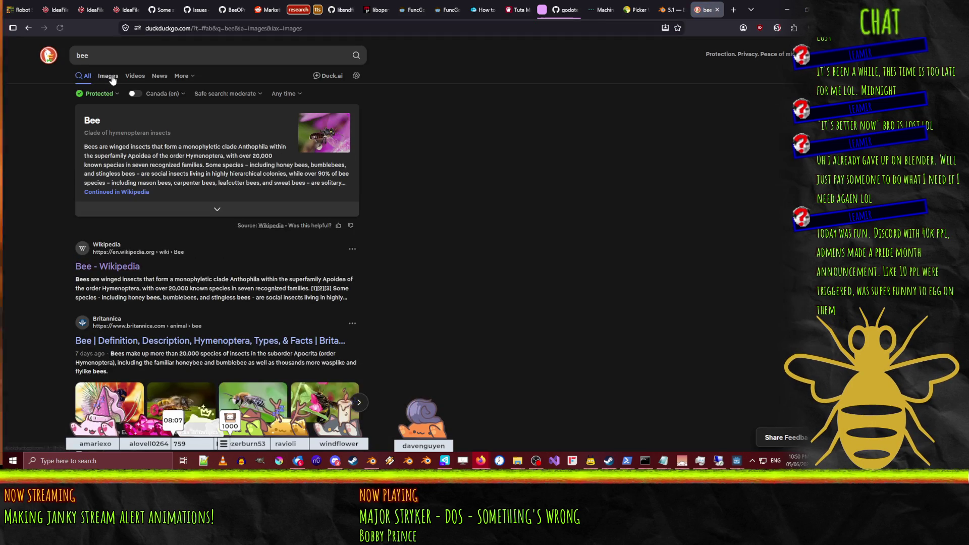
pyautogui.click(108, 77)
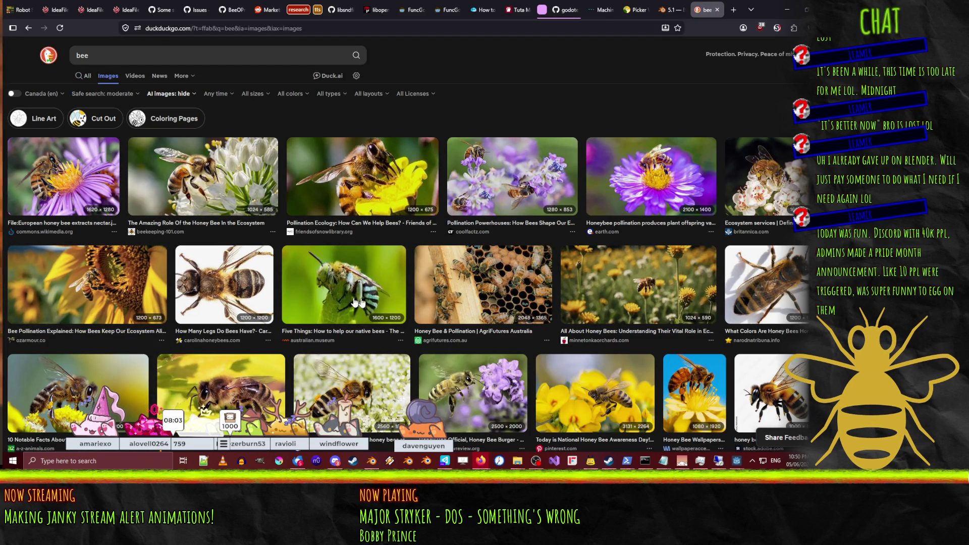
pyautogui.scroll(-4, 412, 201)
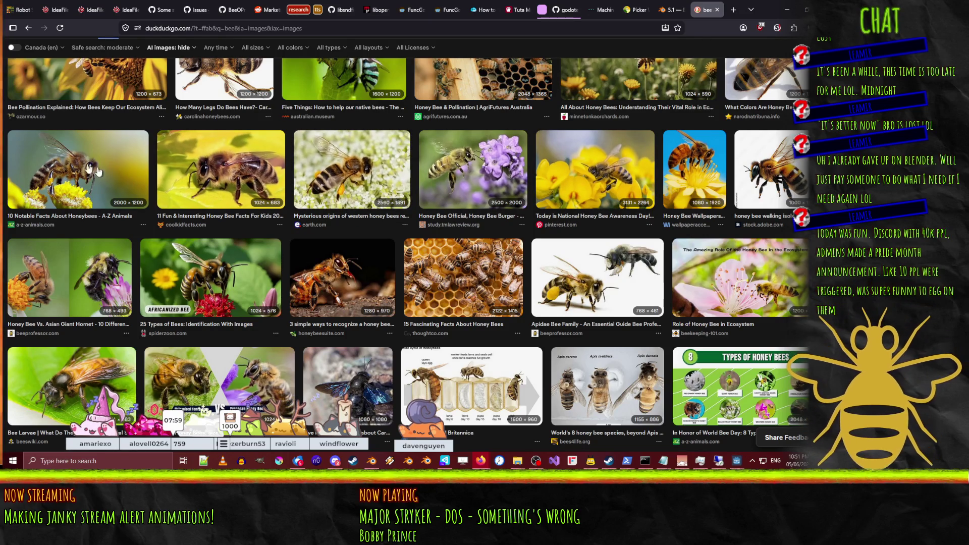
pyautogui.scroll(-4, 62, 166)
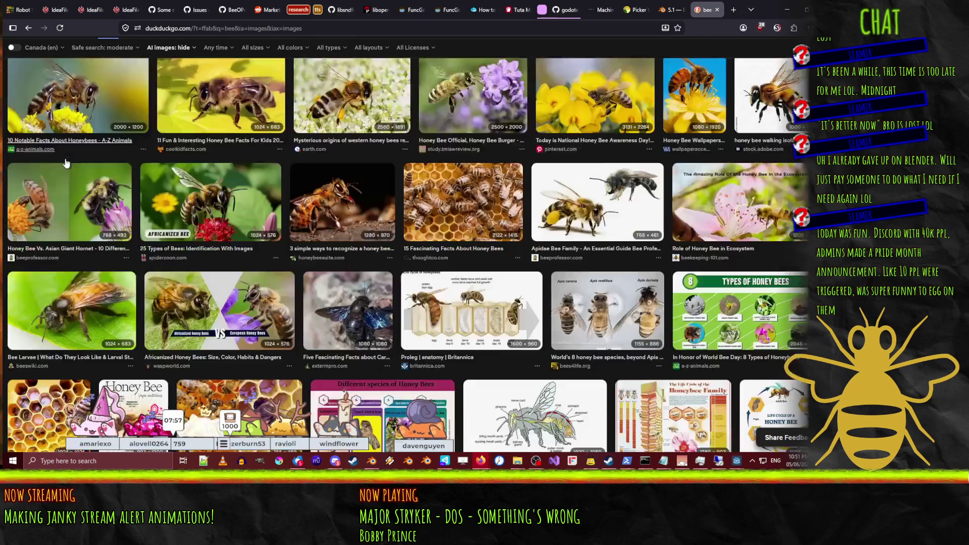
pyautogui.scroll(1, 66, 174)
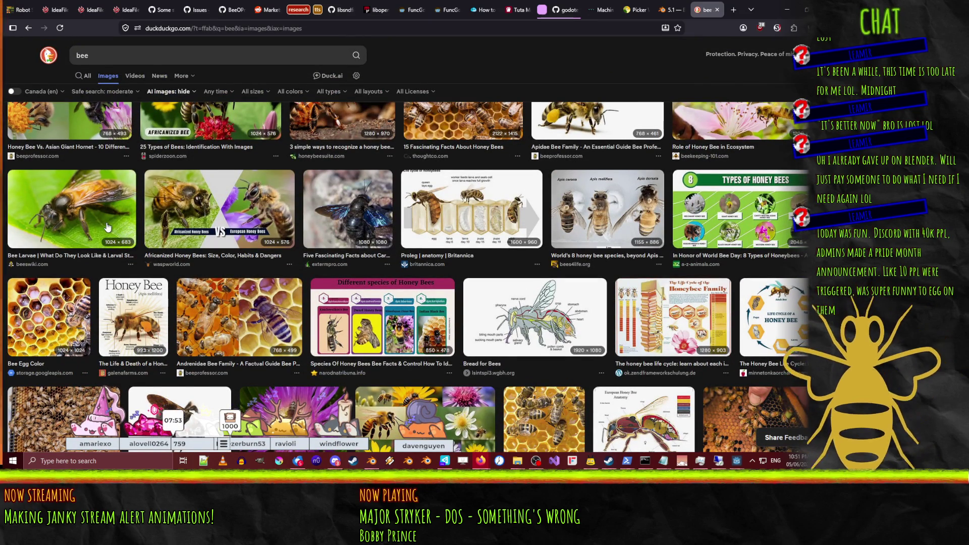
pyautogui.scroll(5, 96, 202)
pyautogui.scroll(2, 303, 303)
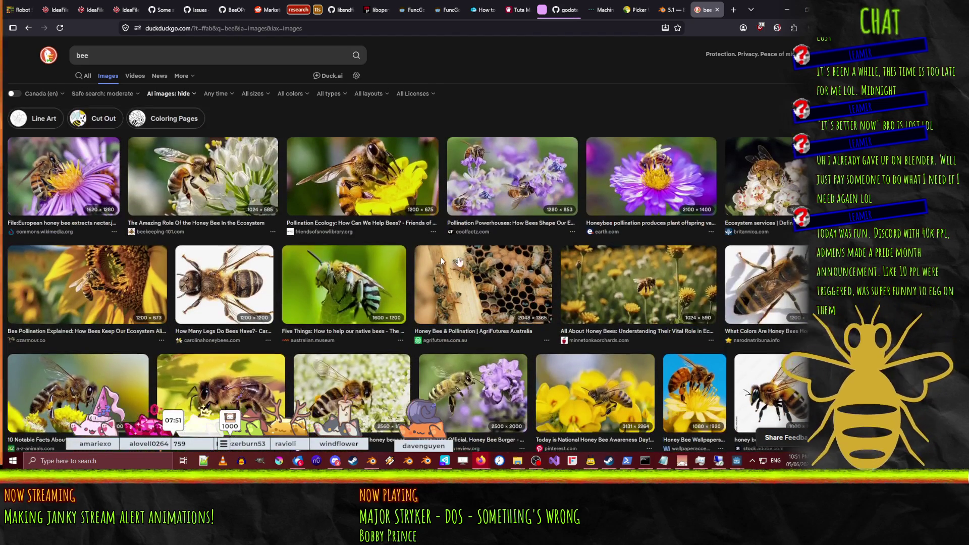
# Step: Preview the Pollination Ecology and Ecosystem services bee images
pyautogui.click(399, 182)
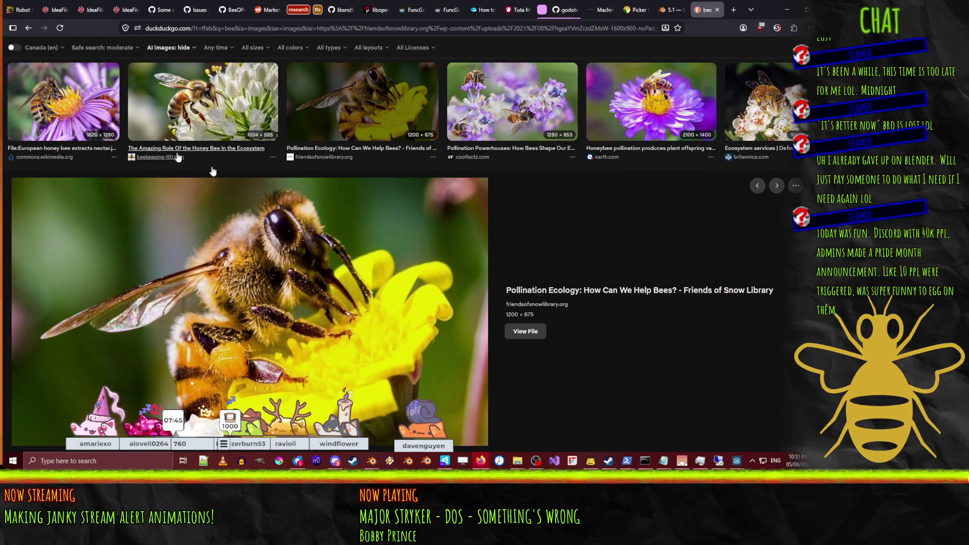
pyautogui.scroll(1, 280, 278)
pyautogui.click(781, 189)
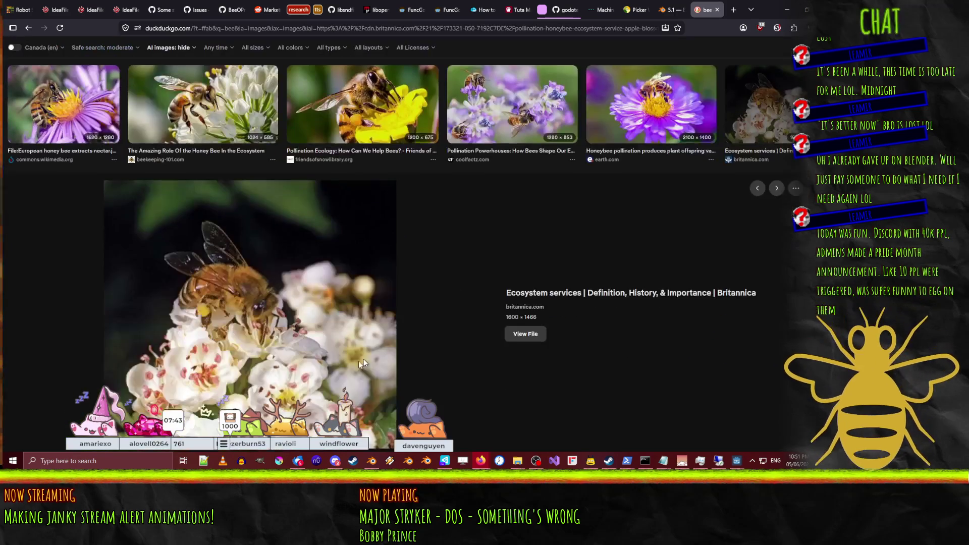
pyautogui.scroll(-2, 405, 279)
pyautogui.scroll(2, 404, 280)
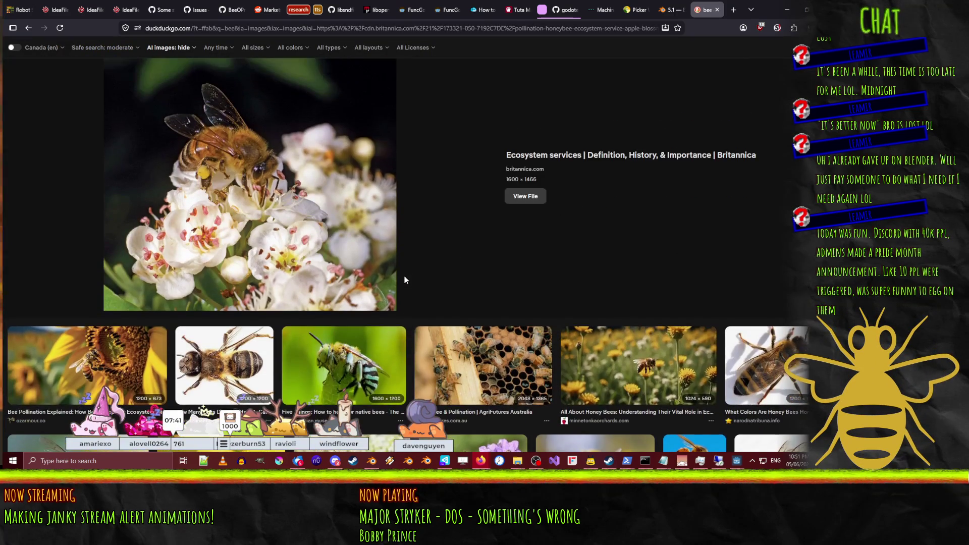
pyautogui.scroll(-3, 303, 253)
# Step: Preview 'How Many Legs Do Bees Have?', then the European honey bee nectar image, and return to Blender
pyautogui.click(211, 301)
pyautogui.scroll(1, 221, 300)
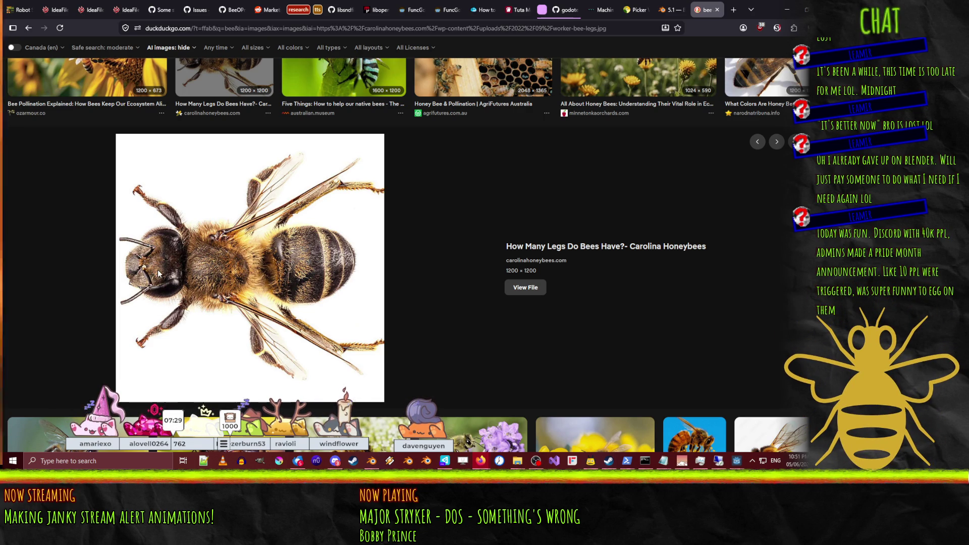
pyautogui.scroll(3, 136, 325)
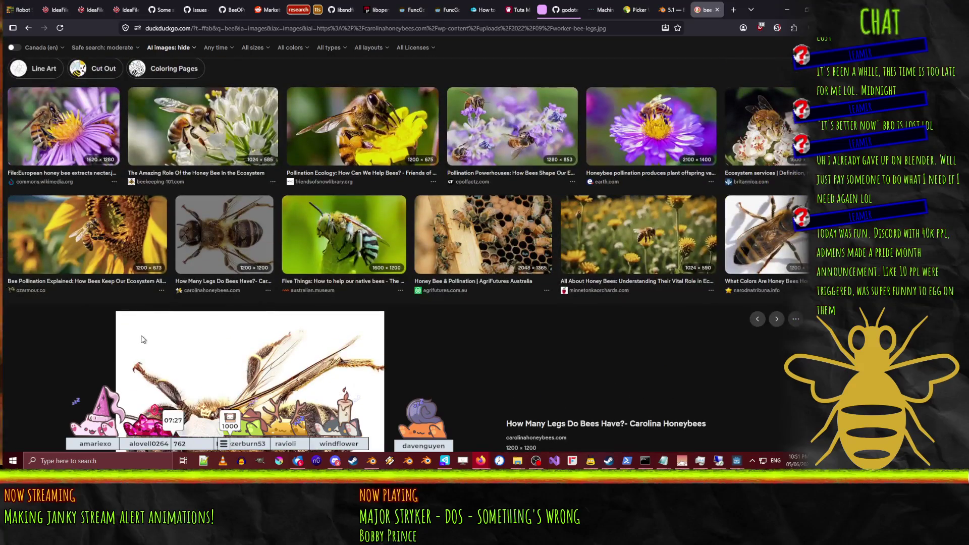
pyautogui.click(46, 112)
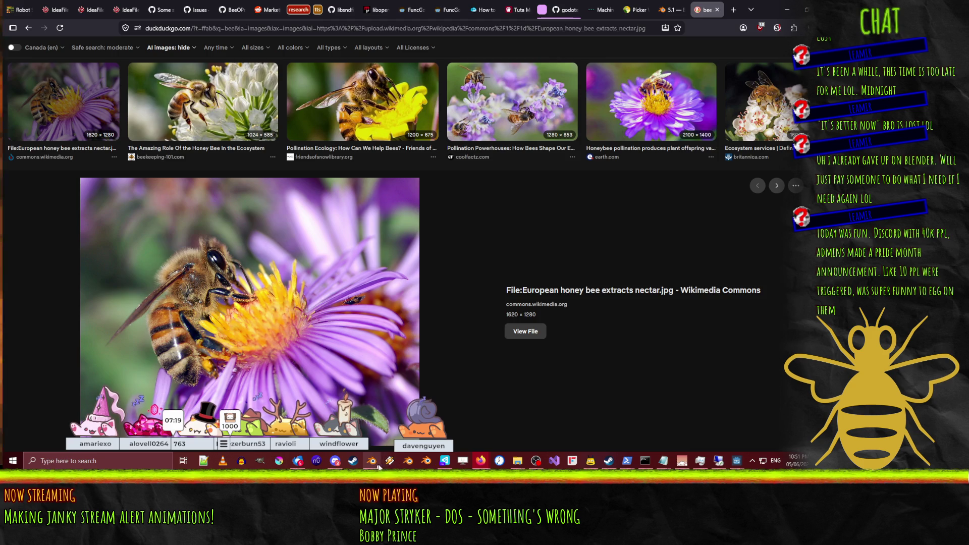
pyautogui.click(374, 461)
# Step: Return to Edit Mode and undo the last lobe edits
pyautogui.moveTo(437, 267); pyautogui.dragTo(411, 310, button='middle')
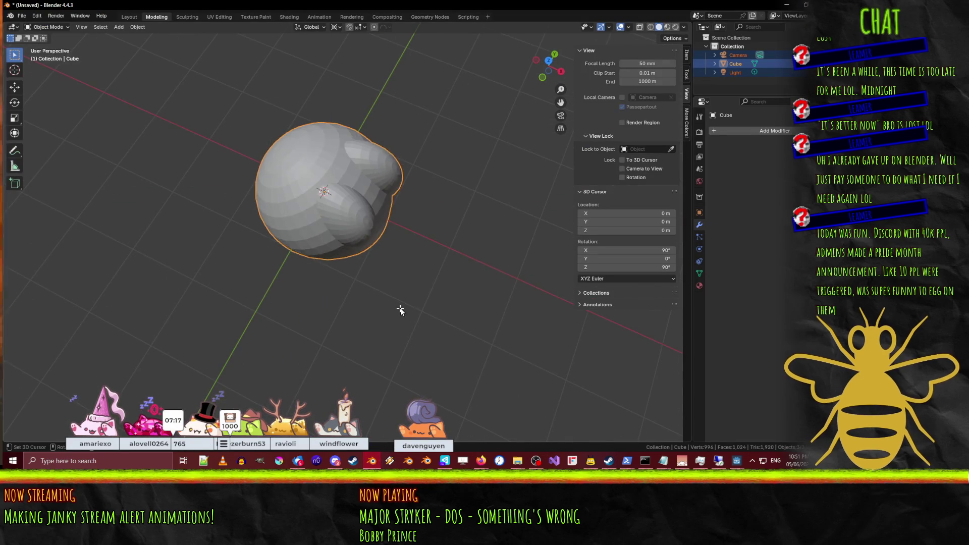
pyautogui.press('Tab')
pyautogui.press('KP_7')
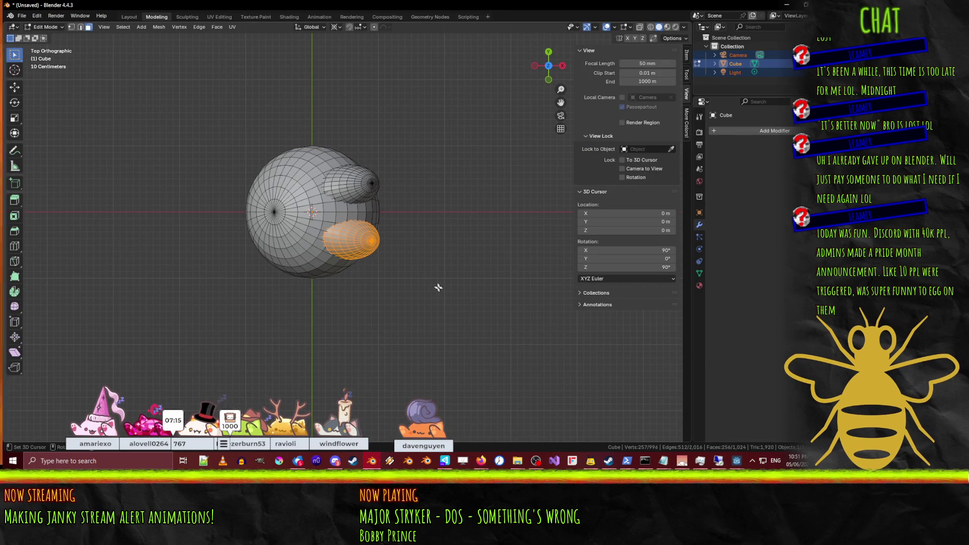
pyautogui.hotkey('ctrl', 'z')
pyautogui.hotkey('ctrl', 'z')
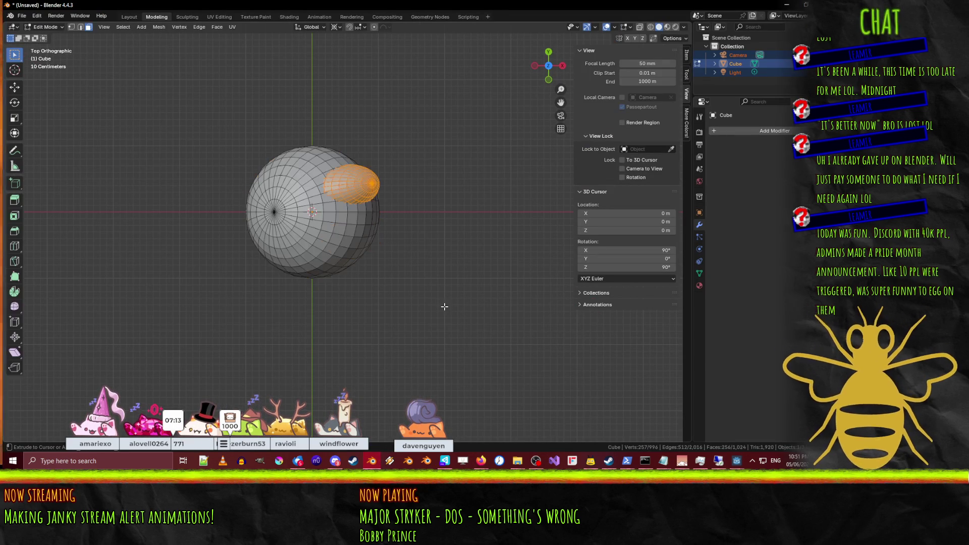
pyautogui.hotkey('ctrl', 'z')
# Step: In wireframe, box-select the lower half of the sphere, leaving out the equator loop
pyautogui.press('z')
pyautogui.click(178, 261)
pyautogui.moveTo(138, 339); pyautogui.dragTo(481, 218)
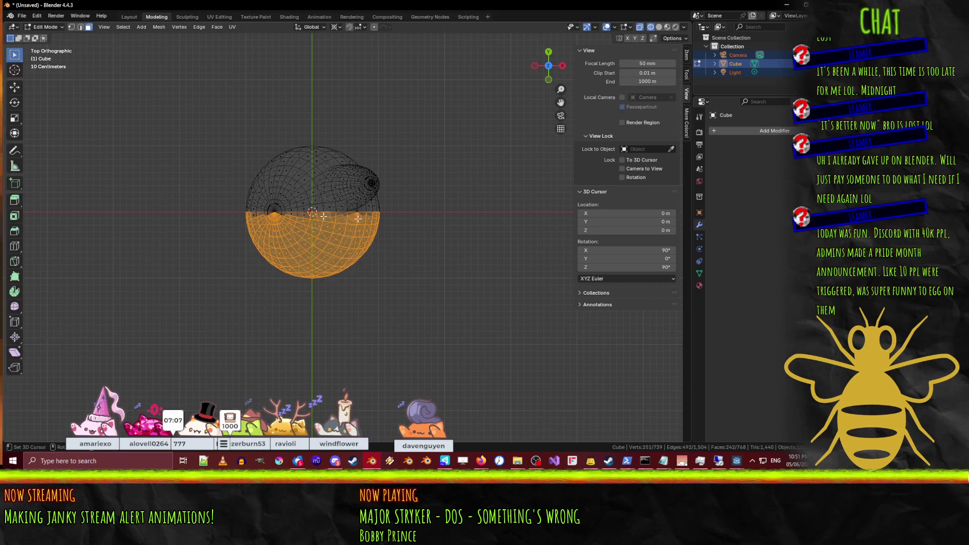
pyautogui.moveTo(199, 129)
pyautogui.mouseDown(button='middle')
pyautogui.moveTo(358, 216)
pyautogui.moveTo(382, 243)
pyautogui.moveTo(318, 281)
pyautogui.moveTo(319, 291)
pyautogui.moveTo(268, 297)
pyautogui.mouseUp(button='middle')
pyautogui.keyDown('alt'); pyautogui.keyDown('shift'); pyautogui.click(334, 245); pyautogui.keyUp('shift'); pyautogui.keyUp('alt')
pyautogui.moveTo(273, 117)
pyautogui.mouseDown(button='middle')
pyautogui.moveTo(212, 130)
pyautogui.moveTo(307, 105)
pyautogui.mouseUp(button='middle')
pyautogui.moveTo(353, 142)
pyautogui.mouseDown(button='middle')
pyautogui.moveTo(281, 119)
pyautogui.moveTo(277, 174)
pyautogui.mouseUp(button='middle')
pyautogui.press('z')
pyautogui.click(352, 117)
pyautogui.keyDown('shift'); pyautogui.click(272, 120); pyautogui.keyUp('shift')
pyautogui.moveTo(242, 257); pyautogui.dragTo(265, 107, button='middle')
pyautogui.moveTo(299, 240)
pyautogui.mouseDown(button='middle')
pyautogui.moveTo(323, 211)
pyautogui.moveTo(303, 263)
pyautogui.moveTo(281, 281)
pyautogui.moveTo(393, 323)
pyautogui.moveTo(385, 263)
pyautogui.mouseUp(button='middle')
# Step: Delete the selected half's vertices, then undo to restore them
pyautogui.press('x')
pyautogui.click(376, 327)
pyautogui.moveTo(312, 271); pyautogui.dragTo(340, 269, button='middle')
pyautogui.hotkey('ctrl', 'z')
# Step: From top view, deselect the equator edge loop and delete the selected half's vertices
pyautogui.press('KP_7')
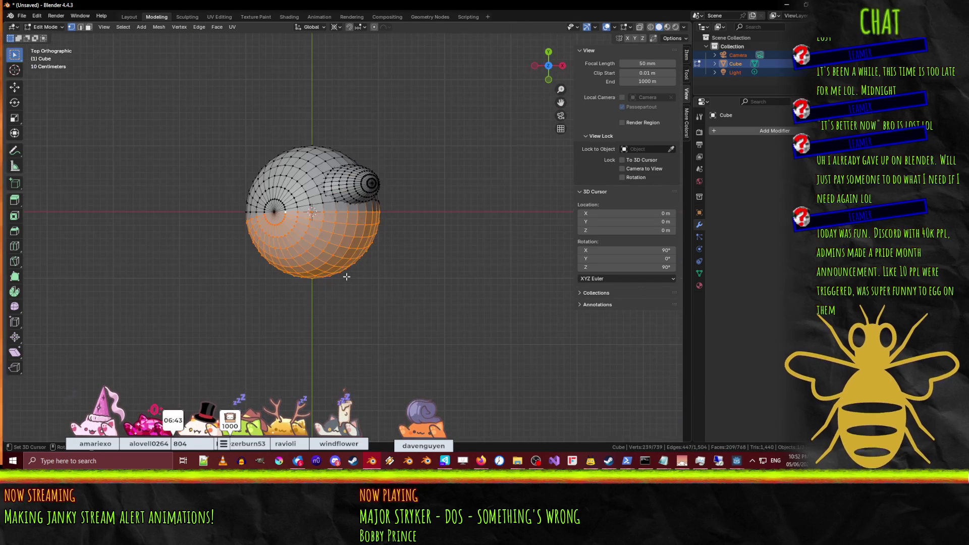
pyautogui.scroll(4, 316, 247)
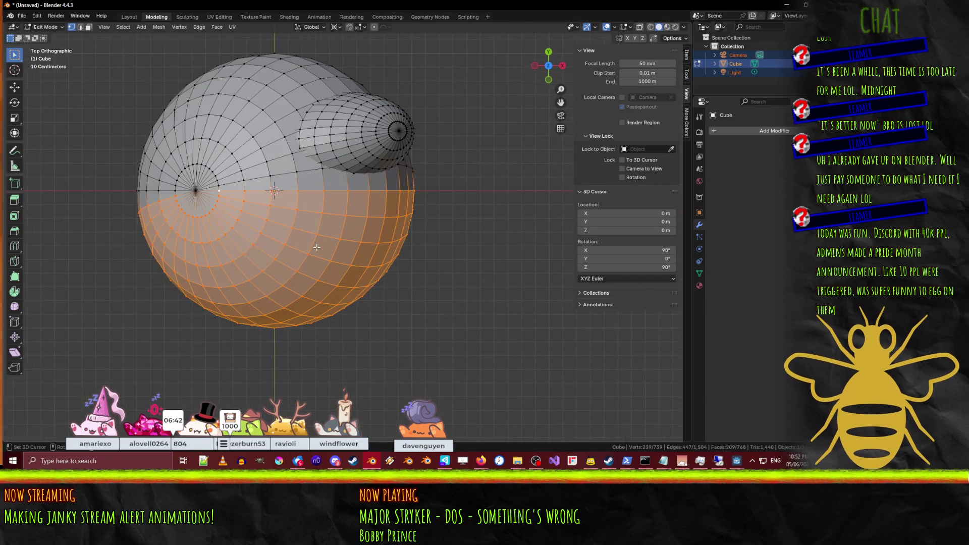
pyautogui.keyDown('alt'); pyautogui.keyDown('shift'); pyautogui.click(218, 191); pyautogui.keyUp('shift'); pyautogui.keyUp('alt')
pyautogui.moveTo(462, 251); pyautogui.dragTo(361, 122, button='middle')
pyautogui.press('x')
pyautogui.click(521, 232)
pyautogui.moveTo(521, 232)
pyautogui.mouseDown(button='middle')
pyautogui.moveTo(457, 287)
pyautogui.moveTo(508, 174)
pyautogui.moveTo(444, 244)
pyautogui.mouseUp(button='middle')
# Step: Select the remaining half and add a Mirror modifier across both the X and Y axes
pyautogui.press('a')
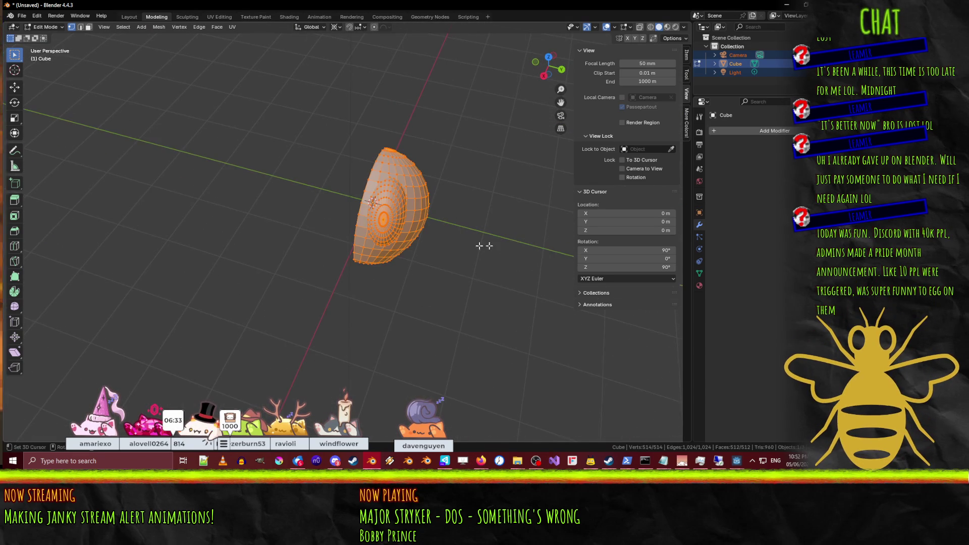
pyautogui.click(766, 134)
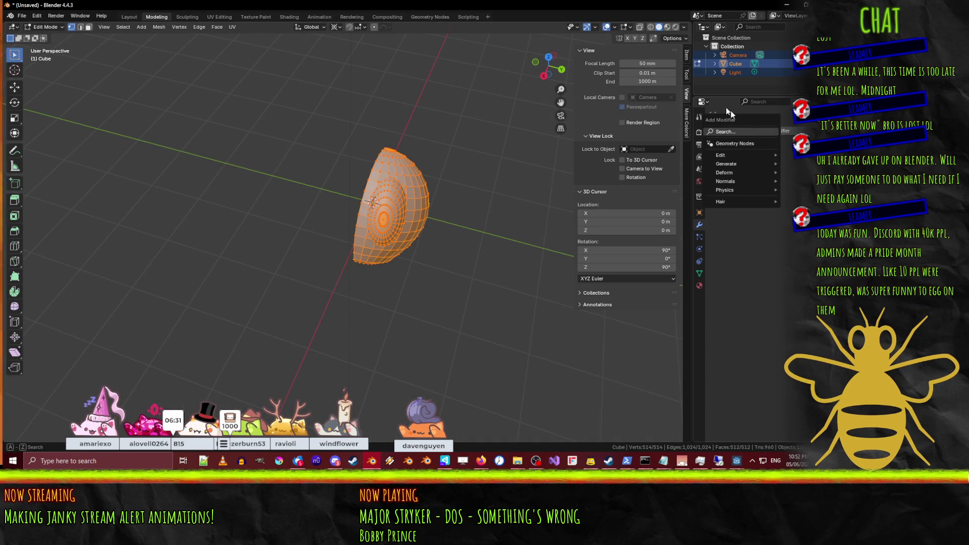
pyautogui.moveTo(759, 164)
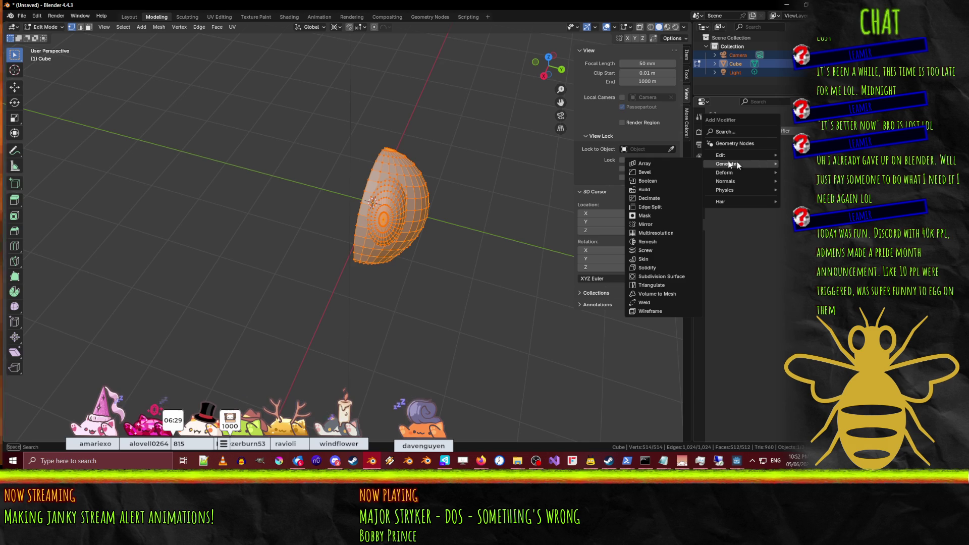
pyautogui.click(658, 224)
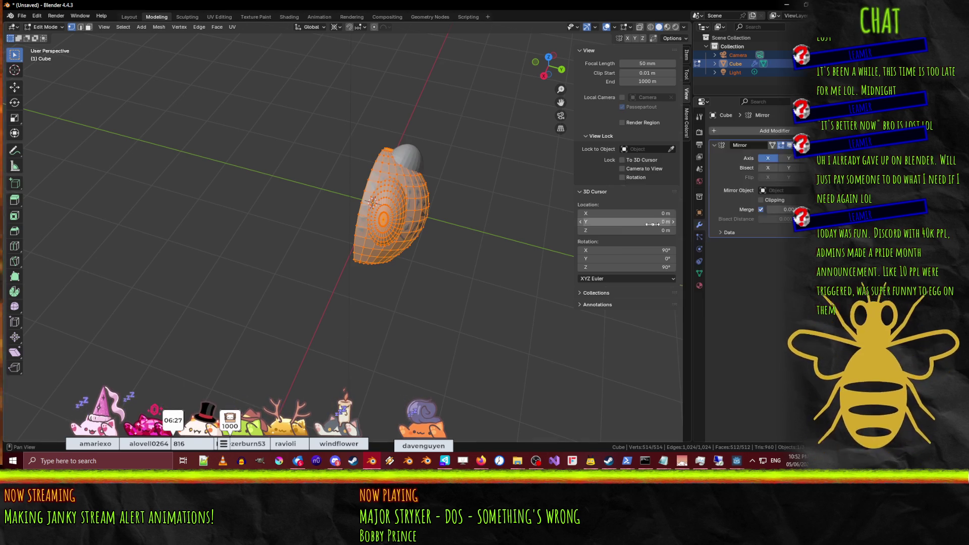
pyautogui.click(787, 158)
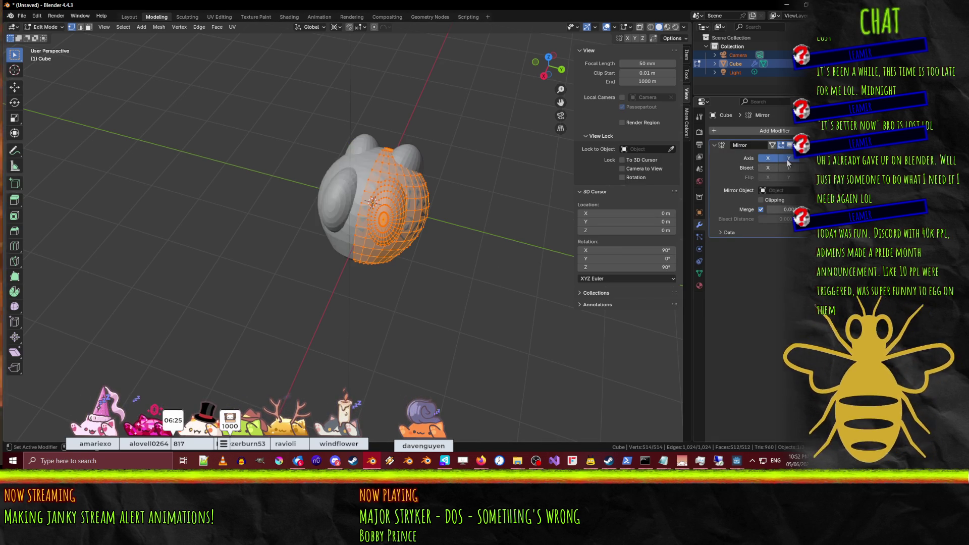
pyautogui.moveTo(434, 318)
pyautogui.mouseDown(button='middle')
pyautogui.moveTo(422, 331)
pyautogui.moveTo(366, 235)
pyautogui.moveTo(382, 250)
pyautogui.mouseUp(button='middle')
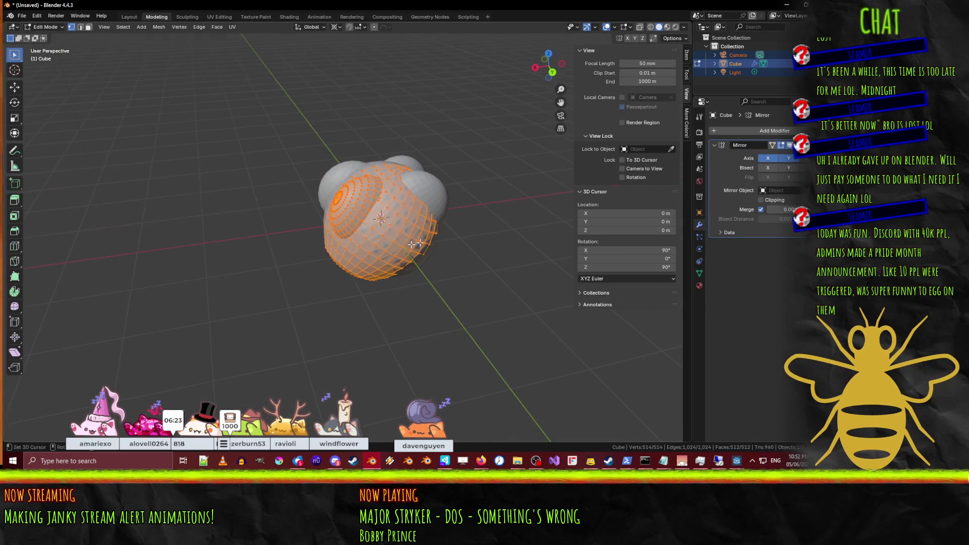
pyautogui.moveTo(454, 240)
pyautogui.mouseDown(button='middle')
pyautogui.moveTo(362, 202)
pyautogui.moveTo(328, 247)
pyautogui.moveTo(475, 260)
pyautogui.mouseUp(button='middle')
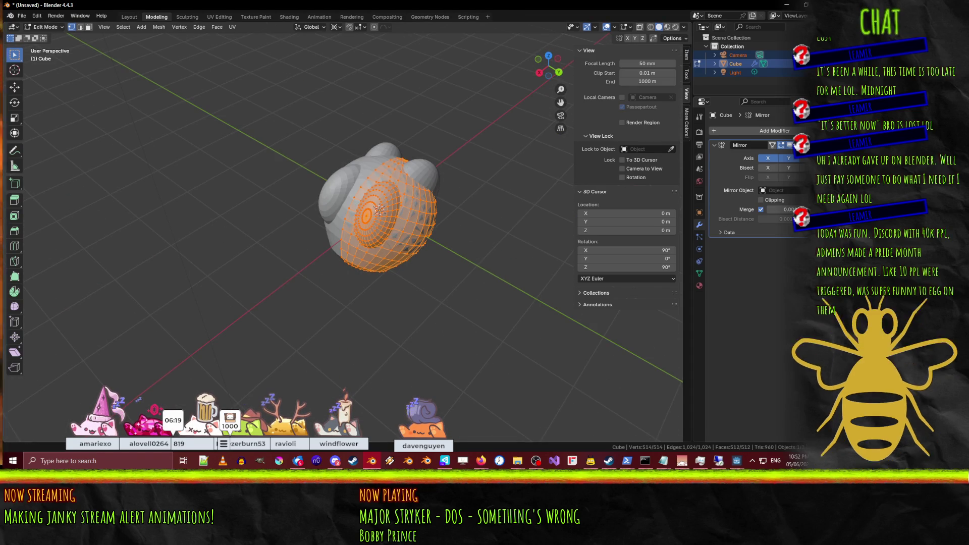
pyautogui.moveTo(404, 227)
pyautogui.mouseDown(button='middle')
pyautogui.moveTo(282, 202)
pyautogui.moveTo(369, 189)
pyautogui.moveTo(429, 252)
pyautogui.moveTo(453, 251)
pyautogui.mouseUp(button='middle')
# Step: Apply Shade Smooth to the body mesh through F3 search
pyautogui.press('Tab')
pyautogui.scroll(4, 429, 253)
pyautogui.press('Tab')
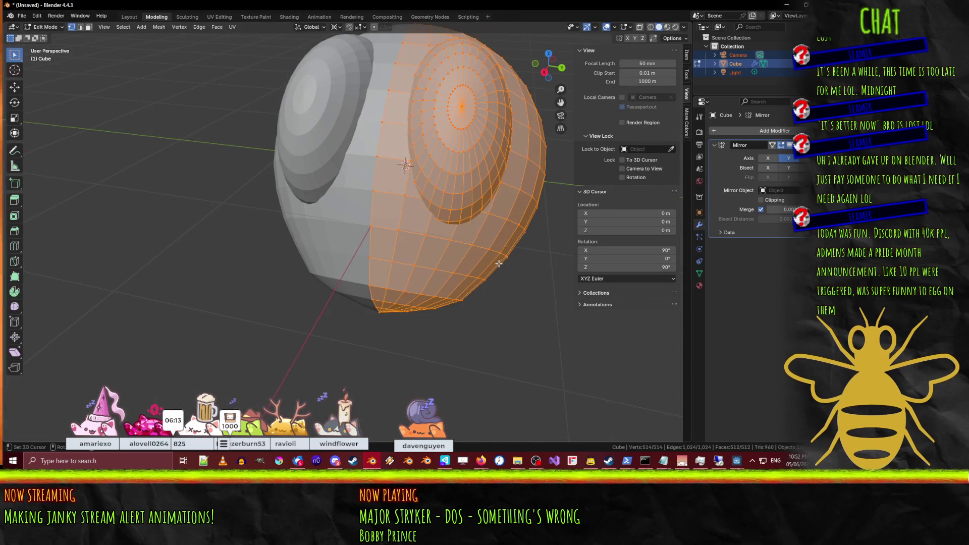
pyautogui.press('F3')
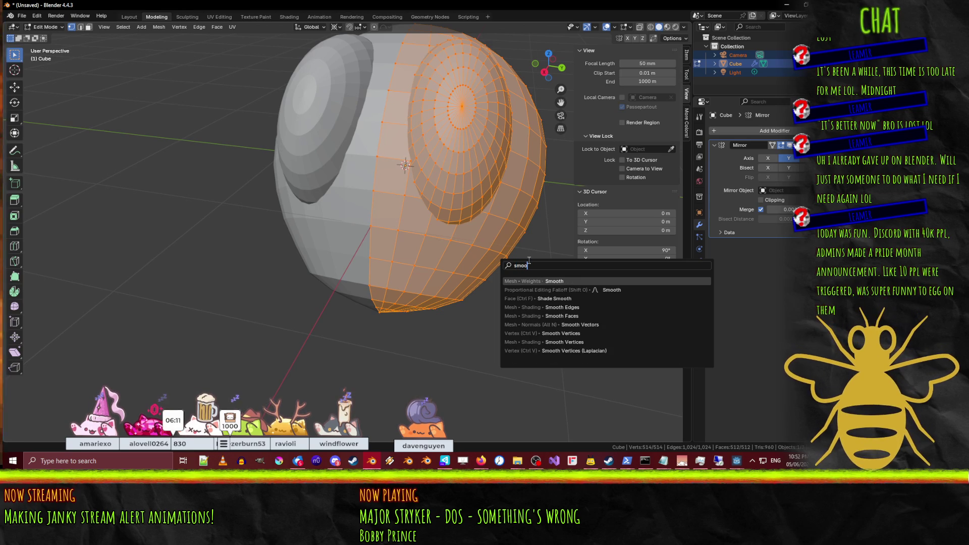
pyautogui.click(582, 299)
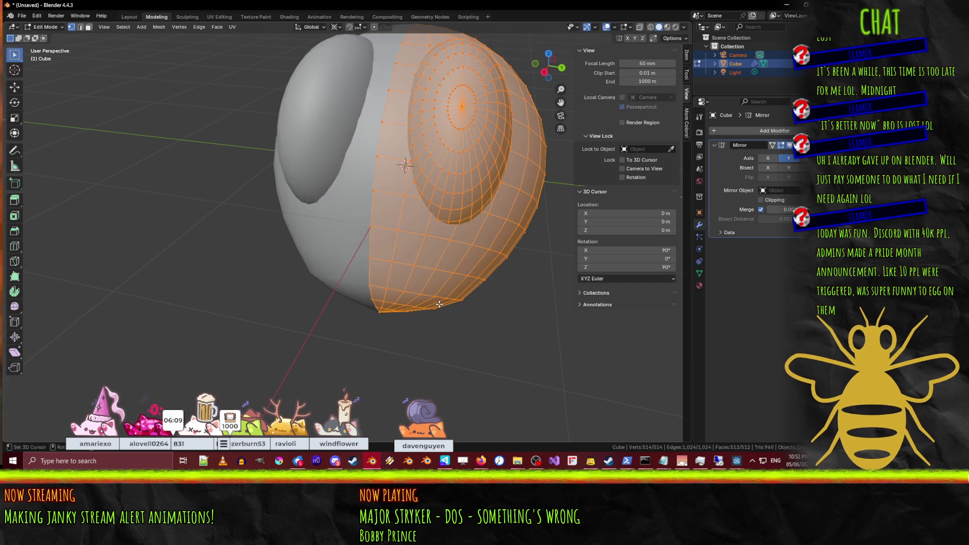
pyautogui.press('Tab')
# Step: Clear the selection and select the edge loops forming one side lobe's cap
pyautogui.moveTo(449, 298)
pyautogui.mouseDown(button='middle')
pyautogui.moveTo(381, 281)
pyautogui.moveTo(433, 273)
pyautogui.moveTo(387, 273)
pyautogui.moveTo(369, 223)
pyautogui.mouseUp(button='middle')
pyautogui.scroll(-5, 407, 264)
pyautogui.press('Tab')
pyautogui.hotkey('alt', 'a')
pyautogui.scroll(6, 381, 263)
pyautogui.keyDown('alt'); pyautogui.keyDown('shift'); pyautogui.click(412, 142); pyautogui.keyUp('shift'); pyautogui.keyUp('alt')
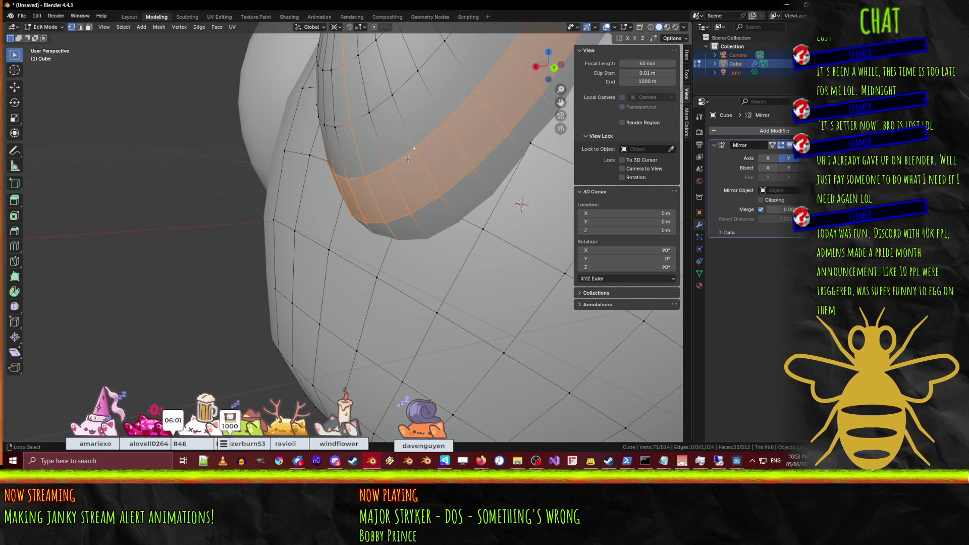
pyautogui.scroll(-4, 406, 163)
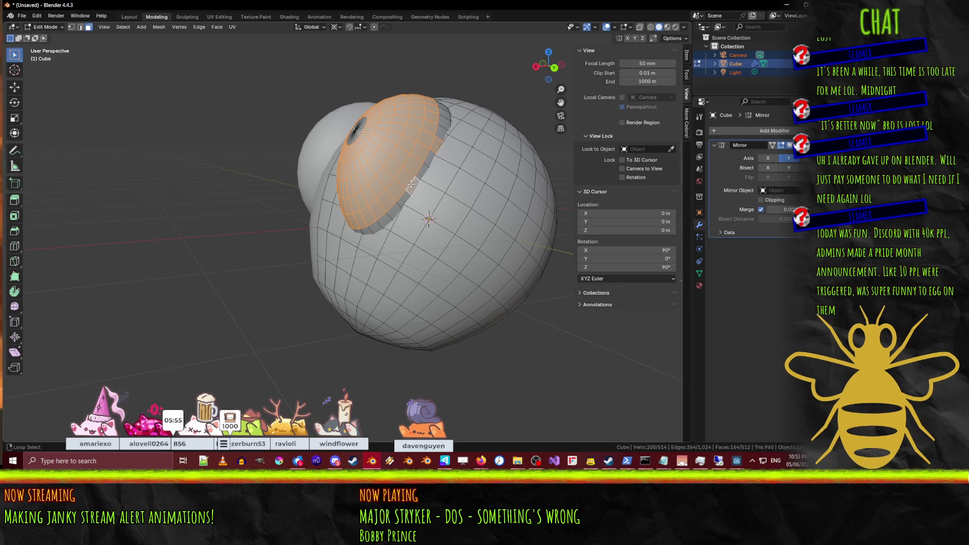
pyautogui.moveTo(421, 170); pyautogui.dragTo(452, 134, button='middle')
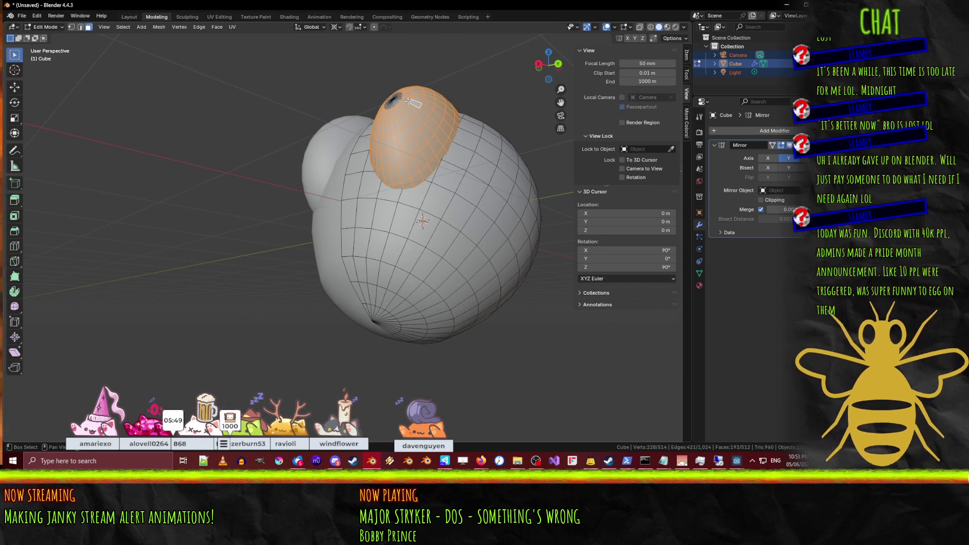
pyautogui.moveTo(397, 162); pyautogui.dragTo(453, 155, button='middle')
# Step: In wireframe, adjust the lobe-cap loop selection to add one more ring of faces
pyautogui.press('z')
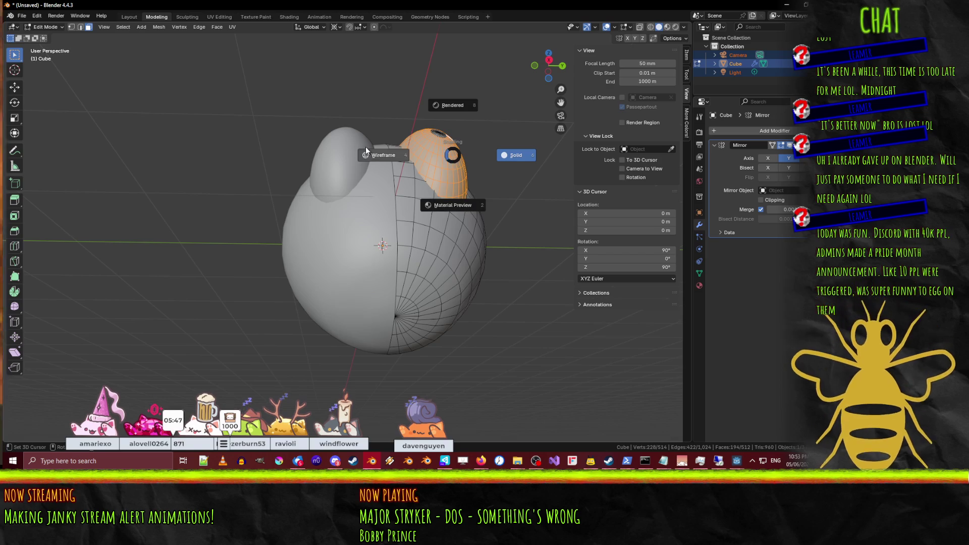
pyautogui.click(367, 151)
pyautogui.moveTo(367, 151)
pyautogui.mouseDown(button='middle')
pyautogui.moveTo(365, 251)
pyautogui.moveTo(347, 218)
pyautogui.mouseUp(button='middle')
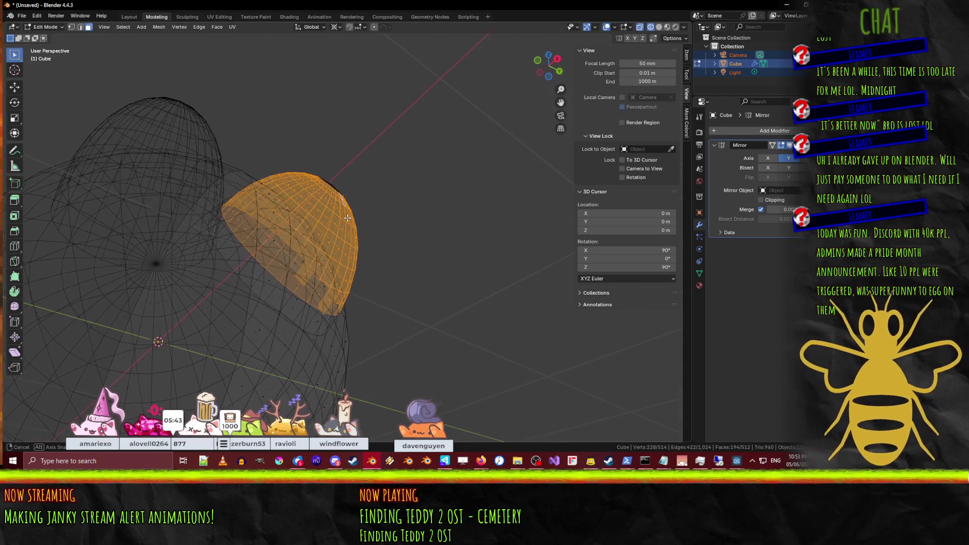
pyautogui.keyDown('alt'); pyautogui.keyDown('shift'); pyautogui.click(263, 279); pyautogui.keyUp('shift'); pyautogui.keyUp('alt')
pyautogui.moveTo(263, 279)
pyautogui.mouseDown(button='middle')
pyautogui.moveTo(254, 281)
pyautogui.moveTo(258, 291)
pyautogui.mouseUp(button='middle')
pyautogui.scroll(3, 263, 301)
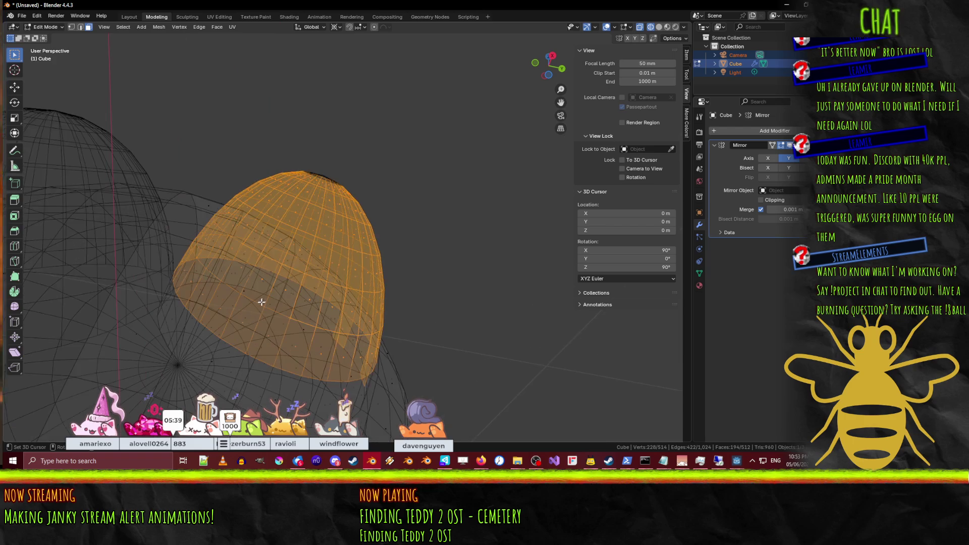
pyautogui.moveTo(247, 323)
pyautogui.keyDown('shift'); pyautogui.mouseDown(button='middle')
pyautogui.moveTo(451, 219)
pyautogui.moveTo(400, 250)
pyautogui.moveTo(310, 236)
pyautogui.mouseUp(button='middle'); pyautogui.keyUp('shift')
pyautogui.keyDown('alt'); pyautogui.keyDown('shift'); pyautogui.click(345, 220); pyautogui.keyUp('shift'); pyautogui.keyUp('alt')
pyautogui.scroll(-10, 436, 256)
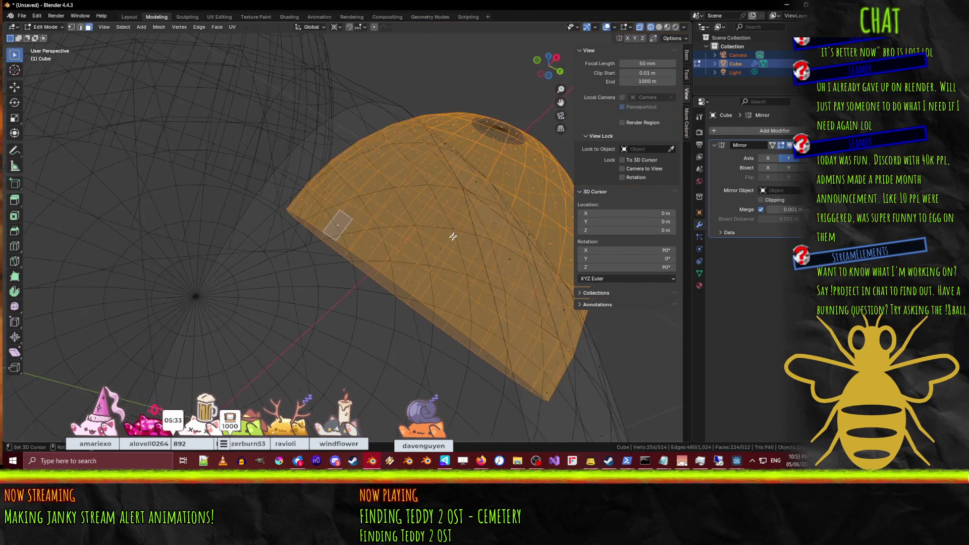
pyautogui.press('KP_7')
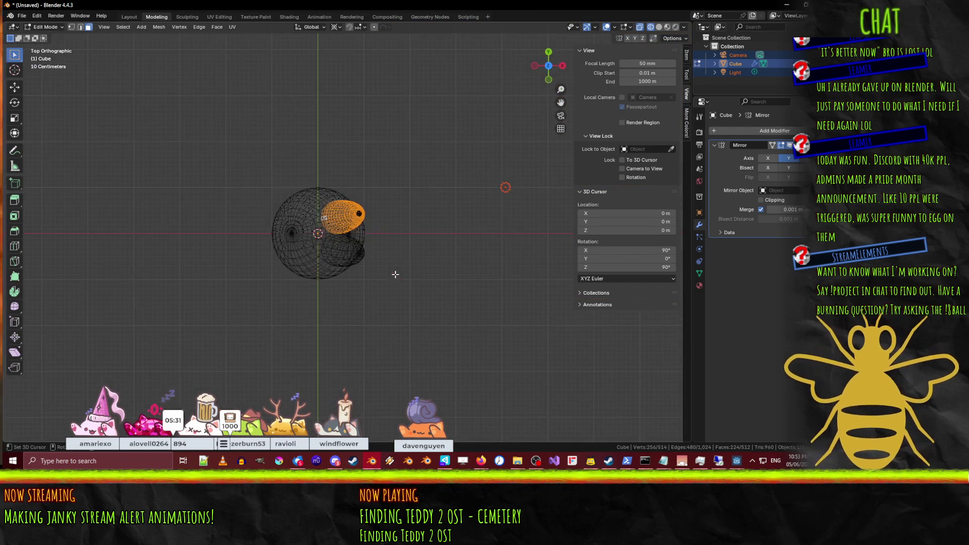
# Step: Rotate the selected cap around the body centre and add the cap's centre pole
pyautogui.scroll(3, 377, 271)
pyautogui.press('r')
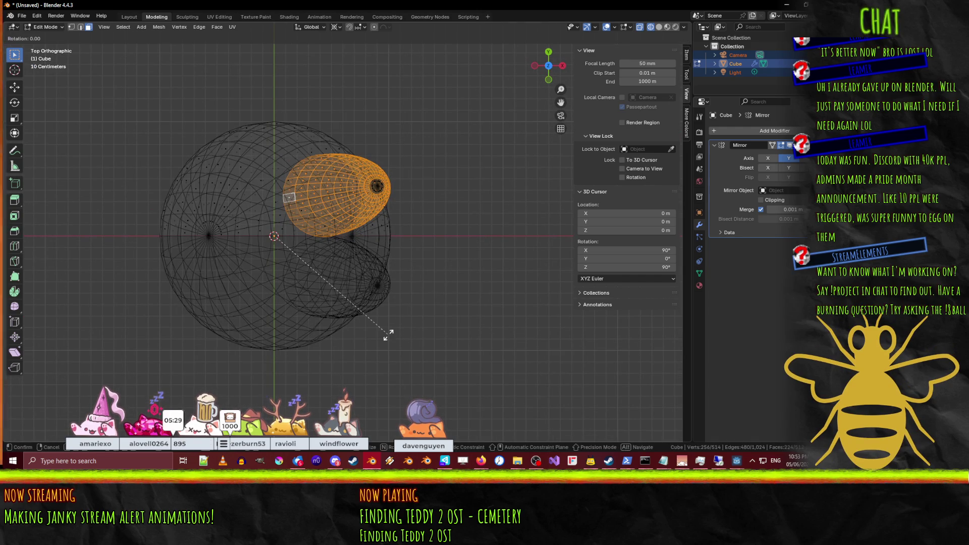
pyautogui.click(443, 301)
pyautogui.moveTo(443, 300); pyautogui.dragTo(387, 200, button='middle')
pyautogui.scroll(5, 387, 200)
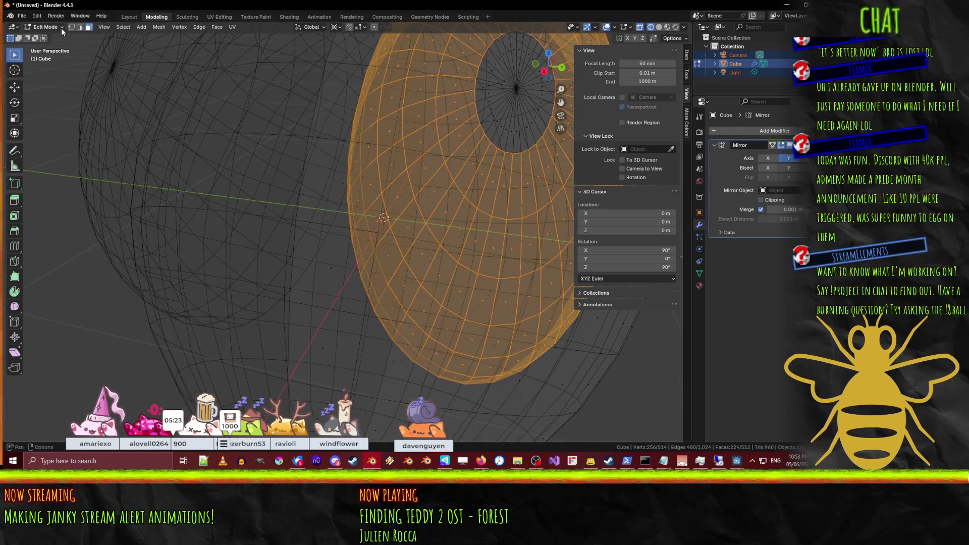
pyautogui.keyDown('shift'); pyautogui.click(515, 83); pyautogui.keyUp('shift')
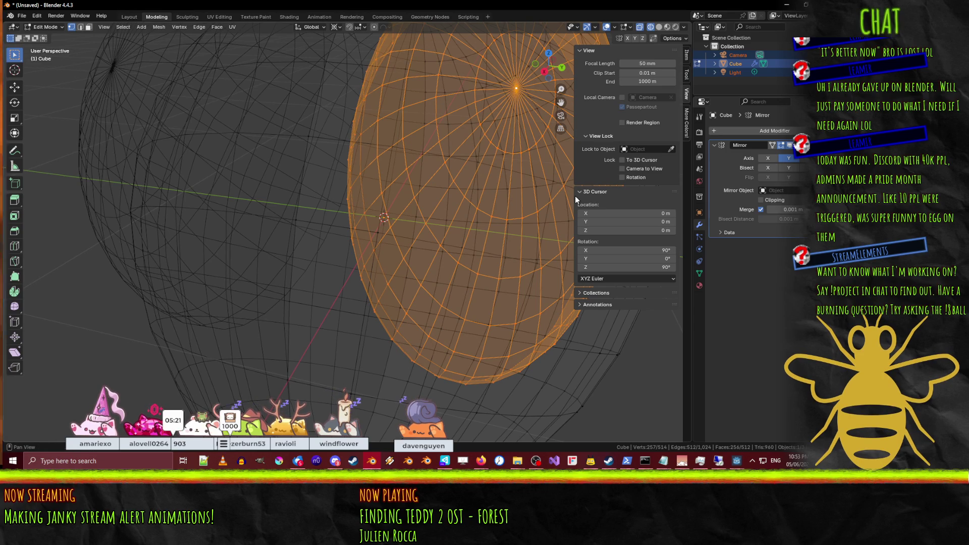
pyautogui.moveTo(414, 282); pyautogui.dragTo(368, 358, button='middle')
pyautogui.press('KP_7')
pyautogui.scroll(-5, 348, 398)
# Step: Rotate the lobe again from top view and return to solid shading
pyautogui.press('r')
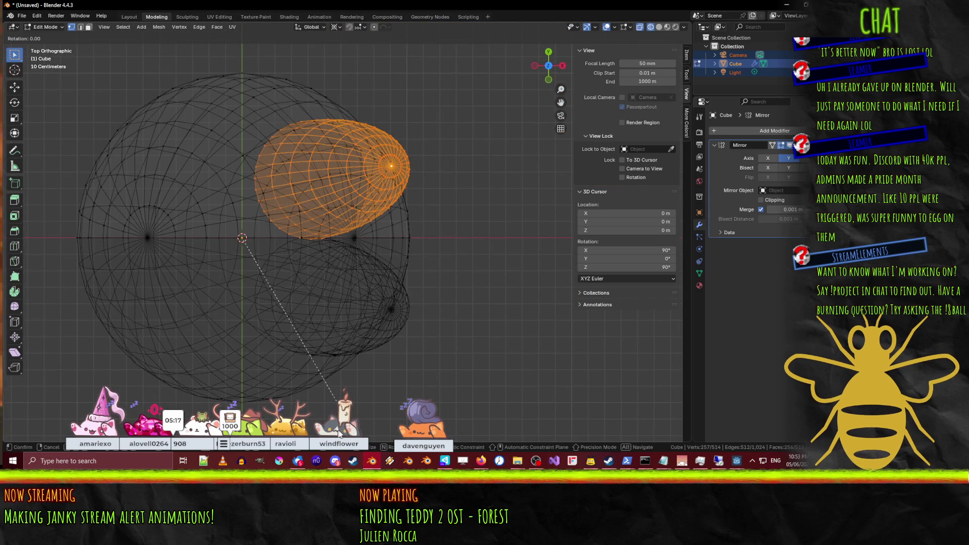
pyautogui.click(449, 394)
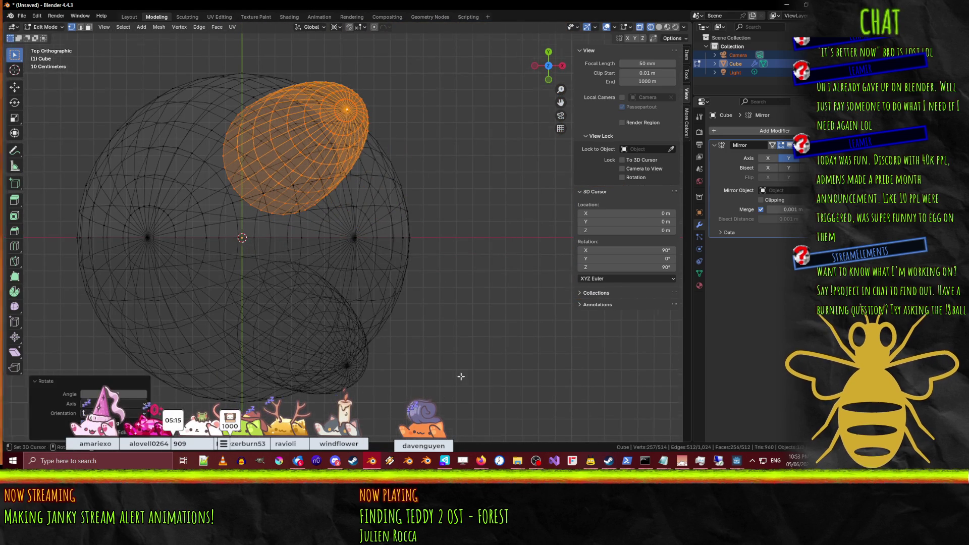
pyautogui.scroll(-3, 439, 354)
pyautogui.moveTo(434, 328)
pyautogui.mouseDown(button='middle')
pyautogui.moveTo(422, 287)
pyautogui.moveTo(456, 269)
pyautogui.moveTo(417, 236)
pyautogui.mouseUp(button='middle')
pyautogui.press('z')
pyautogui.click(477, 286)
pyautogui.press('KP_1')
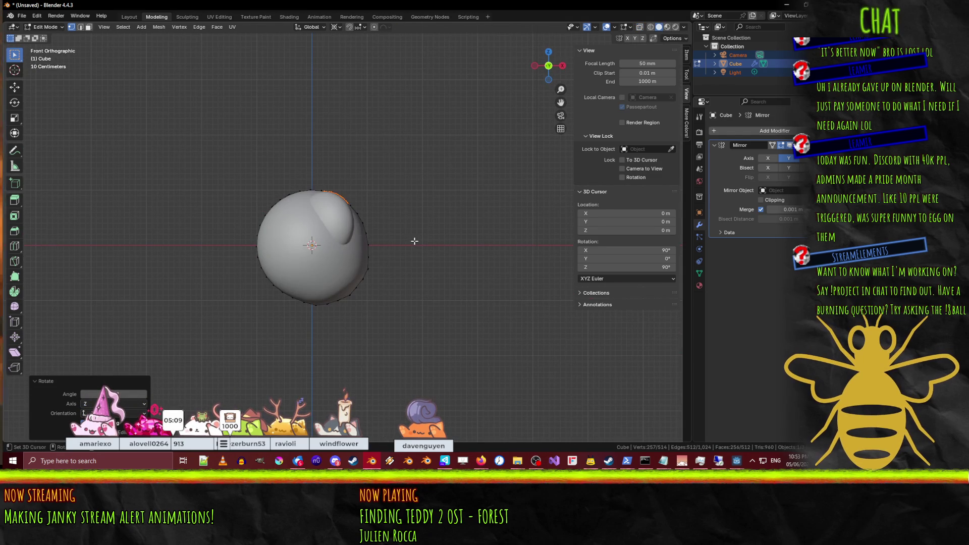
pyautogui.press('s')
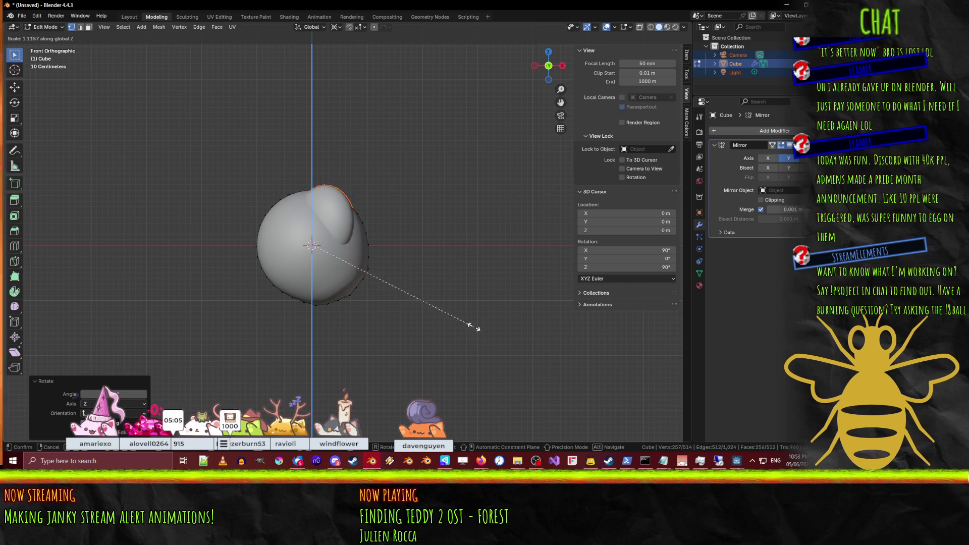
pyautogui.press('Escape')
pyautogui.moveTo(467, 322); pyautogui.dragTo(459, 332, button='middle')
pyautogui.press('KP_7')
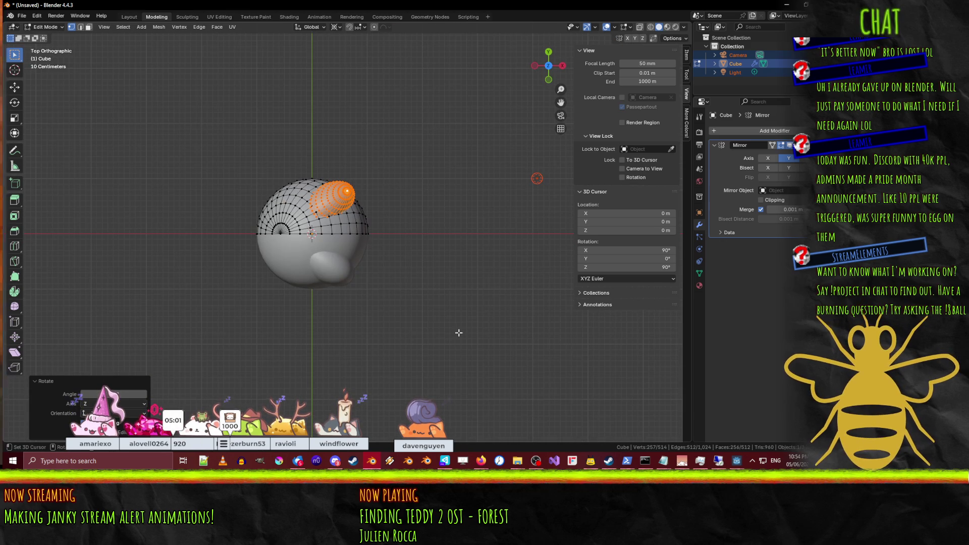
# Step: Set the pivot point to Median Point and rotate the lobe around the body
pyautogui.press('r')
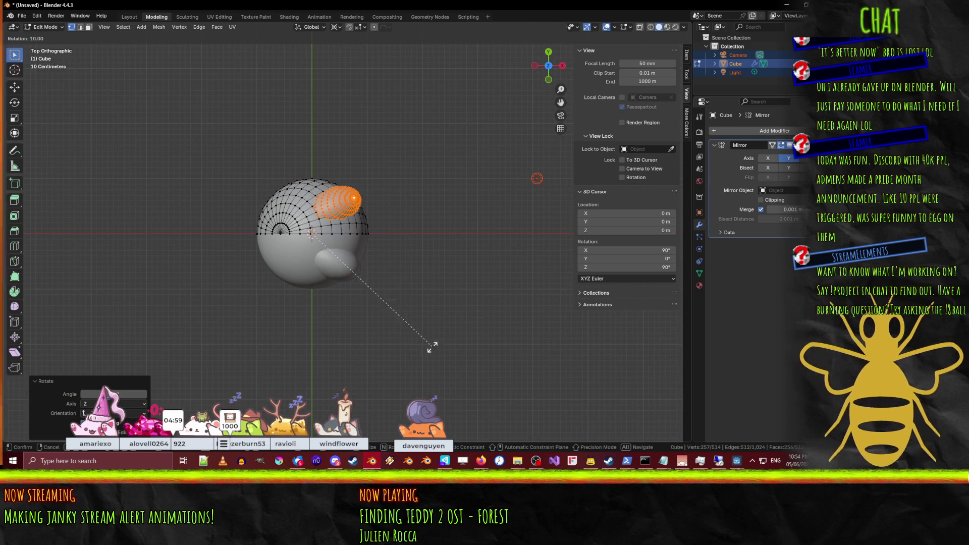
pyautogui.click(397, 354)
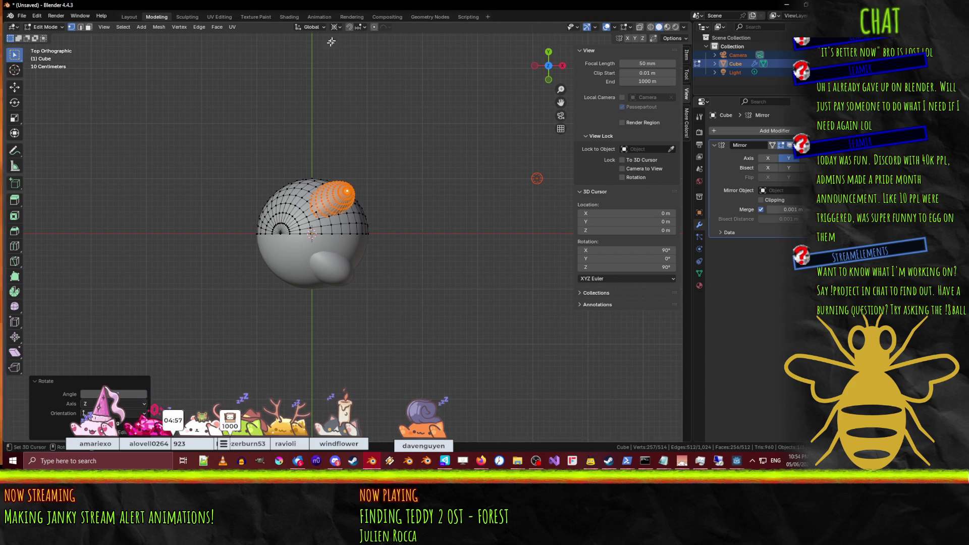
pyautogui.click(336, 27)
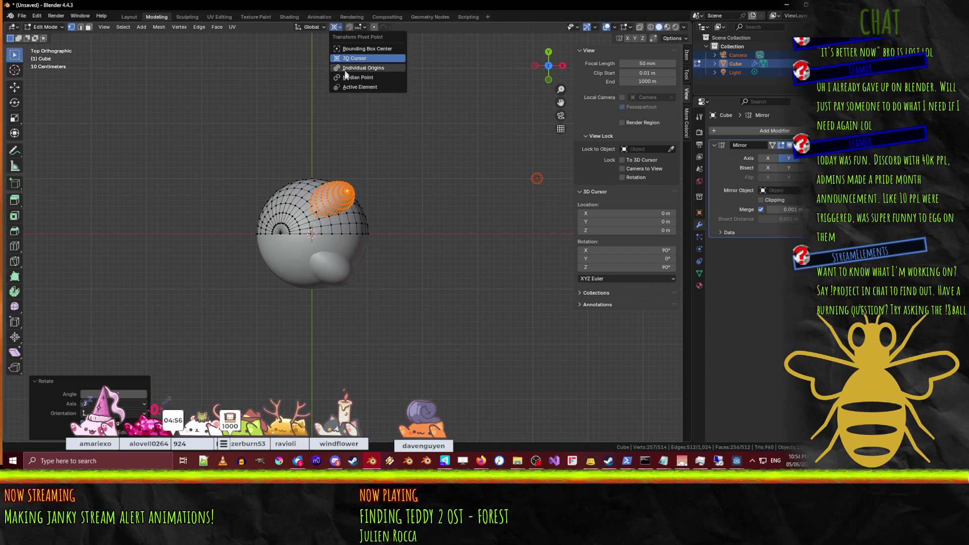
pyautogui.click(385, 76)
pyautogui.scroll(2, 423, 321)
pyautogui.press('r')
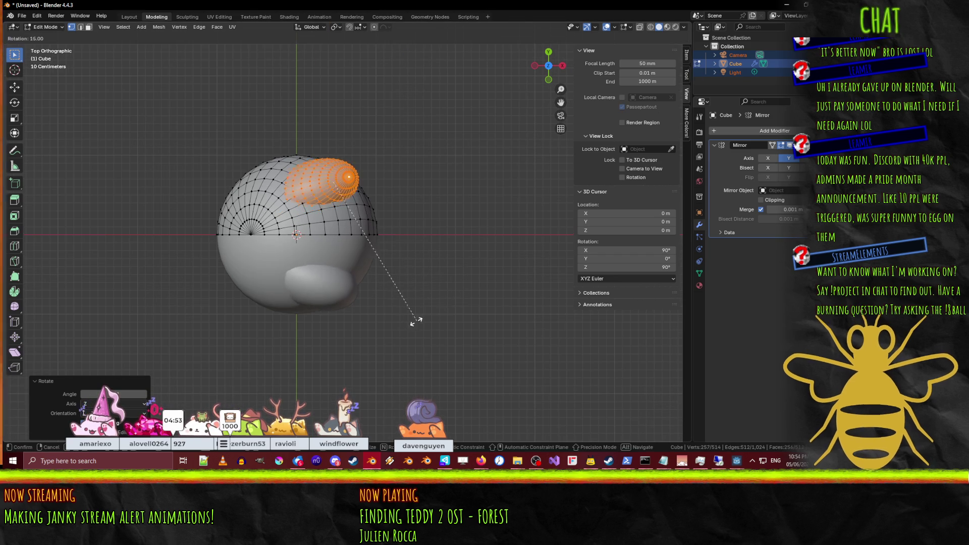
pyautogui.click(362, 321)
pyautogui.press('KP_1')
# Step: In wireframe, tilt the lobe in front view and enlarge it 1.3 times
pyautogui.press('z')
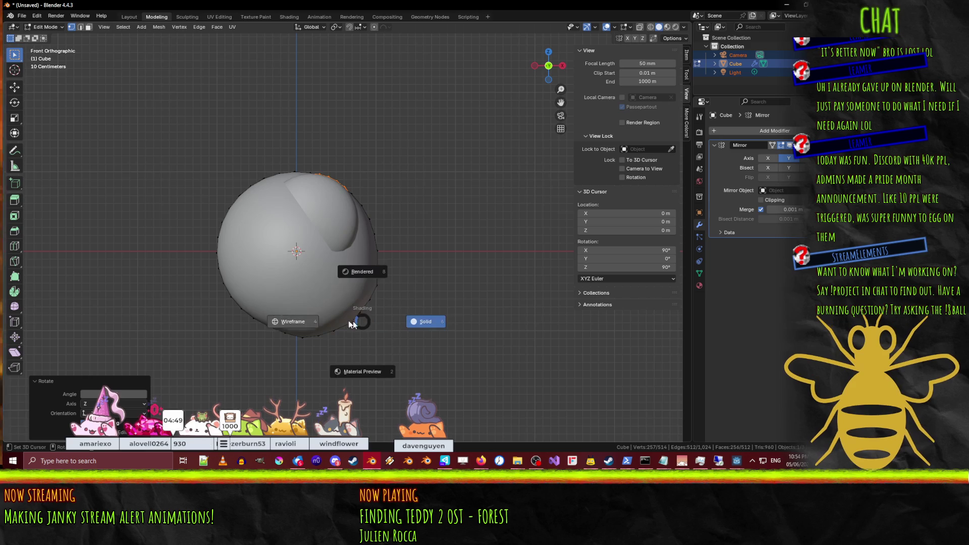
pyautogui.click(270, 334)
pyautogui.press('r')
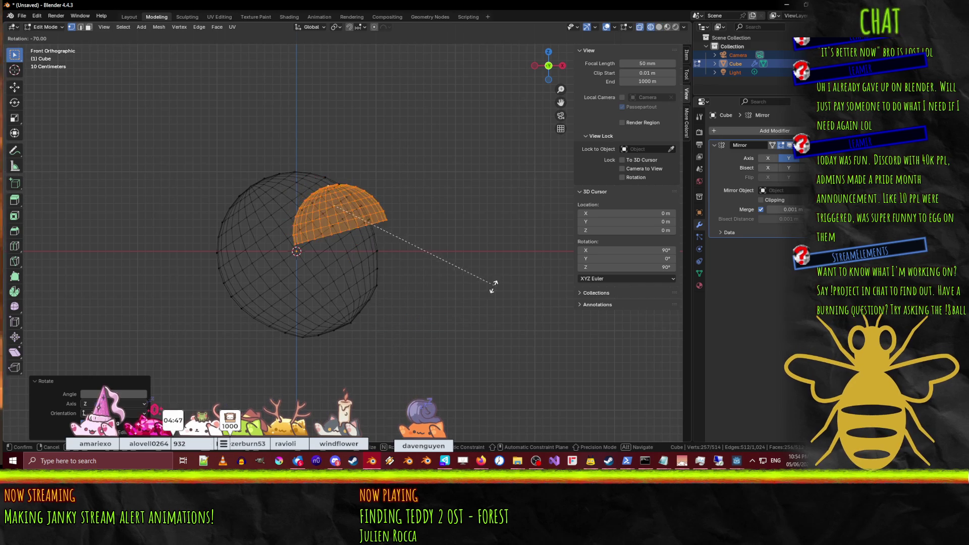
pyautogui.click(453, 320)
pyautogui.moveTo(453, 320); pyautogui.dragTo(468, 309, button='middle')
pyautogui.press('KP_7')
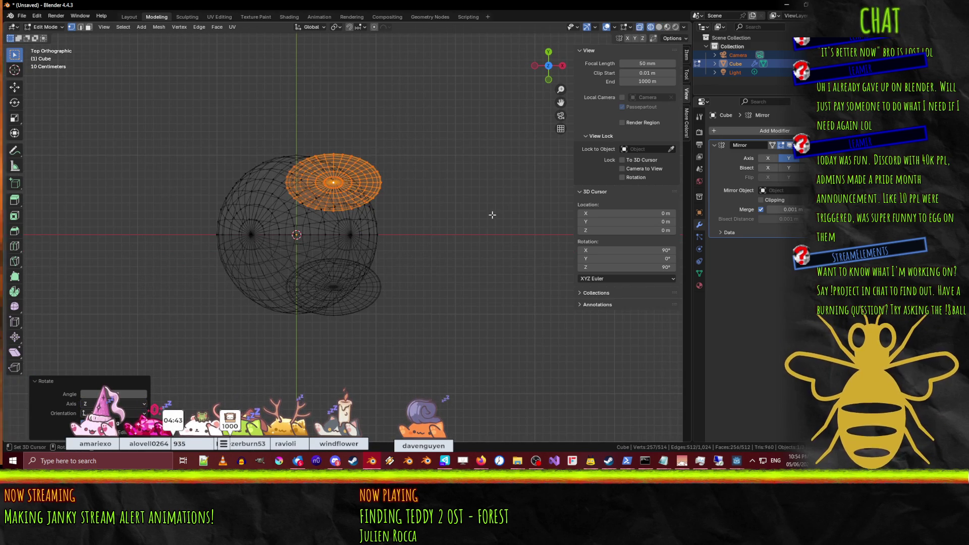
pyautogui.press('s')
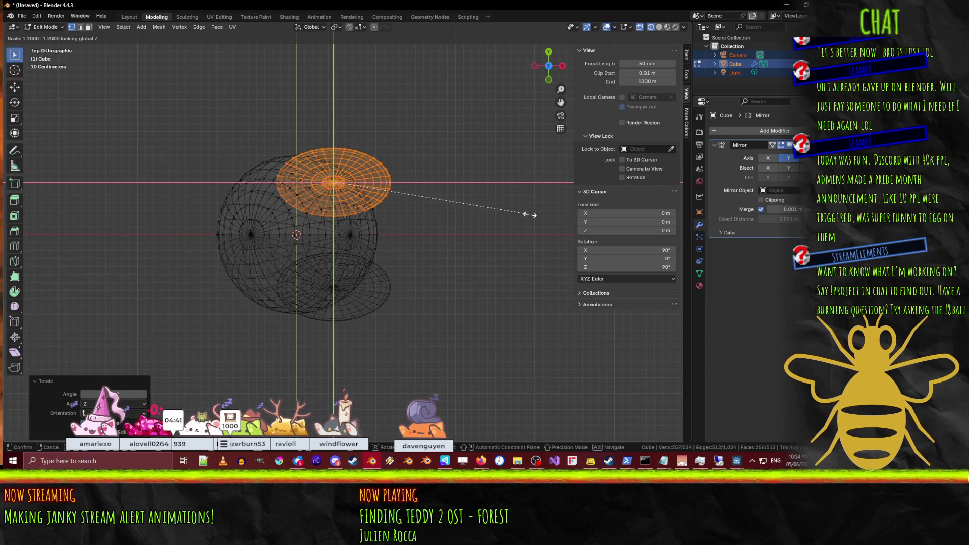
pyautogui.click(547, 215)
# Step: Tilt the lobe down the body's side and flatten it to 0.8 along Z
pyautogui.press('KP_1')
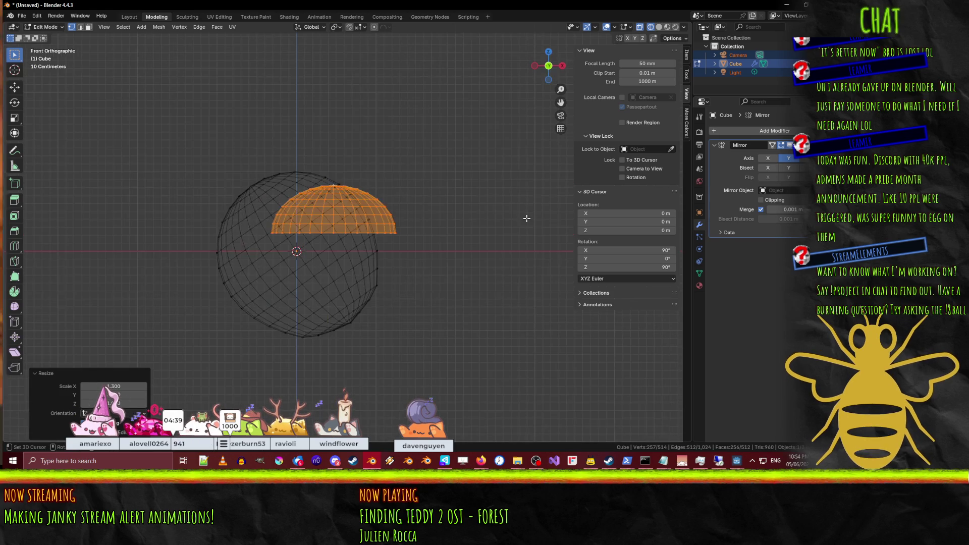
pyautogui.press('r')
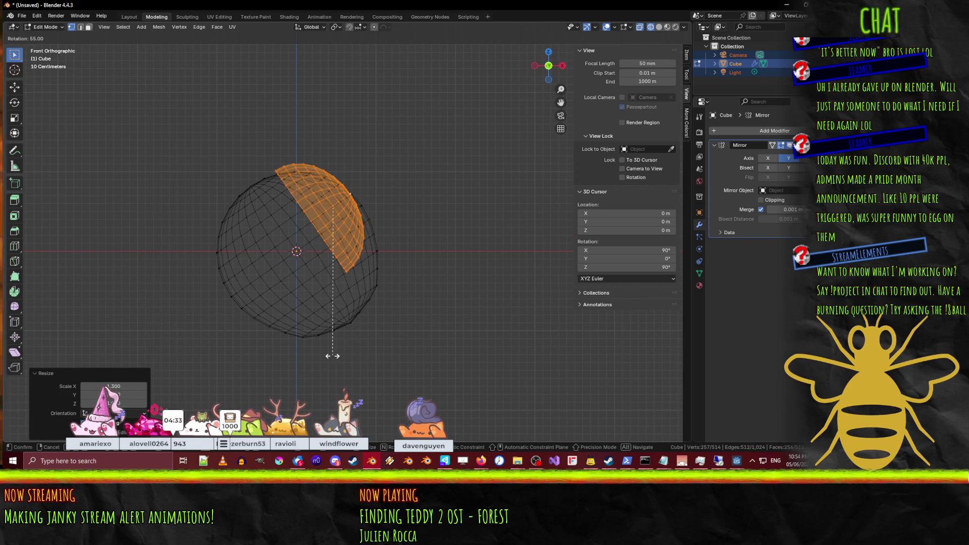
pyautogui.click(331, 355)
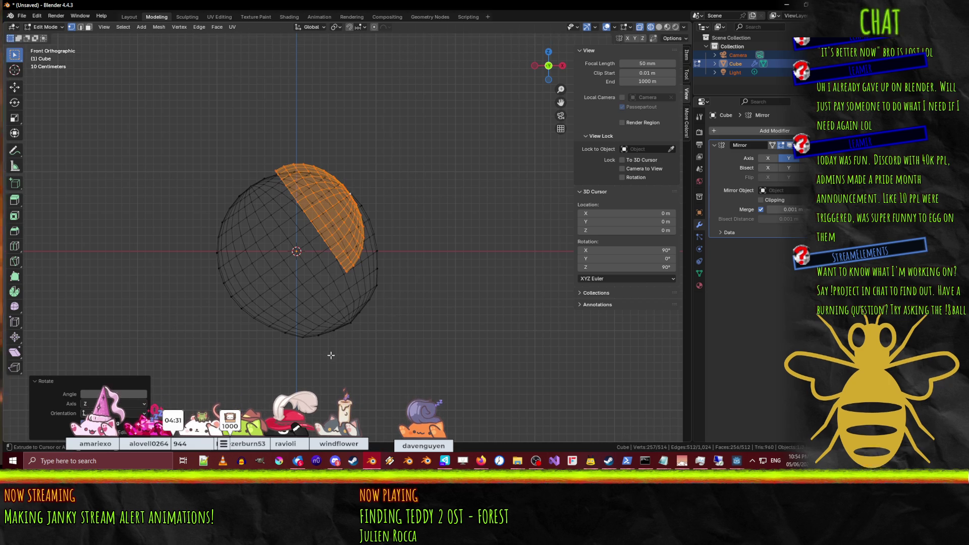
pyautogui.press('KP_7')
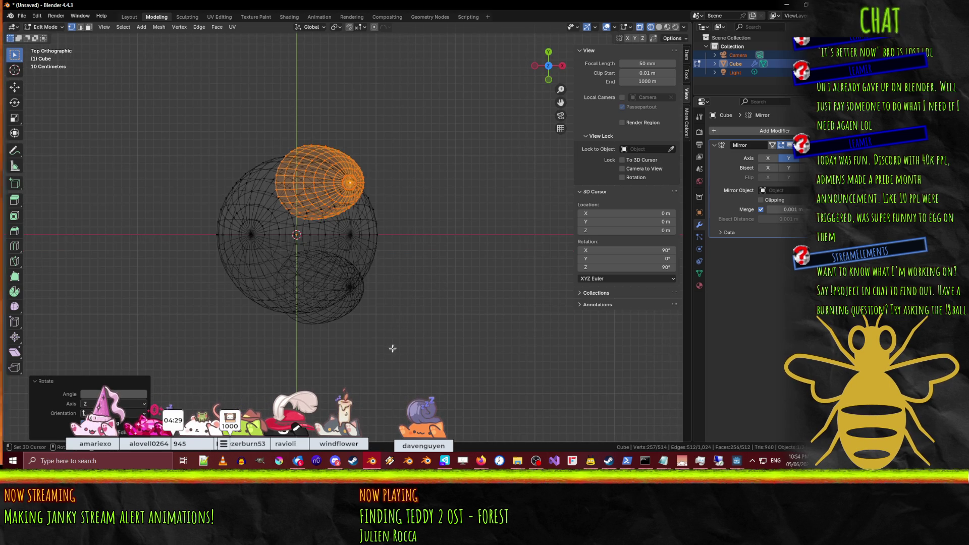
pyautogui.press('r')
pyautogui.press('Escape')
pyautogui.press('KP_1')
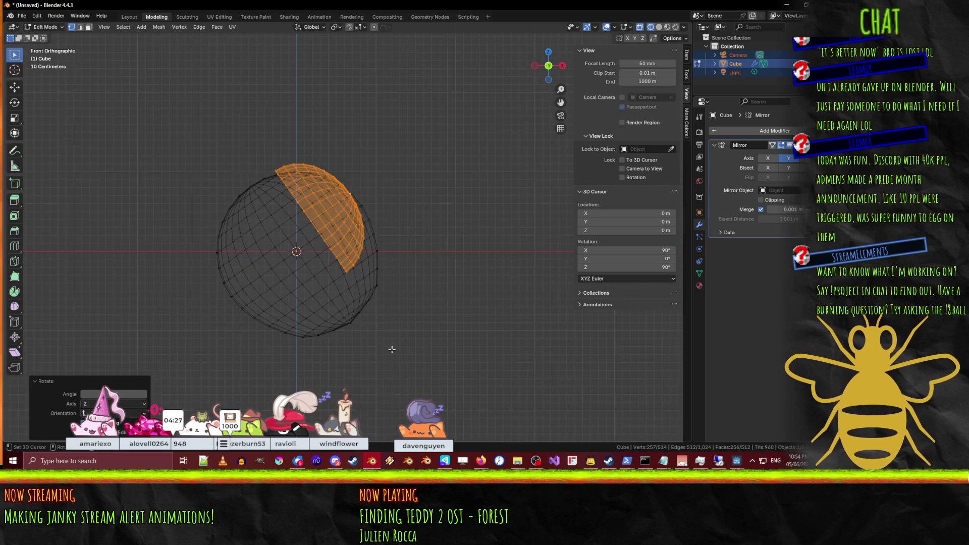
pyautogui.press('s')
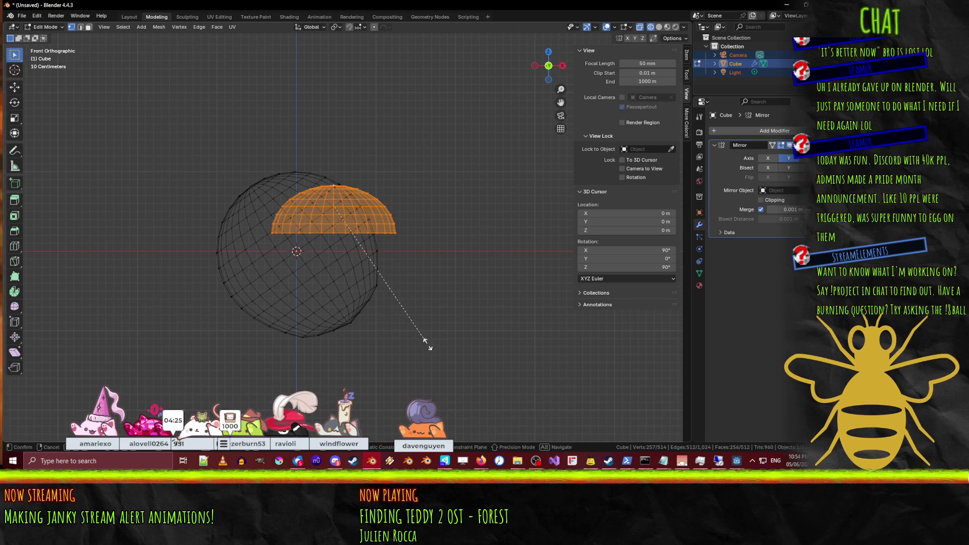
pyautogui.press('z')
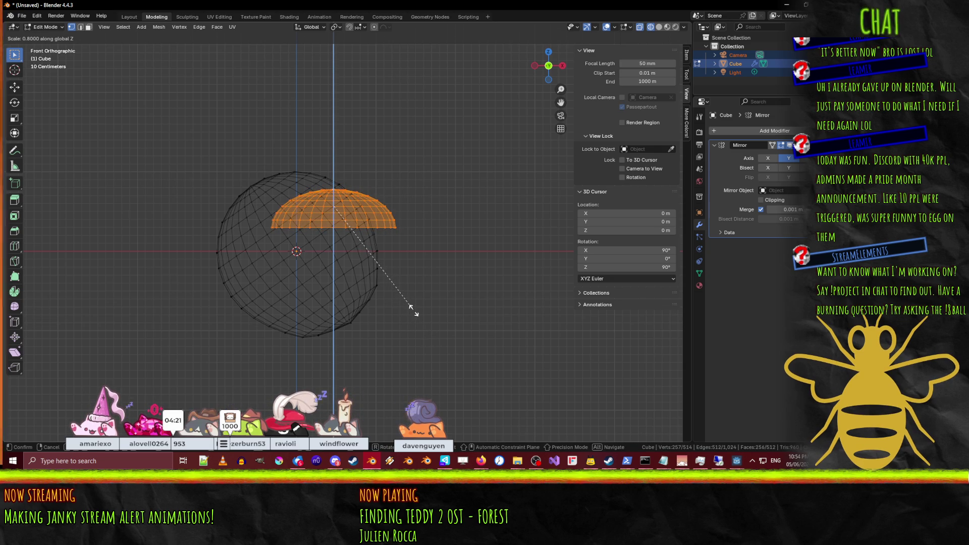
pyautogui.click(413, 310)
# Step: Tilt the flattened lobe in front view and turn it around the body from above
pyautogui.press('r')
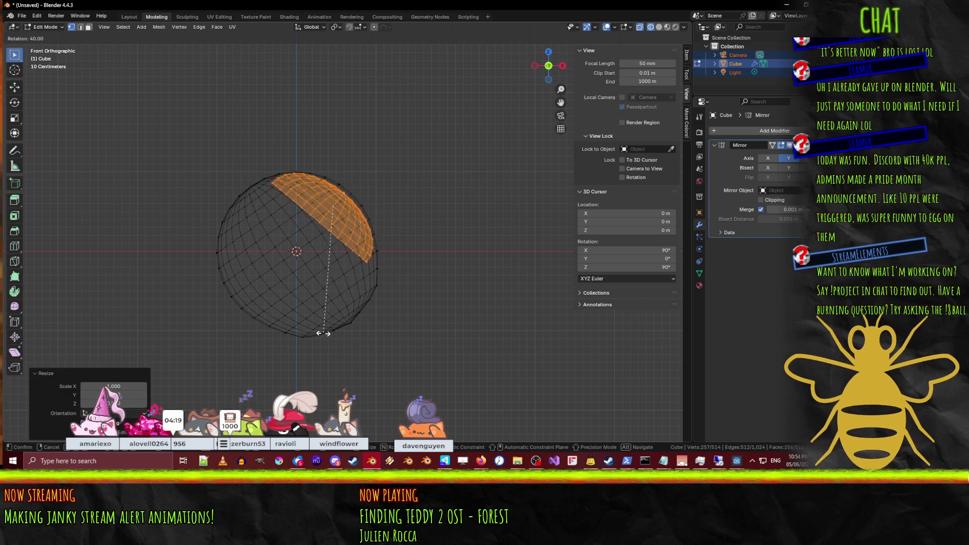
pyautogui.click(291, 331)
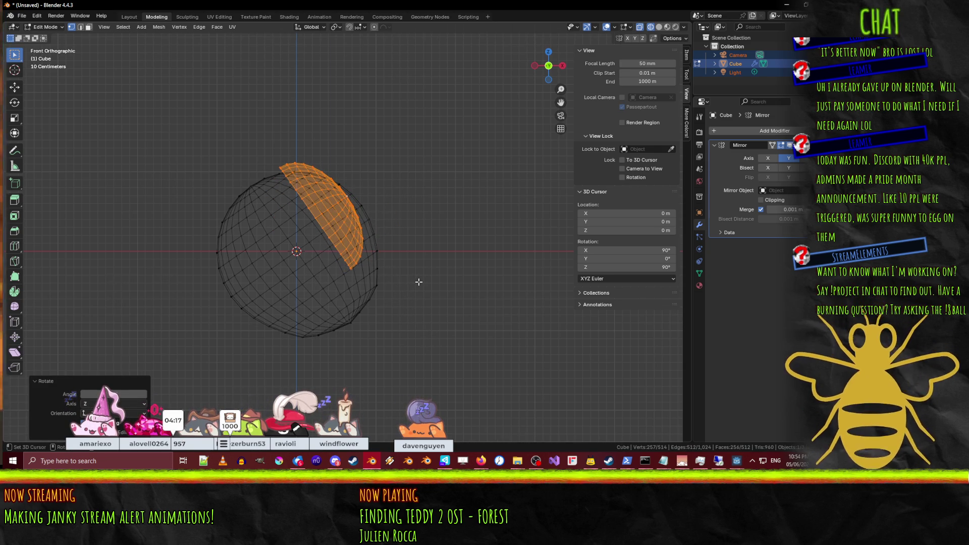
pyautogui.press('KP_7')
pyautogui.press('r')
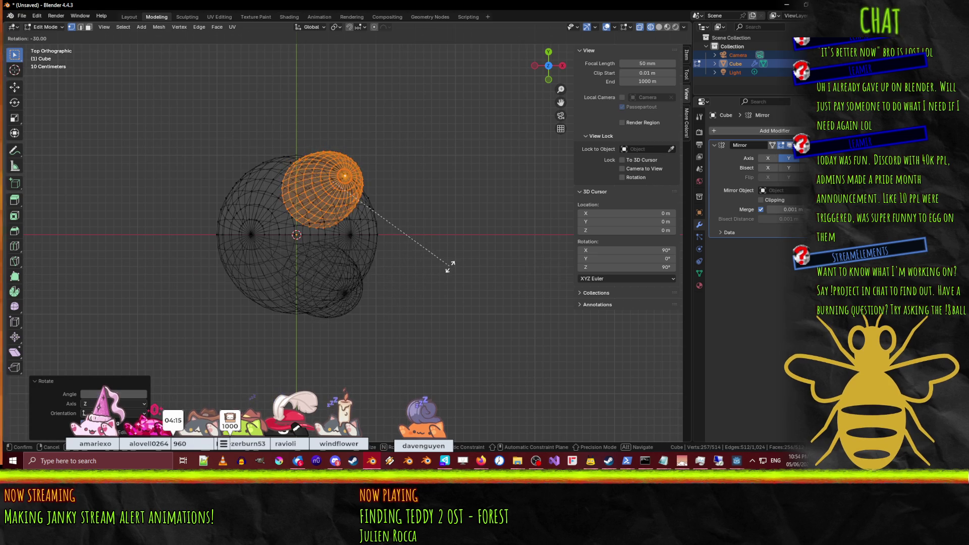
pyautogui.click(467, 270)
pyautogui.moveTo(467, 270); pyautogui.dragTo(332, 192, button='middle')
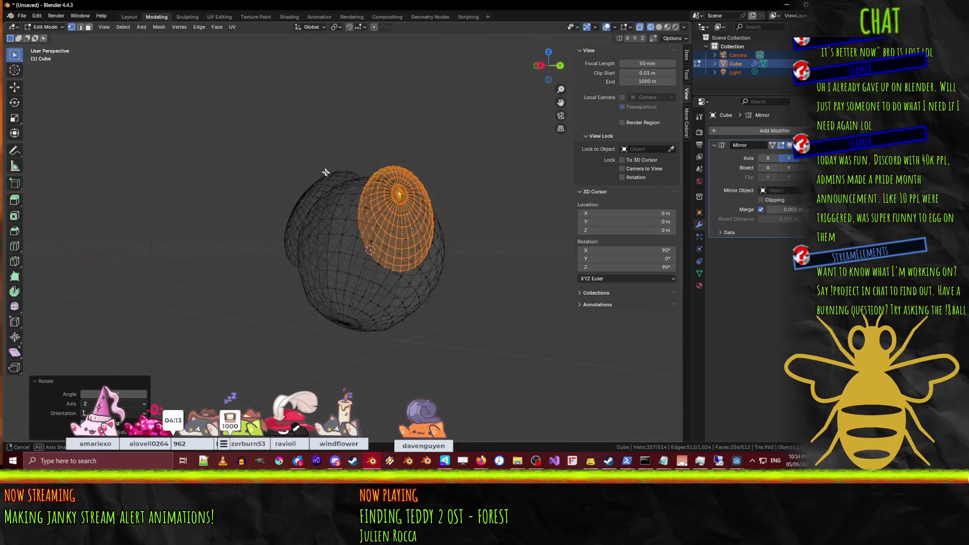
pyautogui.press('z')
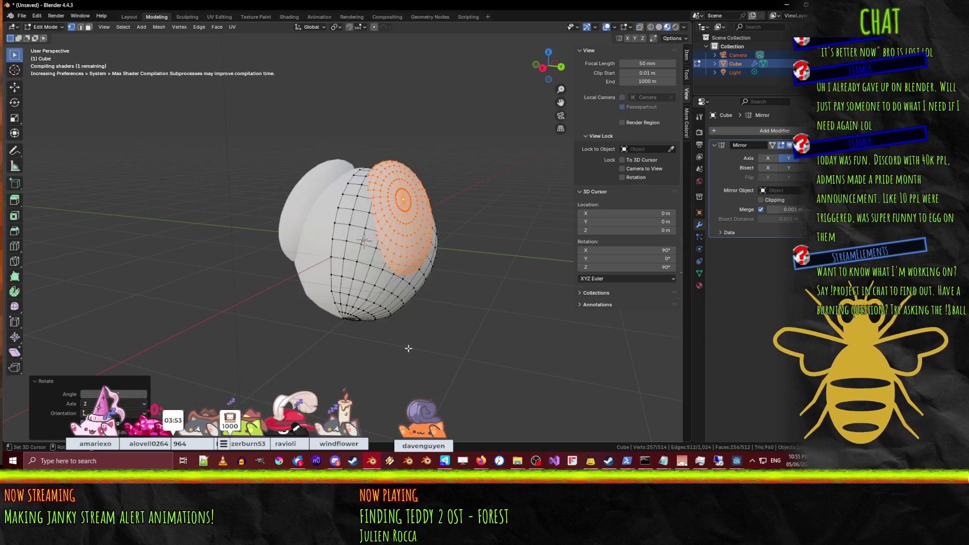
# Step: Turn the lobe slightly back from top view and lower it in Right view
pyautogui.moveTo(478, 370)
pyautogui.mouseDown(button='middle')
pyautogui.moveTo(373, 223)
pyautogui.moveTo(265, 205)
pyautogui.mouseUp(button='middle')
pyautogui.press('KP_7')
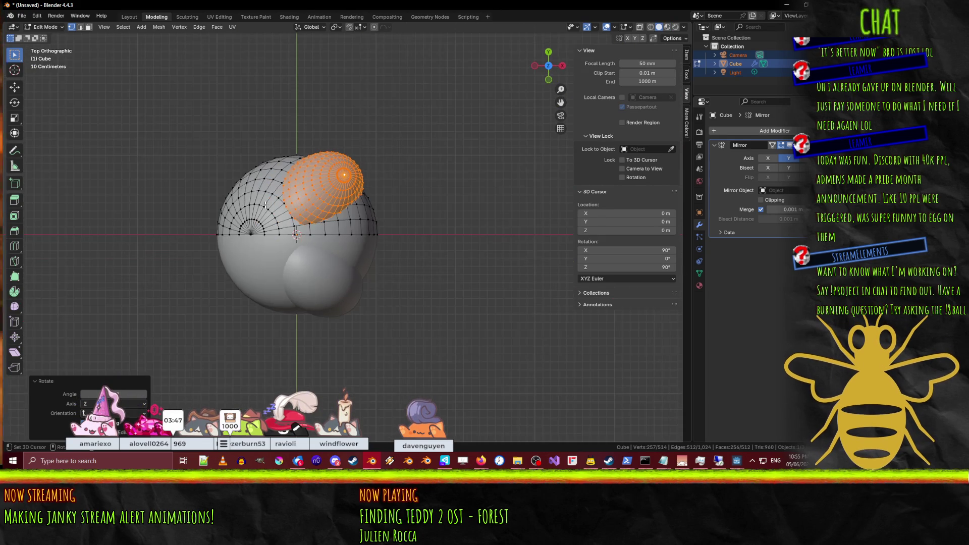
pyautogui.press('r')
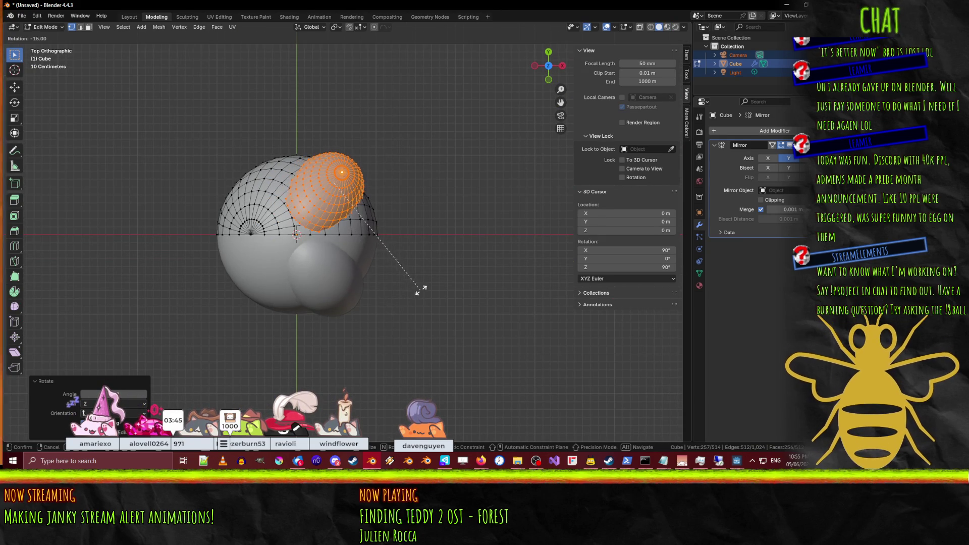
pyautogui.click(433, 284)
pyautogui.moveTo(429, 281); pyautogui.dragTo(314, 83, button='middle')
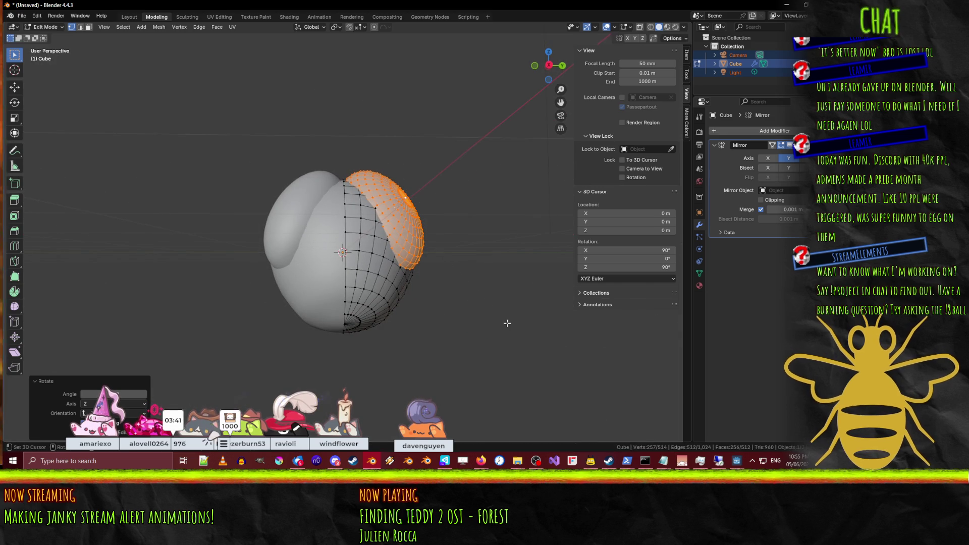
pyautogui.press('KP_1')
pyautogui.press('KP_3')
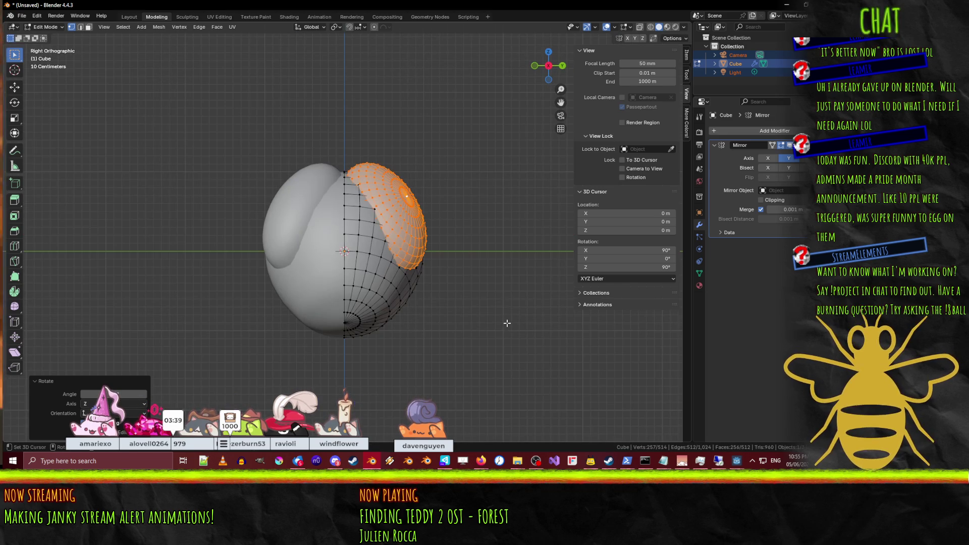
pyautogui.press('g')
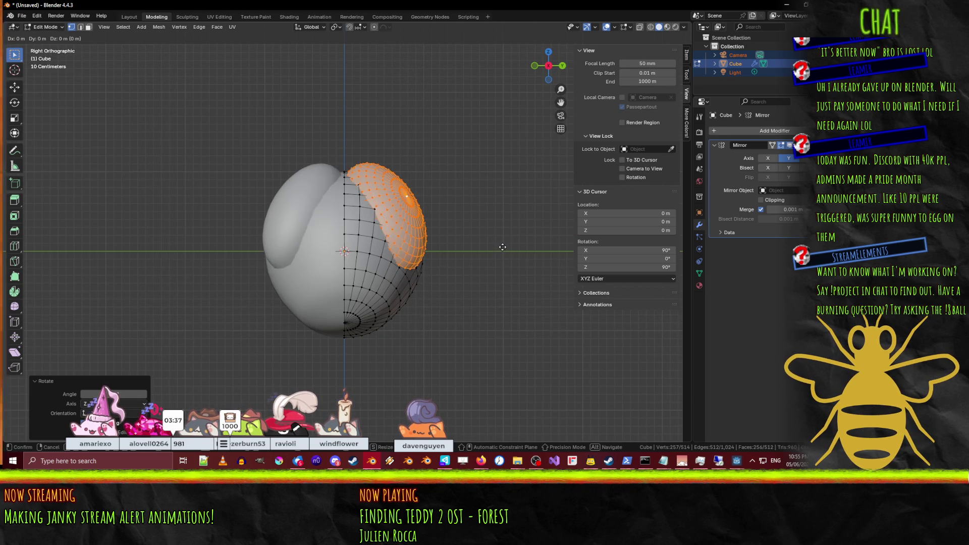
pyautogui.click(502, 253)
pyautogui.moveTo(502, 254); pyautogui.dragTo(483, 286, button='middle')
# Step: Shift the lobe 0.1 m along X from top view
pyautogui.press('KP_7')
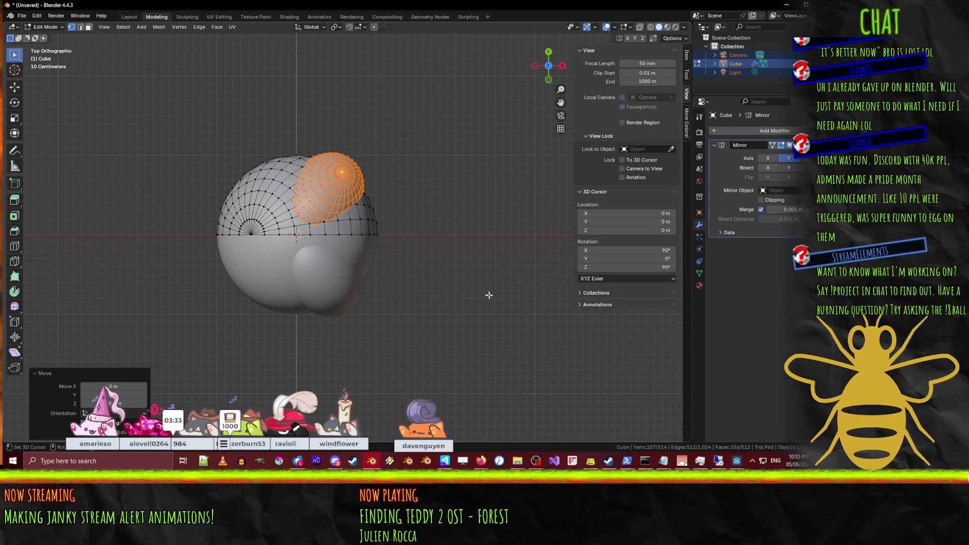
pyautogui.press('r')
pyautogui.press('Escape')
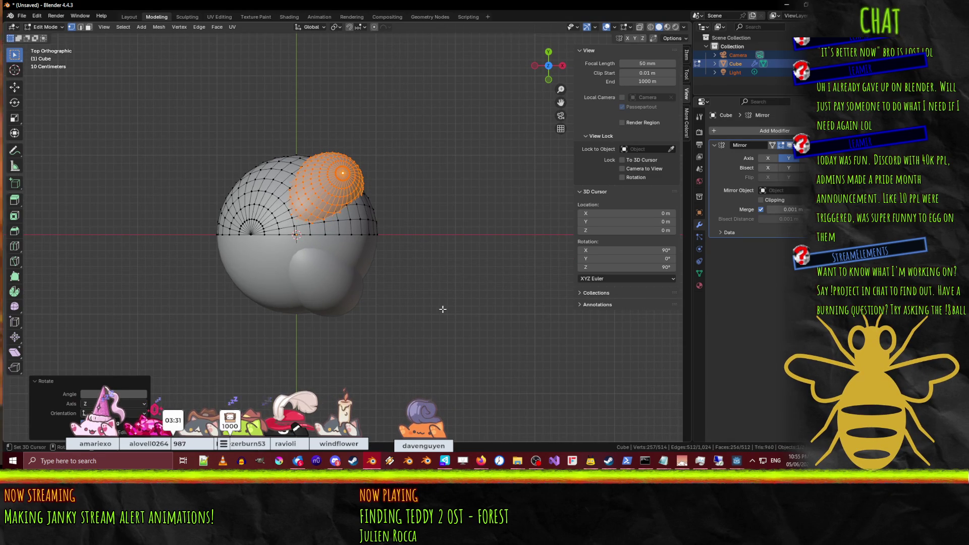
pyautogui.press('g')
pyautogui.click(495, 333)
pyautogui.moveTo(495, 333)
pyautogui.mouseDown(button='middle')
pyautogui.moveTo(475, 293)
pyautogui.moveTo(461, 164)
pyautogui.moveTo(443, 284)
pyautogui.mouseUp(button='middle')
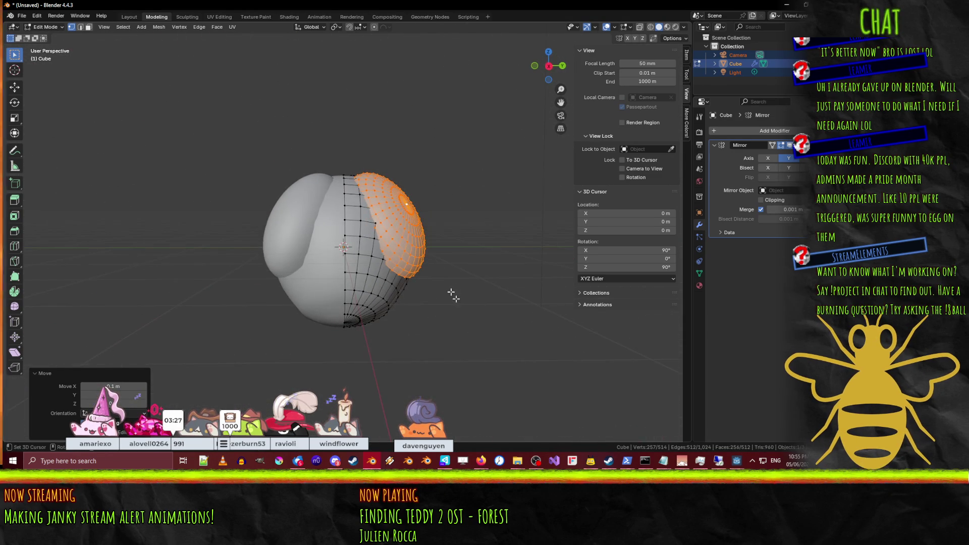
pyautogui.press('KP_3')
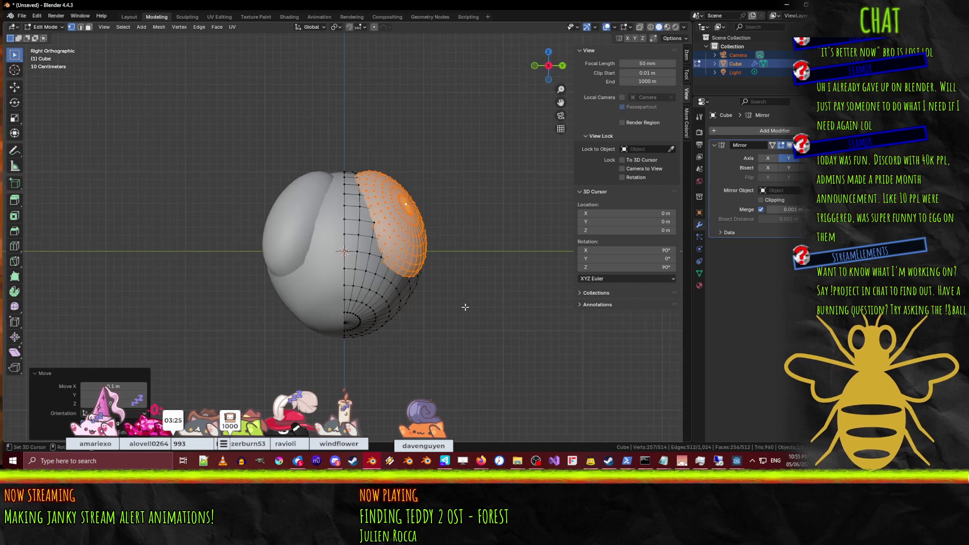
# Step: Tilt the lobe around the X axis in Right view, then refine its angle
pyautogui.press('r')
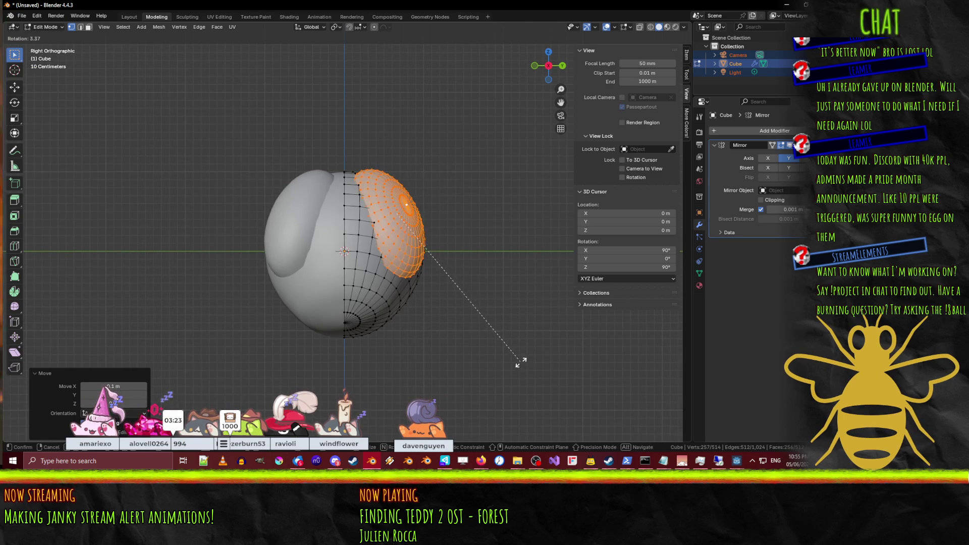
pyautogui.press('x')
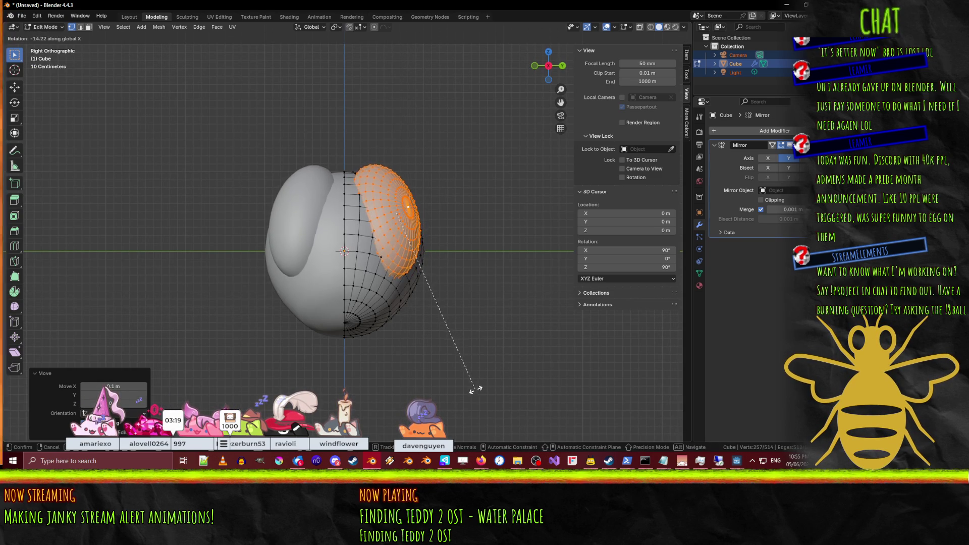
pyautogui.click(494, 385)
pyautogui.moveTo(493, 385)
pyautogui.mouseDown(button='middle')
pyautogui.moveTo(297, 331)
pyautogui.moveTo(453, 341)
pyautogui.mouseUp(button='middle')
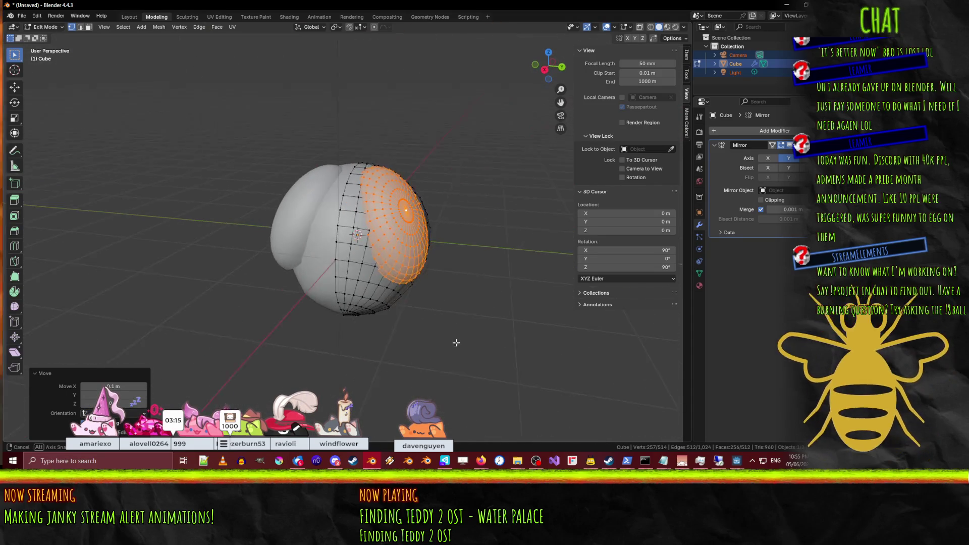
pyautogui.press('KP_3')
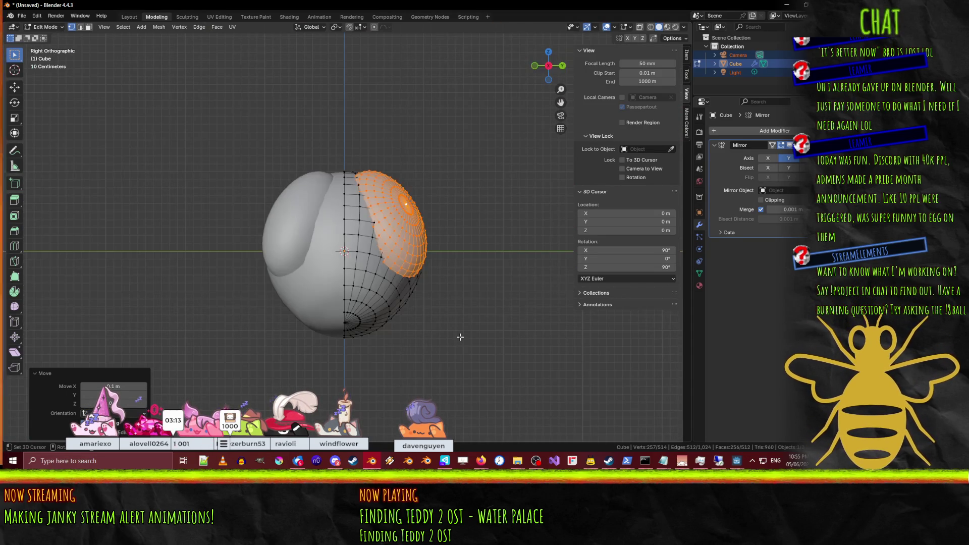
pyautogui.press('r')
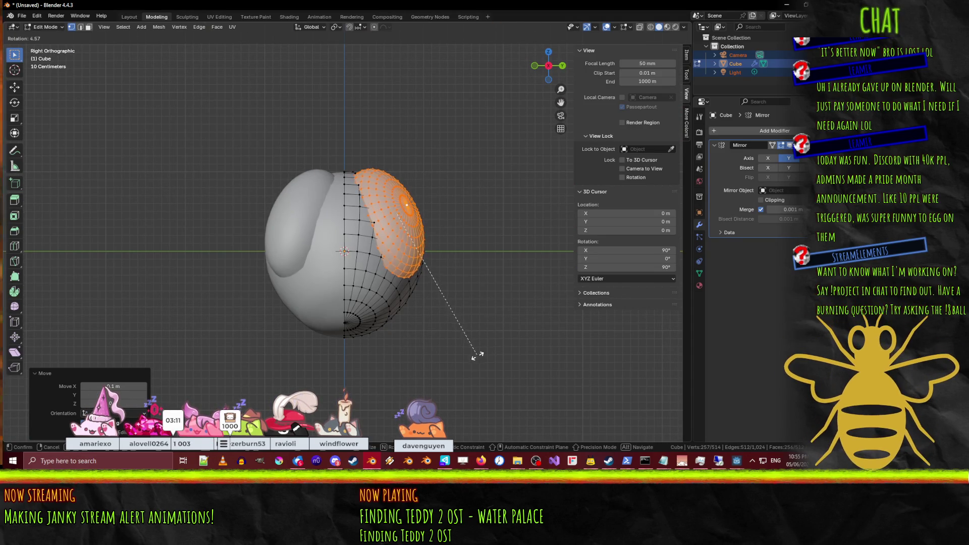
pyautogui.click(456, 360)
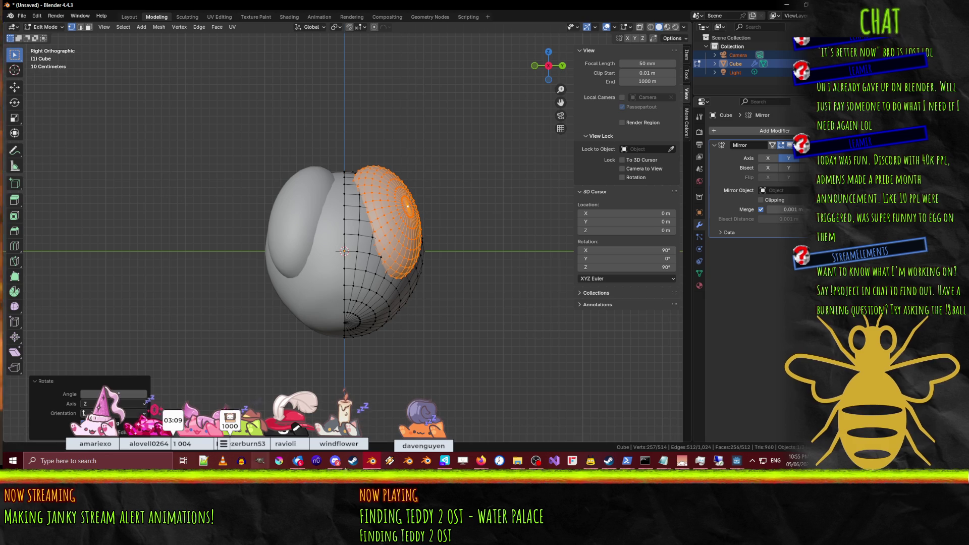
pyautogui.moveTo(480, 460)
pyautogui.moveTo(413, 419)
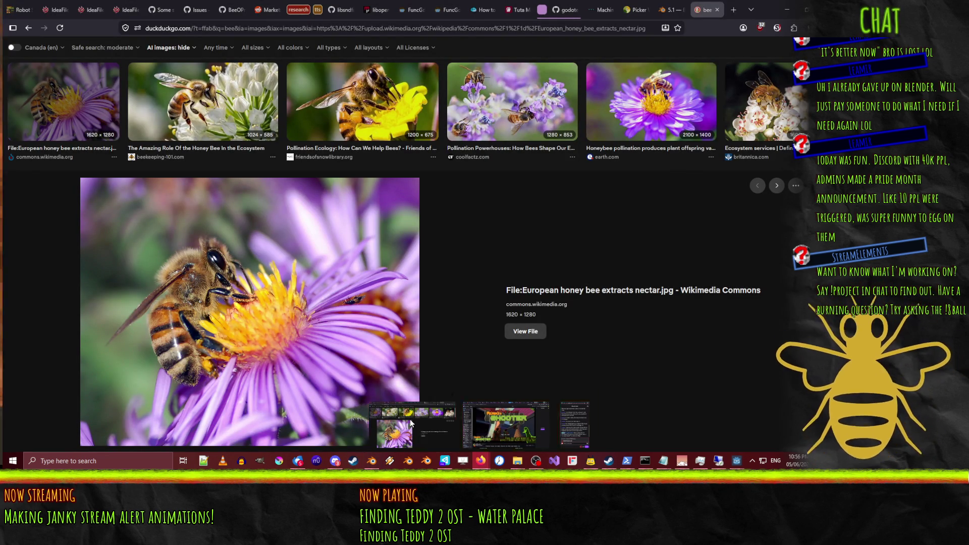
# Step: Preview the bee-on-yellow-flower and close-up honey bee photos in the DuckDuckGo image results
pyautogui.click(410, 419)
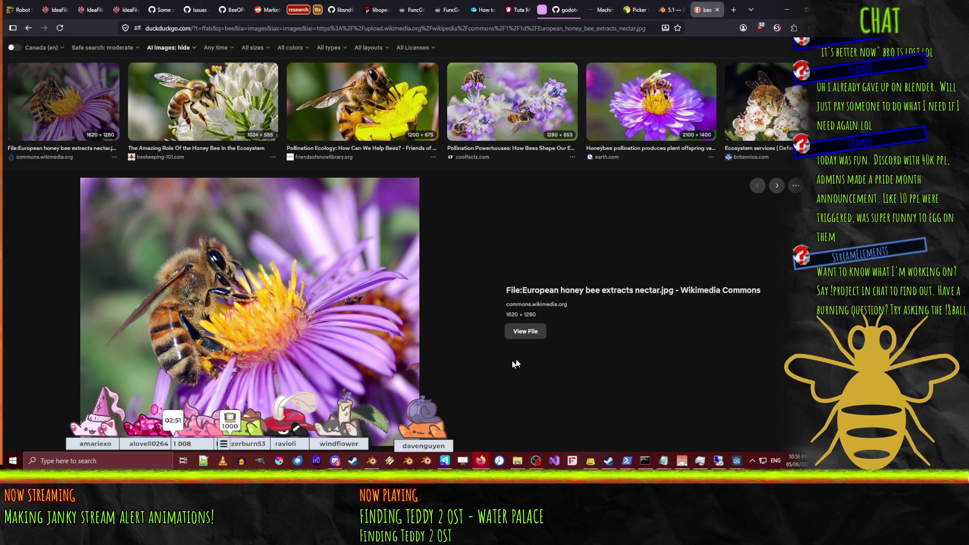
pyautogui.scroll(1, 413, 228)
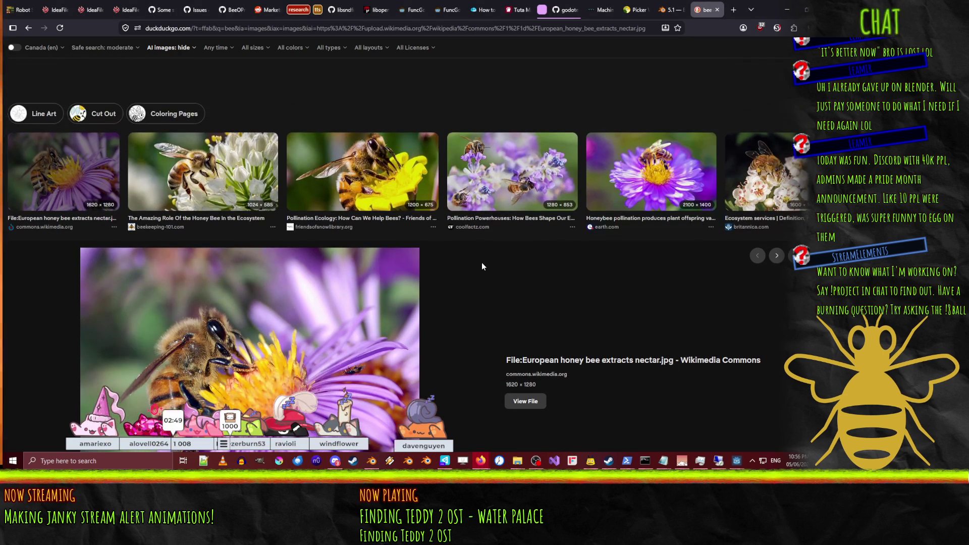
pyautogui.click(378, 169)
pyautogui.scroll(-1, 378, 169)
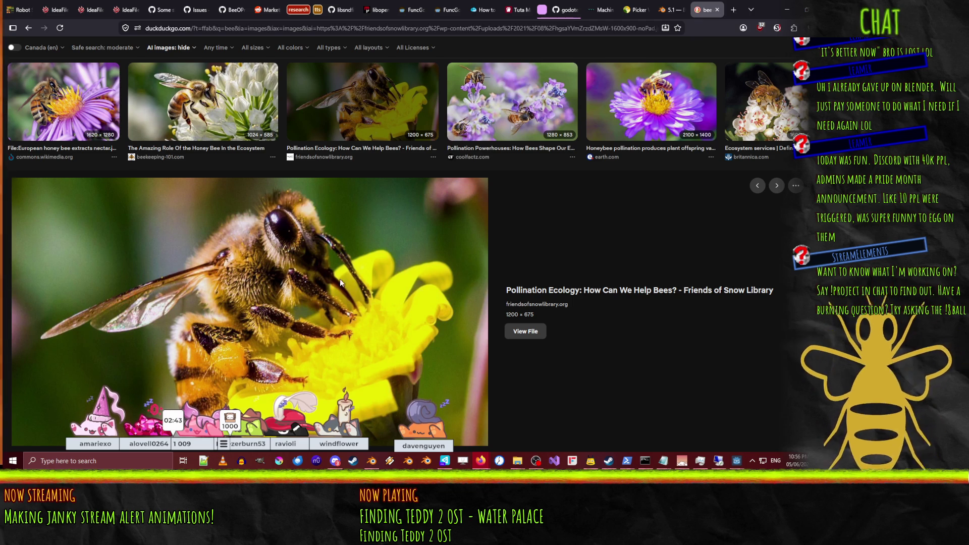
pyautogui.scroll(-4, 366, 270)
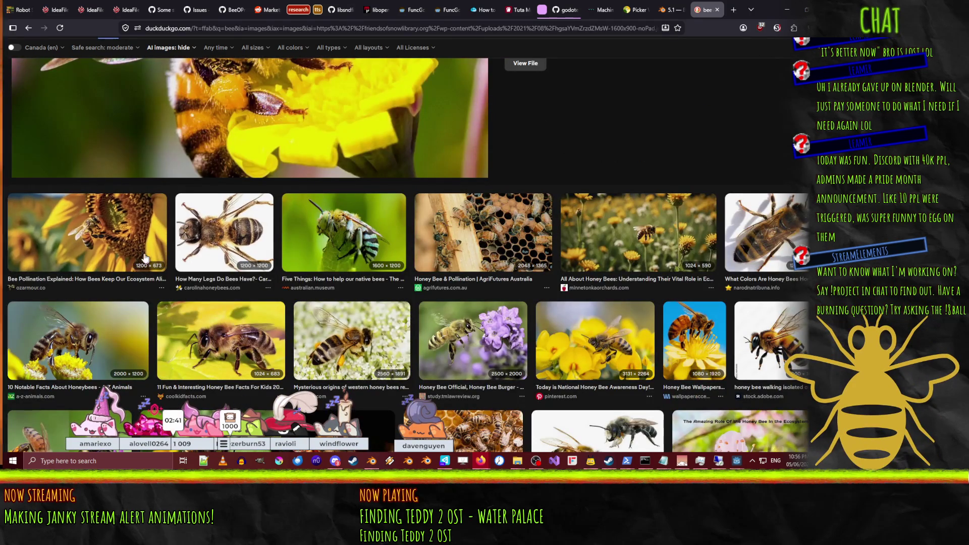
pyautogui.click(216, 345)
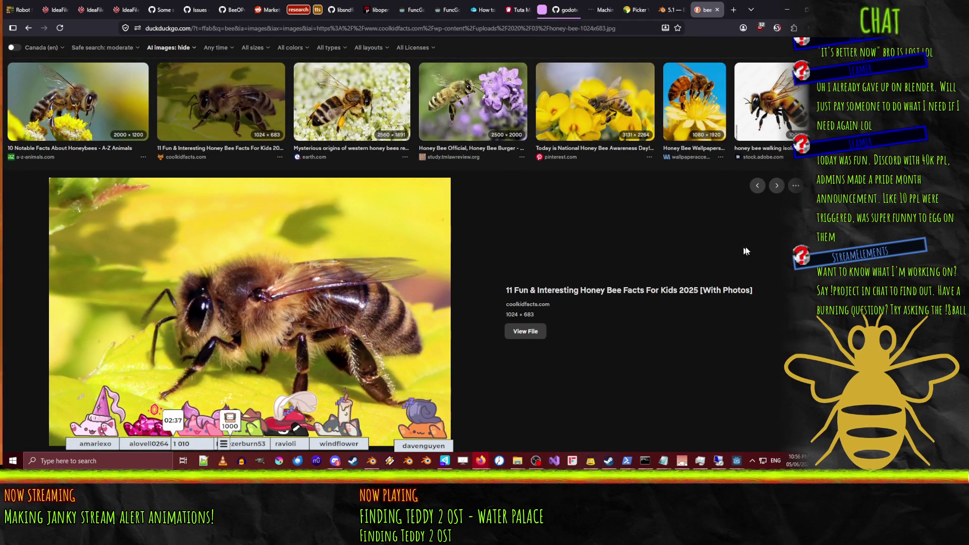
pyautogui.scroll(-5, 737, 223)
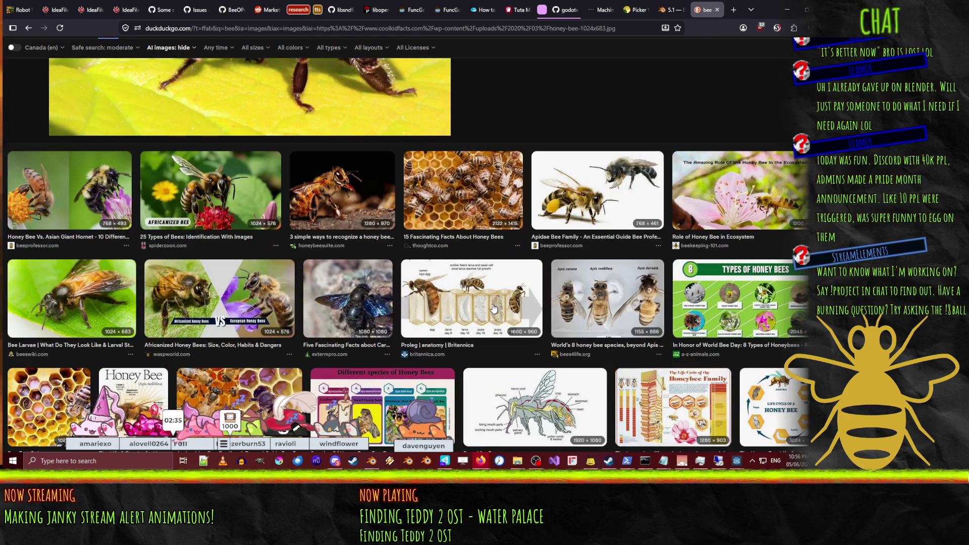
# Step: View the Britannica life-cycle and labelled Honey Bee anatomy diagrams, then minimise Firefox
pyautogui.click(493, 308)
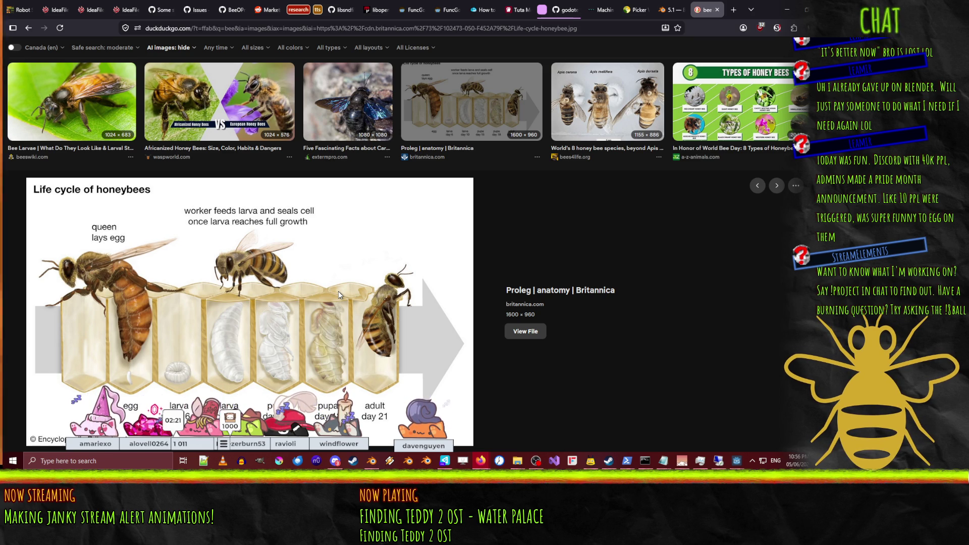
pyautogui.scroll(-1, 313, 276)
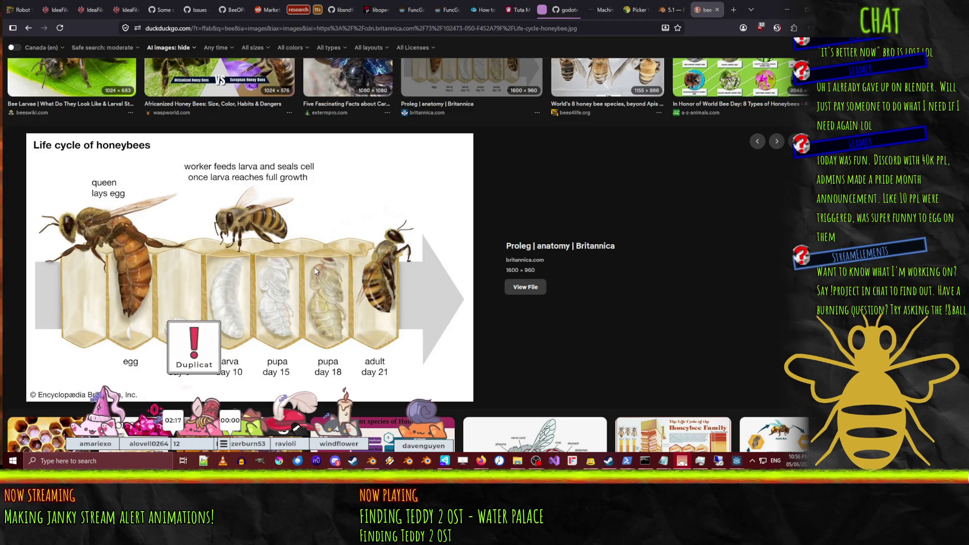
pyautogui.scroll(-1, 307, 244)
pyautogui.scroll(-5, 307, 245)
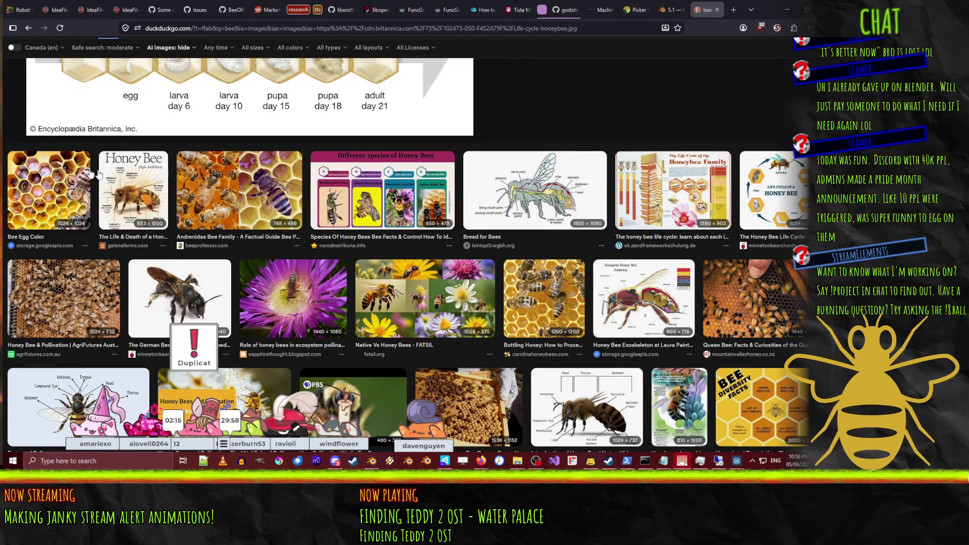
pyautogui.click(141, 180)
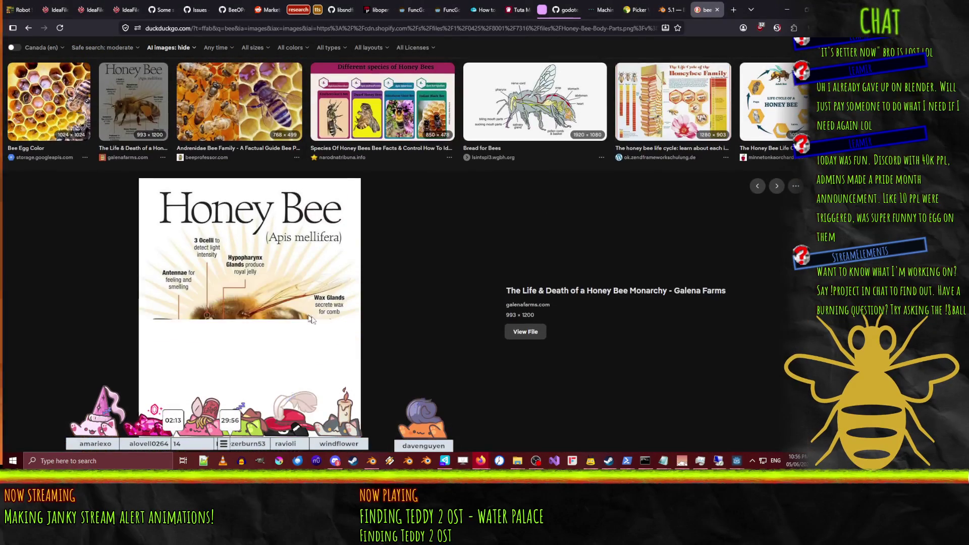
pyautogui.scroll(-3, 342, 277)
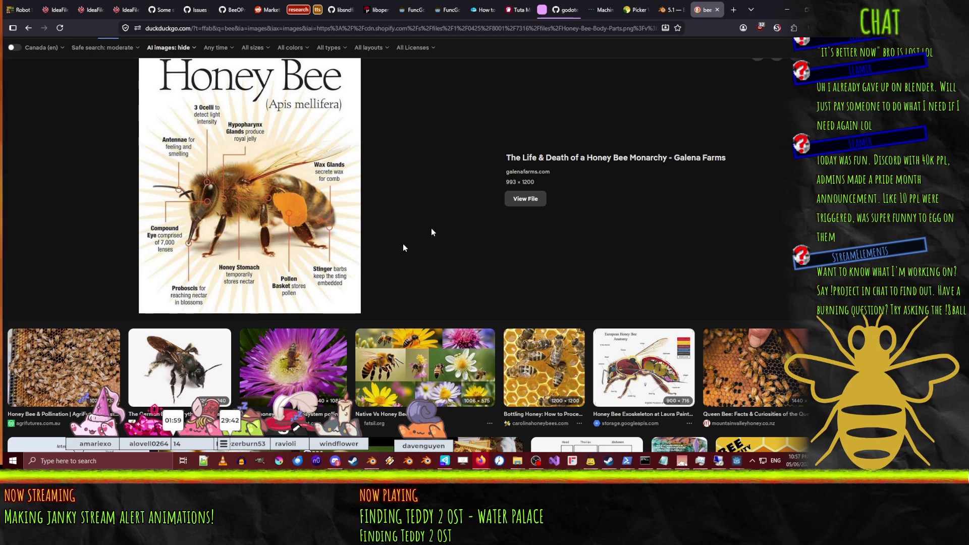
pyautogui.click(788, 10)
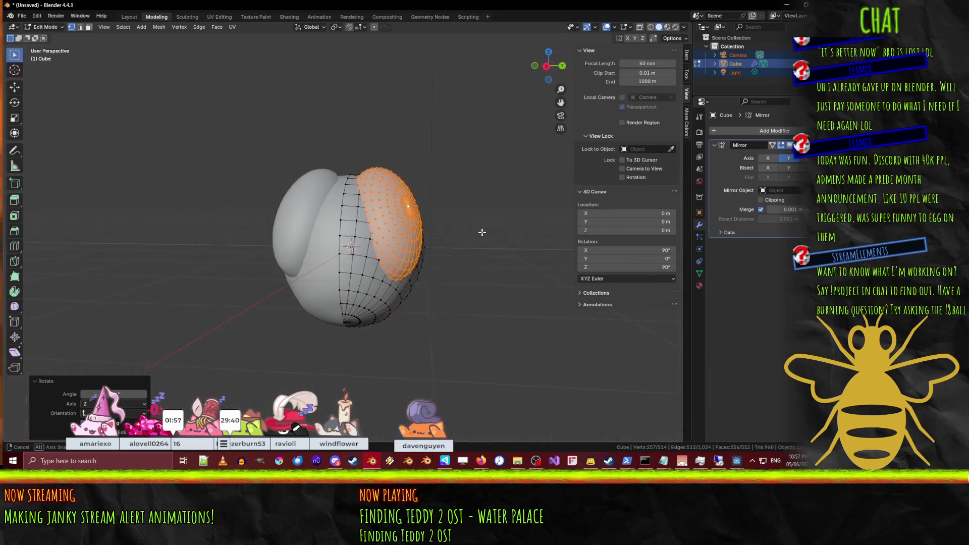
# Step: Rotate the side lobe about 10° in Right view, then rotate it again from Top view
pyautogui.press('KP_3')
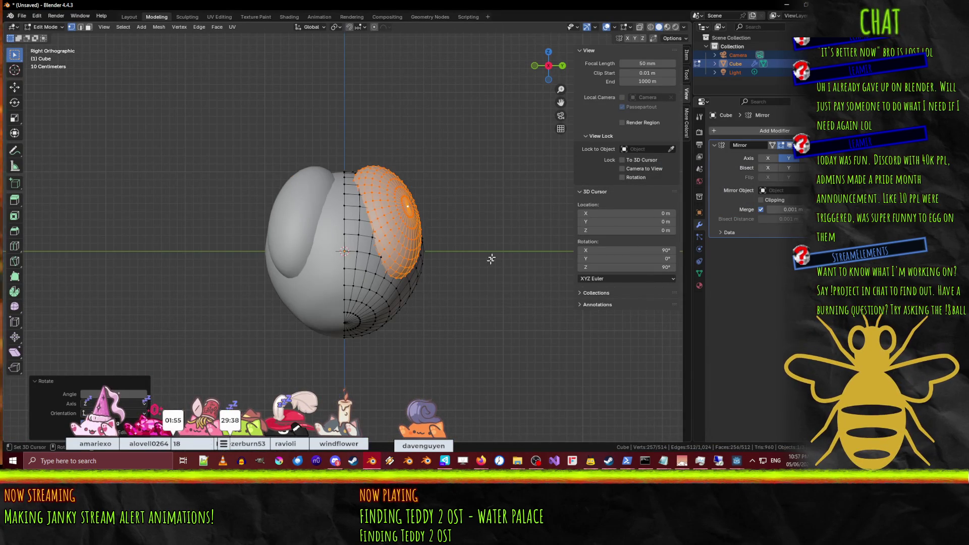
pyautogui.press('r')
pyautogui.click(489, 303)
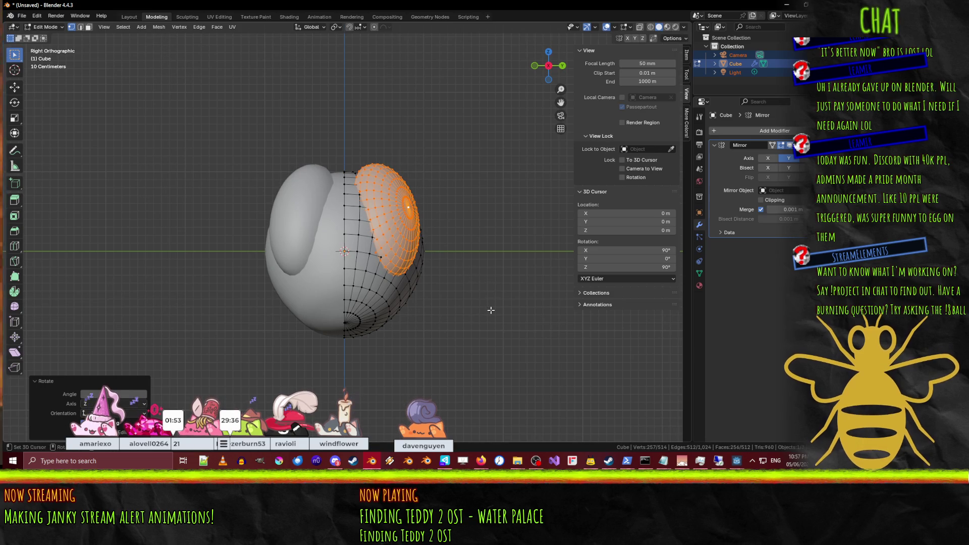
pyautogui.press('KP_7')
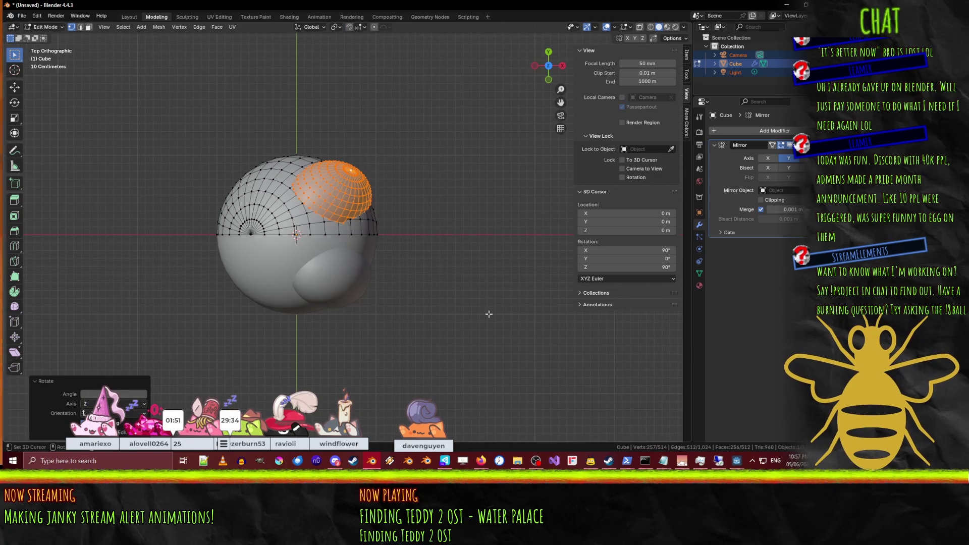
pyautogui.press('r')
pyautogui.click(514, 299)
# Step: Move the lobe 0.2 m outward along X and select a horizontal edge loop on the body
pyautogui.press('g')
pyautogui.click(481, 294)
pyautogui.moveTo(481, 294)
pyautogui.mouseDown(button='middle')
pyautogui.moveTo(414, 211)
pyautogui.moveTo(478, 247)
pyautogui.moveTo(432, 172)
pyautogui.moveTo(389, 133)
pyautogui.moveTo(386, 96)
pyautogui.mouseUp(button='middle')
pyautogui.press('KP_1')
pyautogui.press('KP_3')
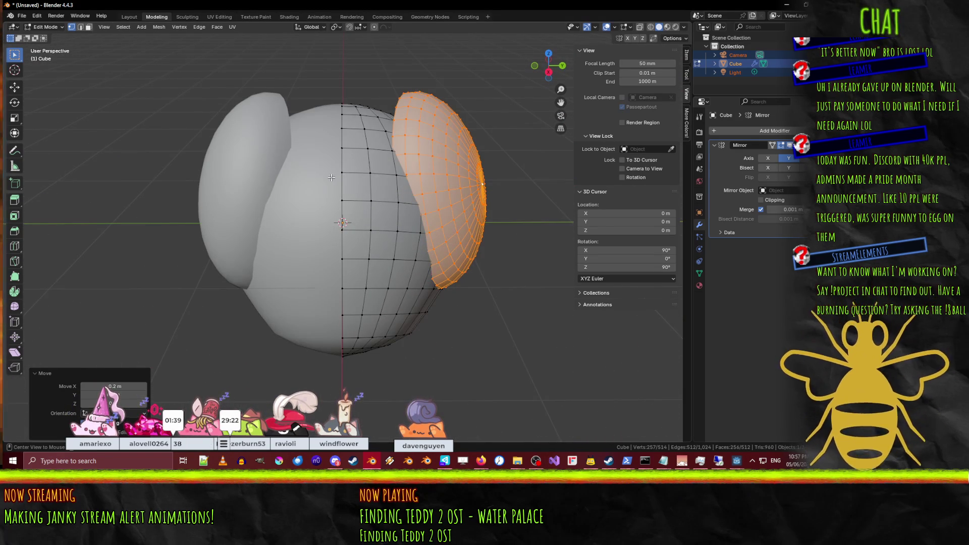
pyautogui.keyDown('alt'); pyautogui.click(343, 172); pyautogui.keyUp('alt')
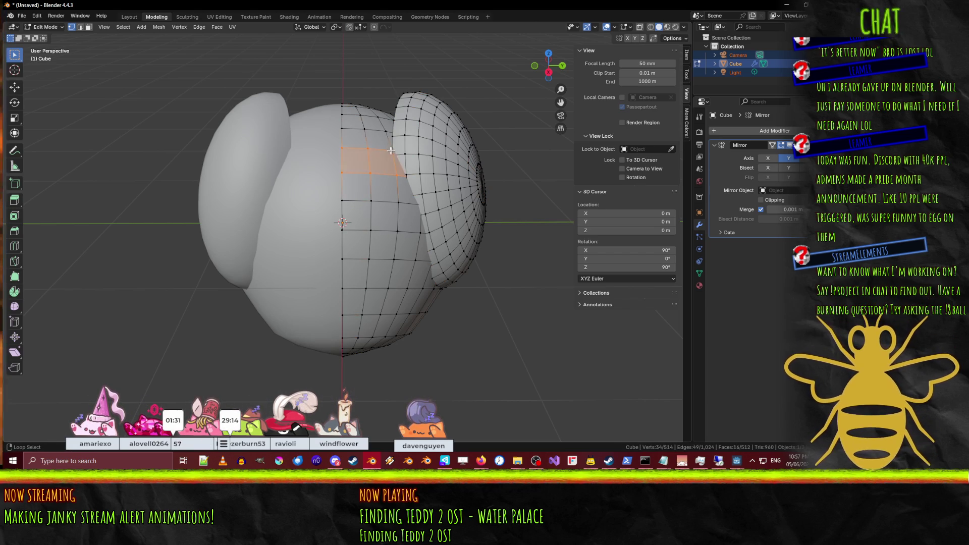
# Step: With X-ray on in front view, move the selected upper body vertices about 0.05 m along X
pyautogui.moveTo(370, 130); pyautogui.dragTo(291, 221, button='middle')
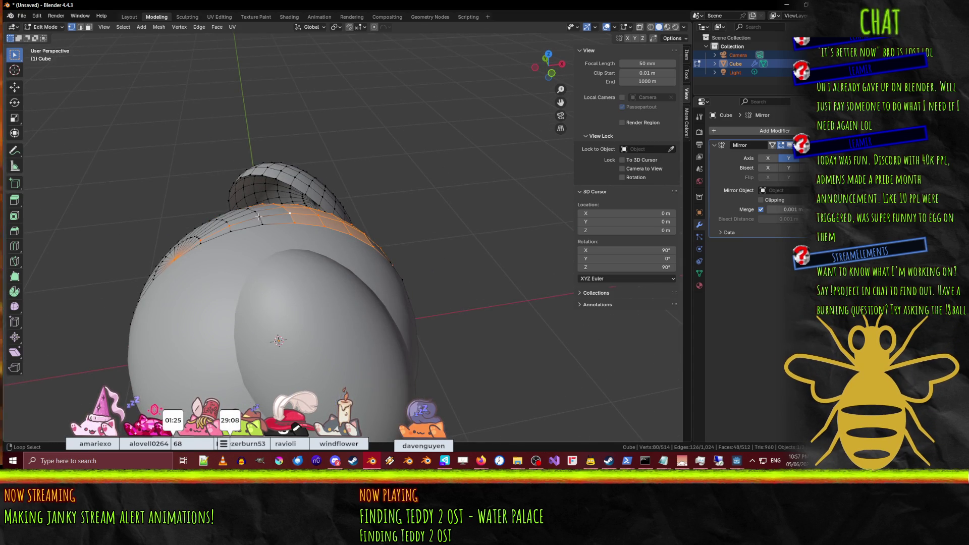
pyautogui.moveTo(260, 216); pyautogui.dragTo(313, 245, button='middle')
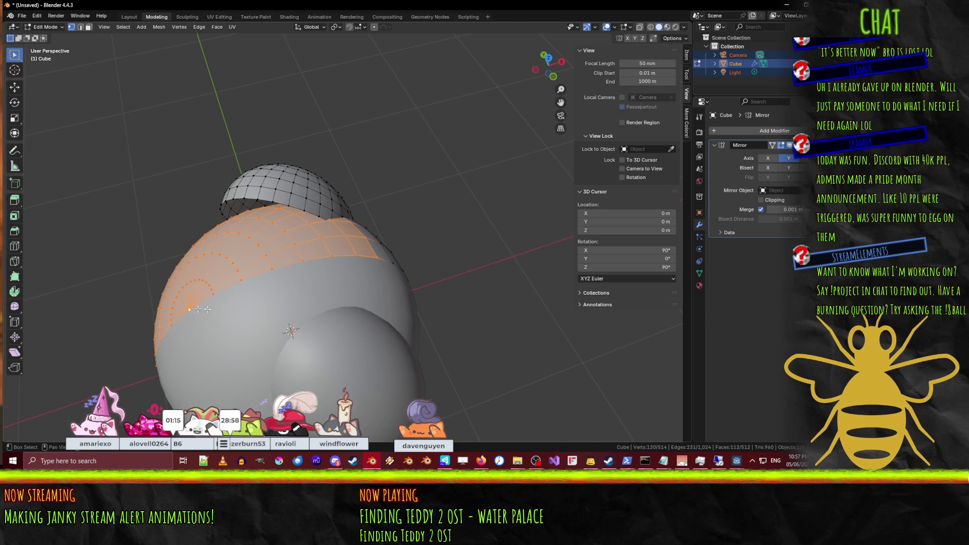
pyautogui.press('KP_1')
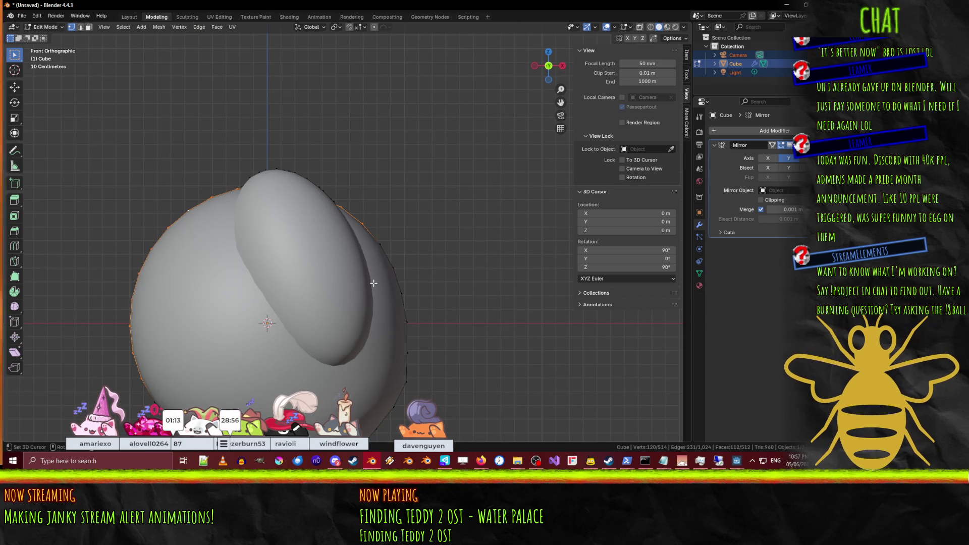
pyautogui.scroll(-4, 374, 284)
pyautogui.hotkey('alt', 'z')
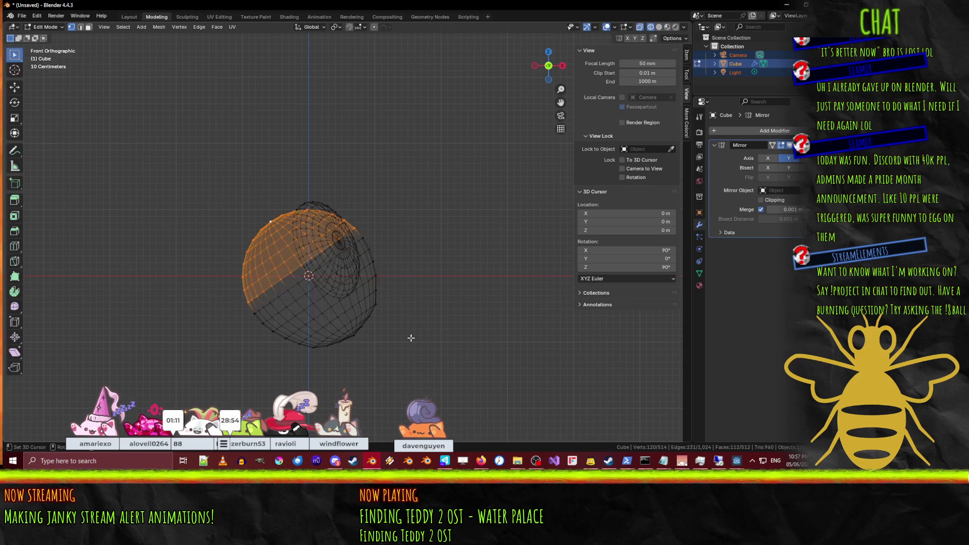
pyautogui.press('g')
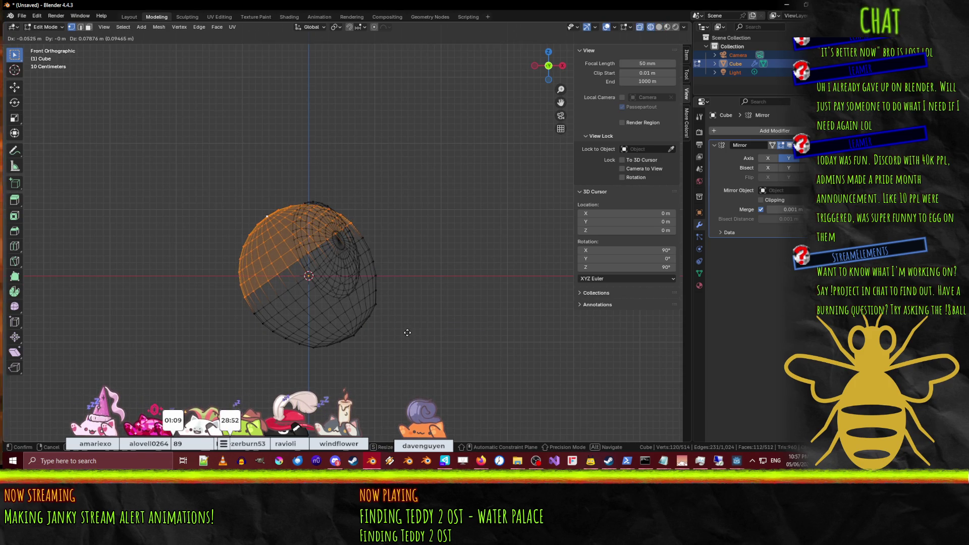
pyautogui.click(407, 333)
# Step: Clear the vertex selection and switch to face select mode
pyautogui.scroll(3, 404, 311)
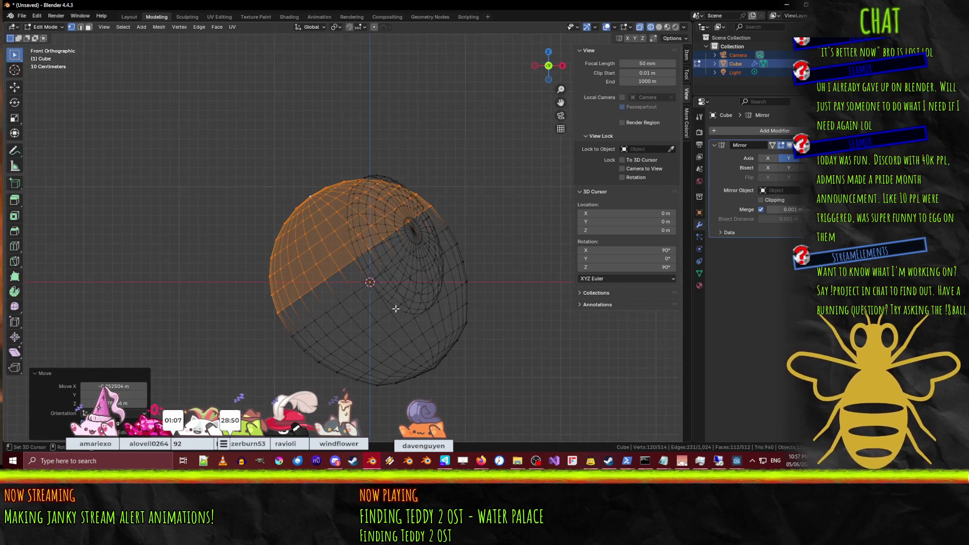
pyautogui.click(299, 211)
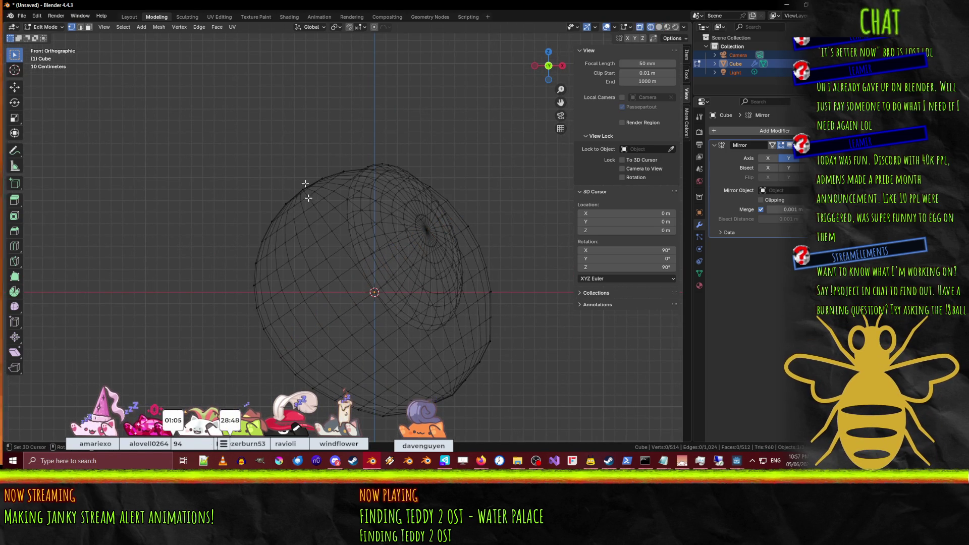
pyautogui.click(89, 28)
pyautogui.moveTo(232, 158)
pyautogui.mouseDown(button='middle')
pyautogui.moveTo(238, 150)
pyautogui.moveTo(262, 166)
pyautogui.mouseUp(button='middle')
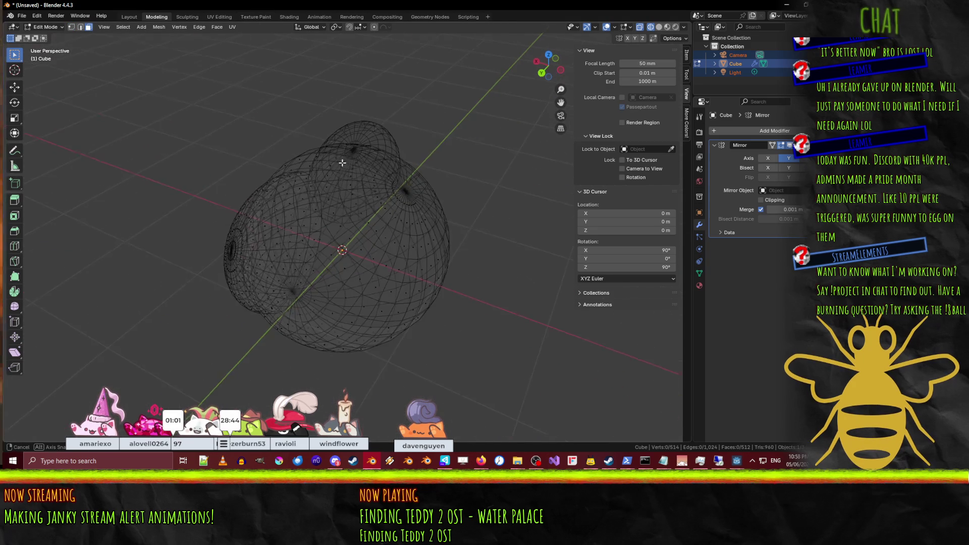
# Step: Select the face loops forming a patch around the sphere's top pole
pyautogui.keyDown('alt'); pyautogui.click(376, 264); pyautogui.keyUp('alt')
pyautogui.keyDown('alt'); pyautogui.click(388, 235); pyautogui.keyUp('alt')
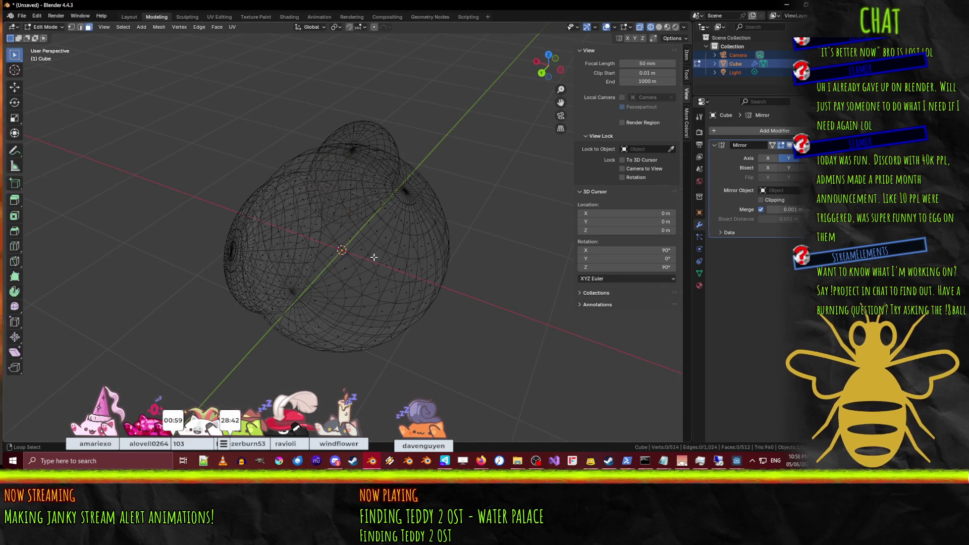
pyautogui.keyDown('alt'); pyautogui.keyDown('shift'); pyautogui.click(397, 216); pyautogui.keyUp('shift'); pyautogui.keyUp('alt')
pyautogui.keyDown('alt'); pyautogui.keyDown('shift'); pyautogui.click(402, 202); pyautogui.keyUp('shift'); pyautogui.keyUp('alt')
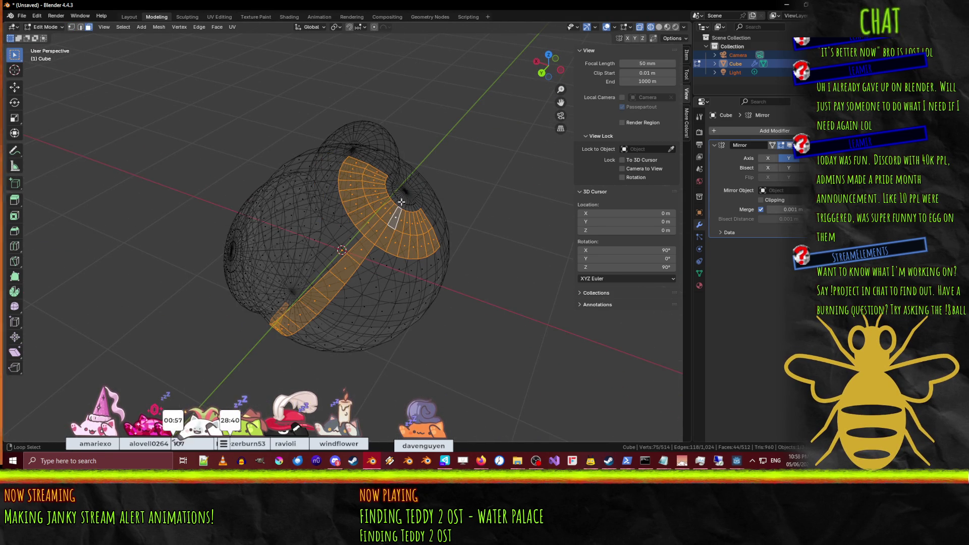
pyautogui.scroll(1, 430, 255)
pyautogui.keyDown('alt'); pyautogui.keyDown('shift'); pyautogui.click(369, 253); pyautogui.keyUp('shift'); pyautogui.keyUp('alt')
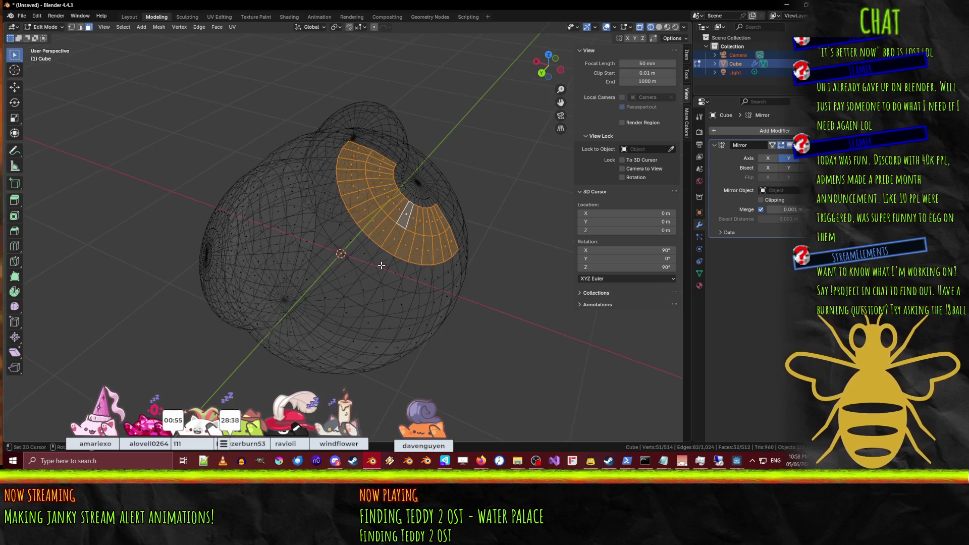
# Step: Move the top-pole face patch about 0.04 m up and outward in front view
pyautogui.press('KP_1')
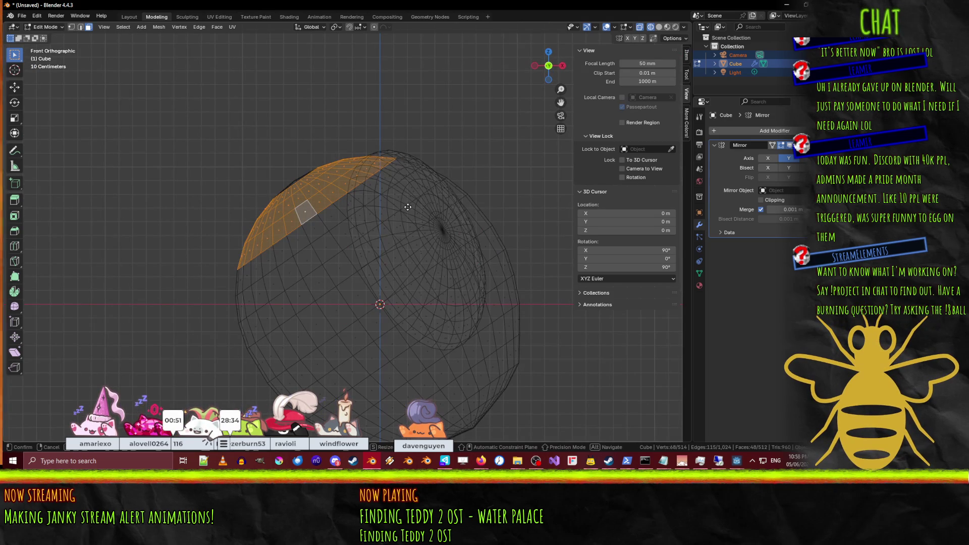
pyautogui.press('g')
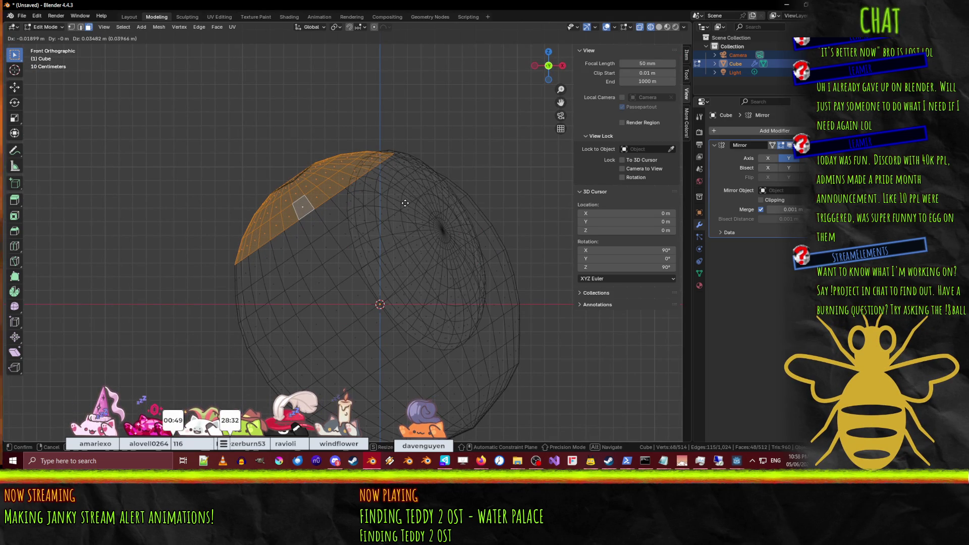
pyautogui.click(405, 203)
pyautogui.scroll(-5, 405, 203)
# Step: Switch the viewport to solid shading and view the head in perspective
pyautogui.moveTo(405, 203)
pyautogui.mouseDown(button='middle')
pyautogui.moveTo(449, 246)
pyautogui.moveTo(454, 270)
pyautogui.moveTo(410, 248)
pyautogui.moveTo(429, 257)
pyautogui.moveTo(340, 287)
pyautogui.moveTo(462, 260)
pyautogui.mouseUp(button='middle')
pyautogui.press('z')
pyautogui.click(497, 238)
pyautogui.scroll(5, 432, 257)
pyautogui.scroll(-4, 399, 275)
pyautogui.scroll(3, 399, 275)
pyautogui.scroll(4, 463, 259)
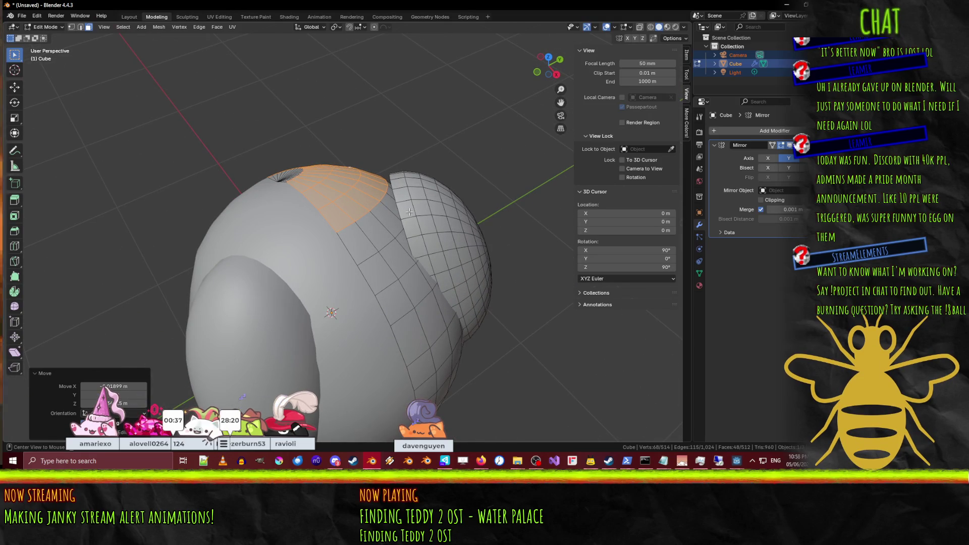
# Step: Select the outer face loops of the right side lobe
pyautogui.keyDown('alt'); pyautogui.click(410, 210); pyautogui.keyUp('alt')
pyautogui.keyDown('alt'); pyautogui.click(409, 201); pyautogui.keyUp('alt')
pyautogui.keyDown('alt'); pyautogui.click(407, 185); pyautogui.keyUp('alt')
pyautogui.keyDown('alt'); pyautogui.keyDown('shift'); pyautogui.click(409, 183); pyautogui.keyUp('shift'); pyautogui.keyUp('alt')
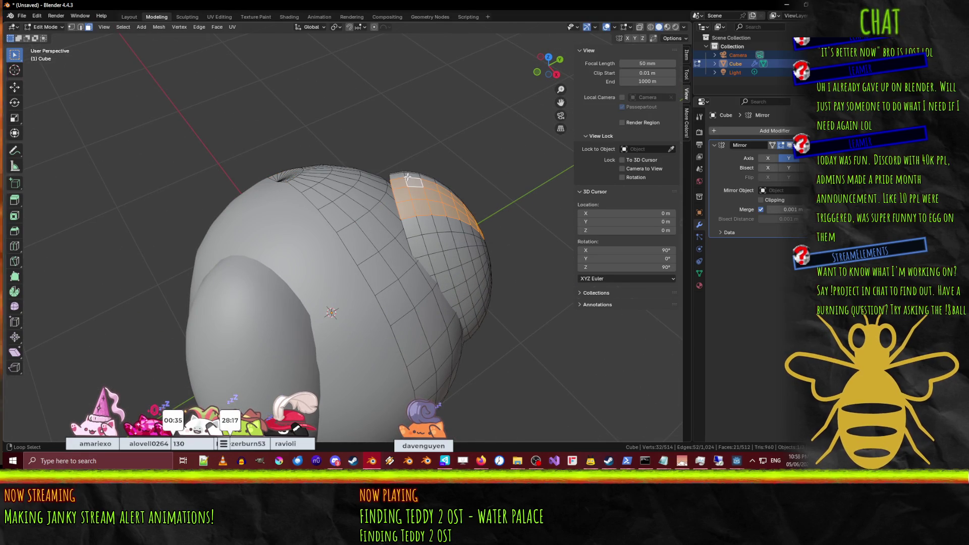
pyautogui.keyDown('alt'); pyautogui.keyDown('shift'); pyautogui.click(419, 237); pyautogui.keyUp('shift'); pyautogui.keyUp('alt')
pyautogui.keyDown('alt'); pyautogui.keyDown('shift'); pyautogui.click(454, 230); pyautogui.keyUp('shift'); pyautogui.keyUp('alt')
pyautogui.keyDown('alt'); pyautogui.keyDown('shift'); pyautogui.click(460, 246); pyautogui.keyUp('shift'); pyautogui.keyUp('alt')
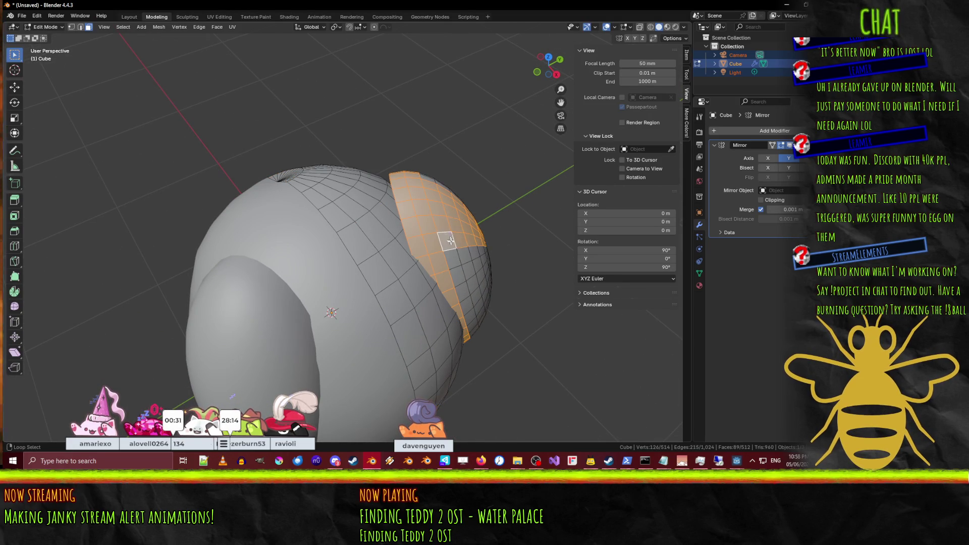
pyautogui.moveTo(465, 256); pyautogui.dragTo(364, 233, button='middle')
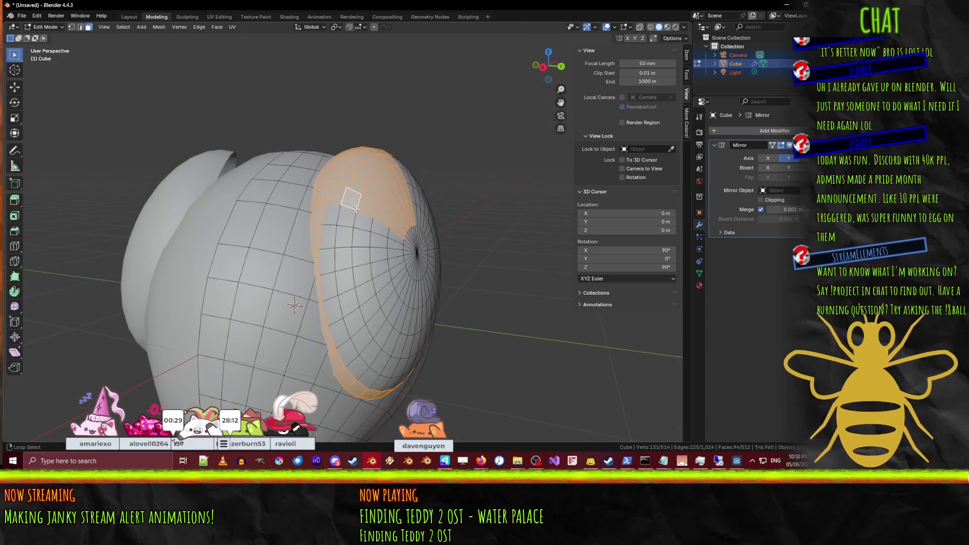
# Step: Extend the lobe selection inward to its opening and add the centre pole vertex
pyautogui.keyDown('alt'); pyautogui.keyDown('shift'); pyautogui.click(364, 234); pyautogui.keyUp('shift'); pyautogui.keyUp('alt')
pyautogui.keyDown('alt'); pyautogui.keyDown('shift'); pyautogui.click(374, 236); pyautogui.keyUp('shift'); pyautogui.keyUp('alt')
pyautogui.keyDown('alt'); pyautogui.keyDown('shift'); pyautogui.click(384, 240); pyautogui.keyUp('shift'); pyautogui.keyUp('alt')
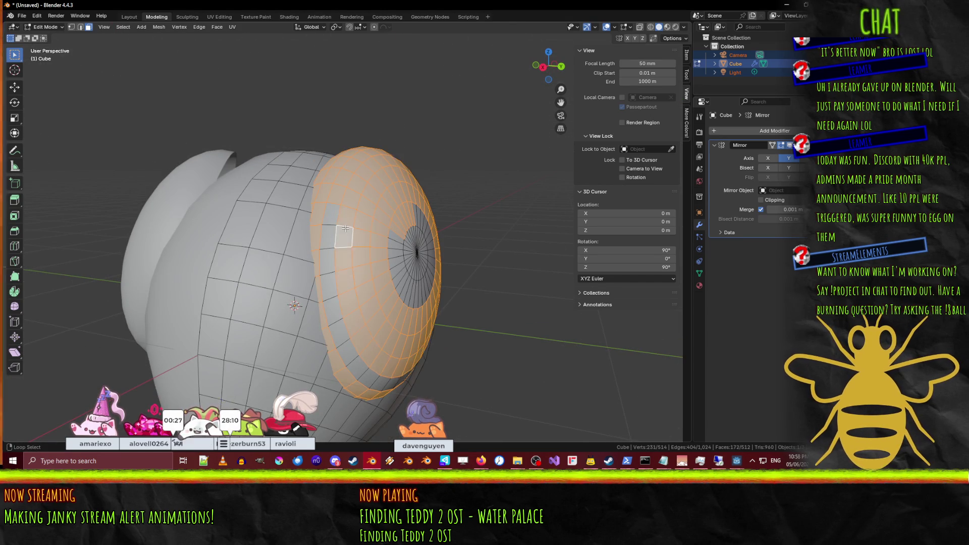
pyautogui.keyDown('alt'); pyautogui.keyDown('shift'); pyautogui.click(330, 214); pyautogui.keyUp('shift'); pyautogui.keyUp('alt')
pyautogui.keyDown('alt'); pyautogui.keyDown('shift'); pyautogui.click(396, 239); pyautogui.keyUp('shift'); pyautogui.keyUp('alt')
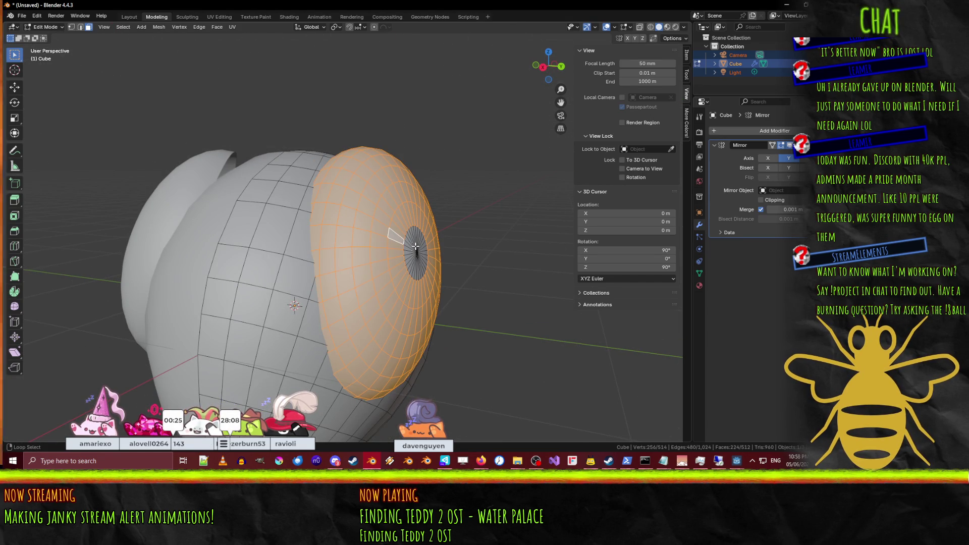
pyautogui.moveTo(406, 244)
pyautogui.mouseDown(button='middle')
pyautogui.moveTo(333, 235)
pyautogui.moveTo(440, 257)
pyautogui.mouseUp(button='middle')
pyautogui.click(70, 27)
pyautogui.keyDown('shift'); pyautogui.click(342, 235); pyautogui.keyUp('shift')
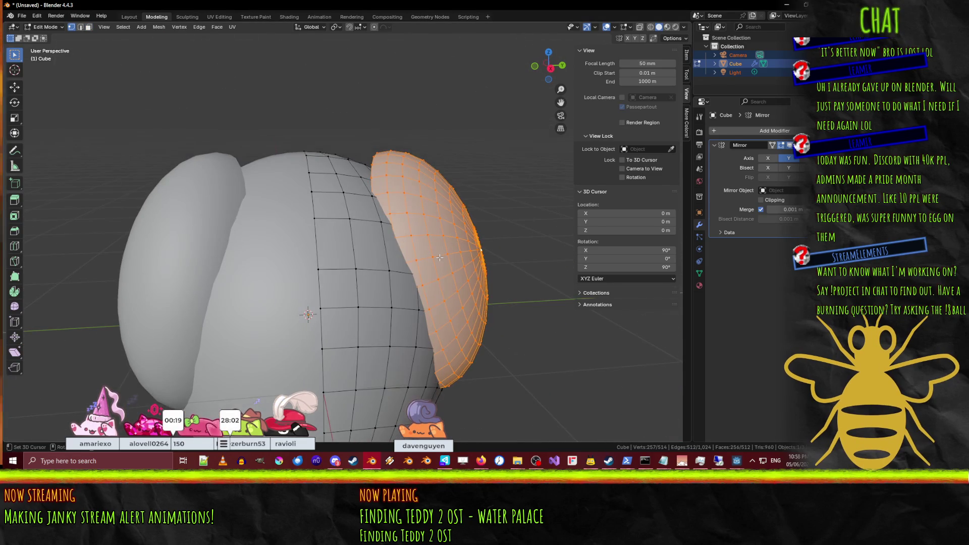
# Step: Move and tilt the lobe from Top view, then select the edge loop along its rim
pyautogui.press('KP_7')
pyautogui.press('g')
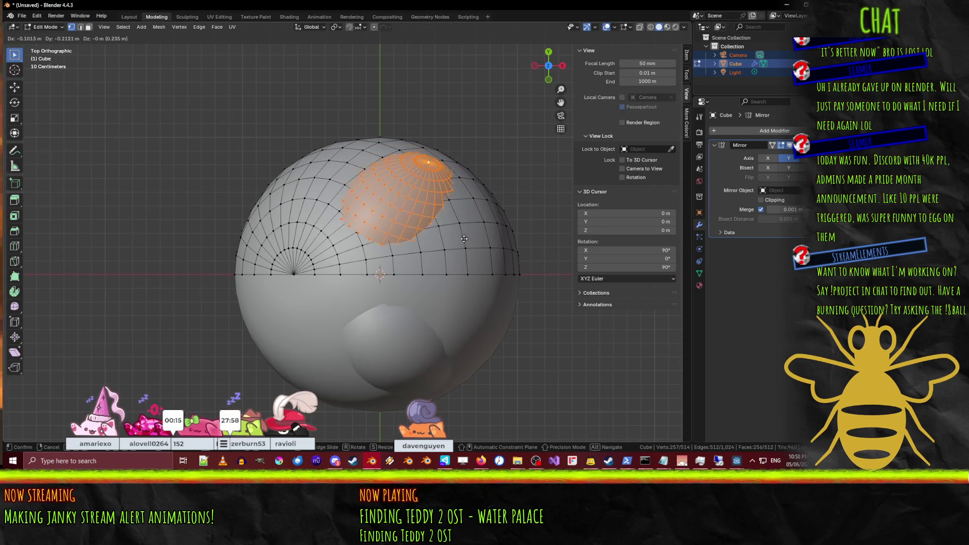
pyautogui.click(461, 263)
pyautogui.moveTo(461, 263)
pyautogui.mouseDown(button='middle')
pyautogui.moveTo(464, 157)
pyautogui.moveTo(557, 393)
pyautogui.mouseUp(button='middle')
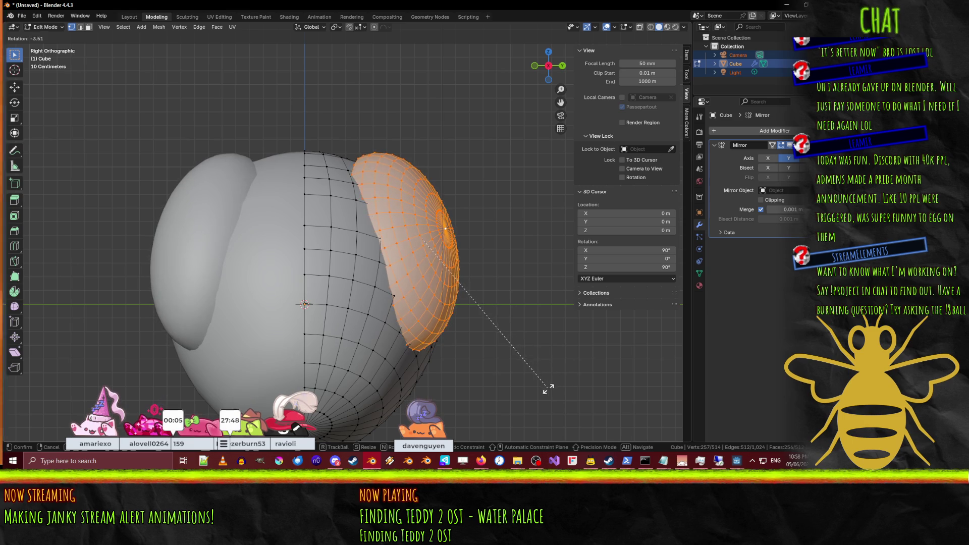
pyautogui.click(550, 389)
pyautogui.moveTo(550, 390)
pyautogui.mouseDown(button='middle')
pyautogui.moveTo(486, 340)
pyautogui.moveTo(371, 407)
pyautogui.moveTo(333, 344)
pyautogui.mouseUp(button='middle')
pyautogui.scroll(6, 333, 343)
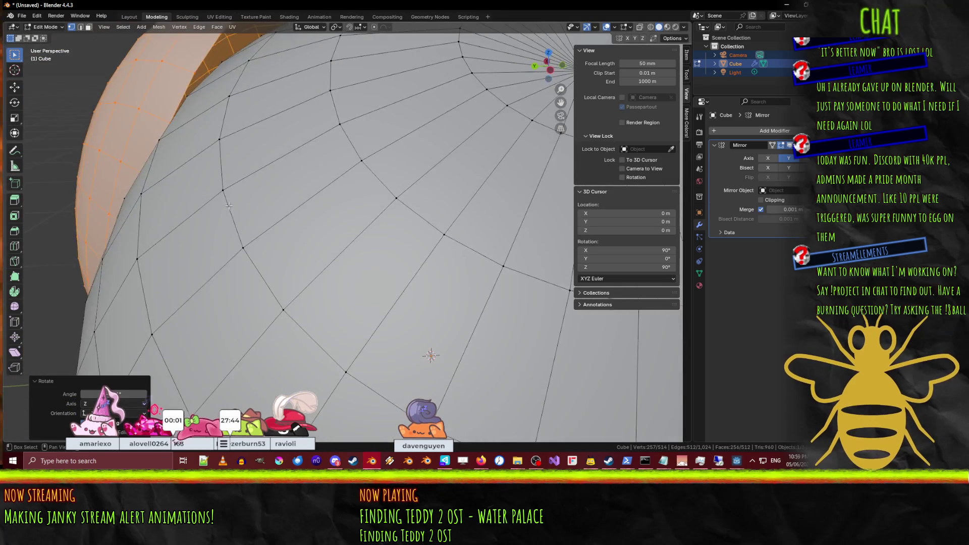
pyautogui.keyDown('alt'); pyautogui.click(260, 146); pyautogui.keyUp('alt')
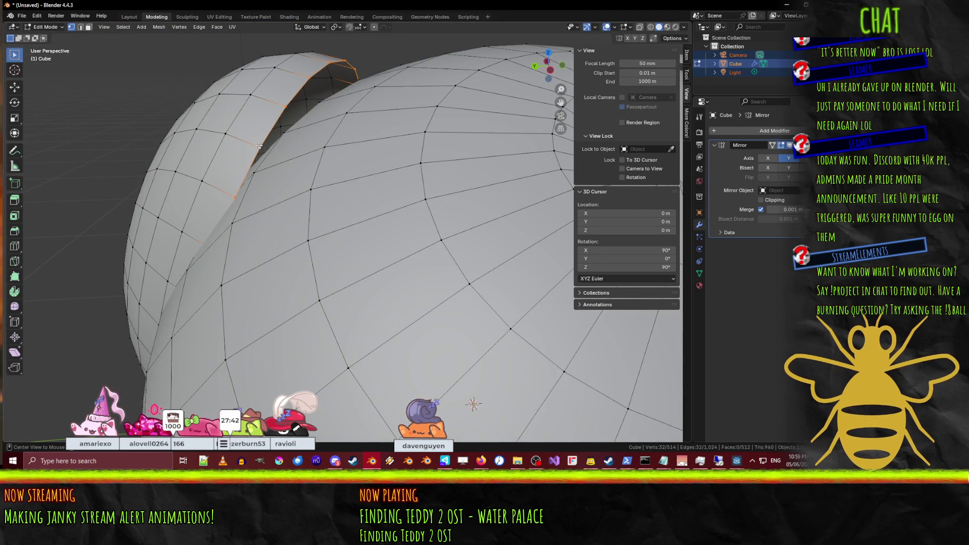
# Step: Extrude the lobe's rim loop in place, cancelling the extrusion's movement
pyautogui.press('KP_1')
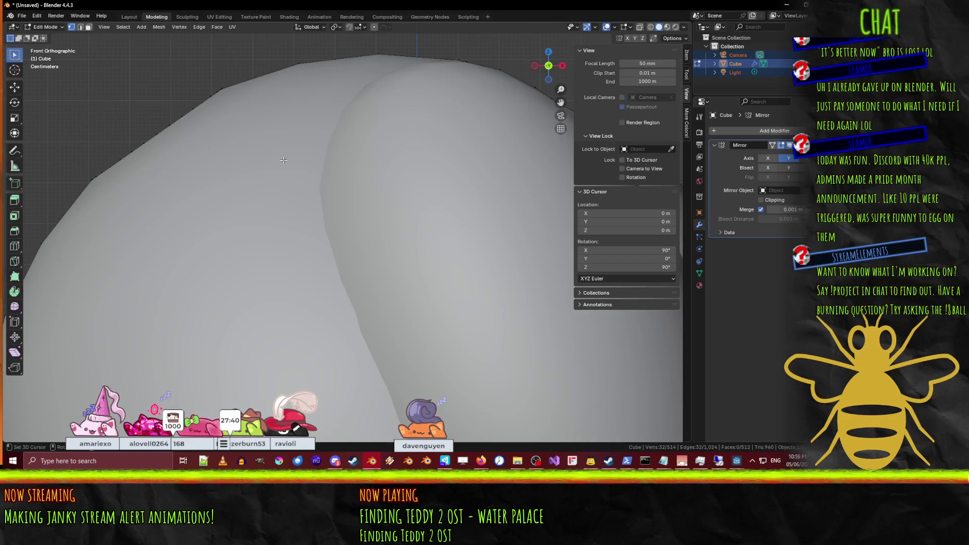
pyautogui.press('KP_3')
pyautogui.scroll(-2, 353, 180)
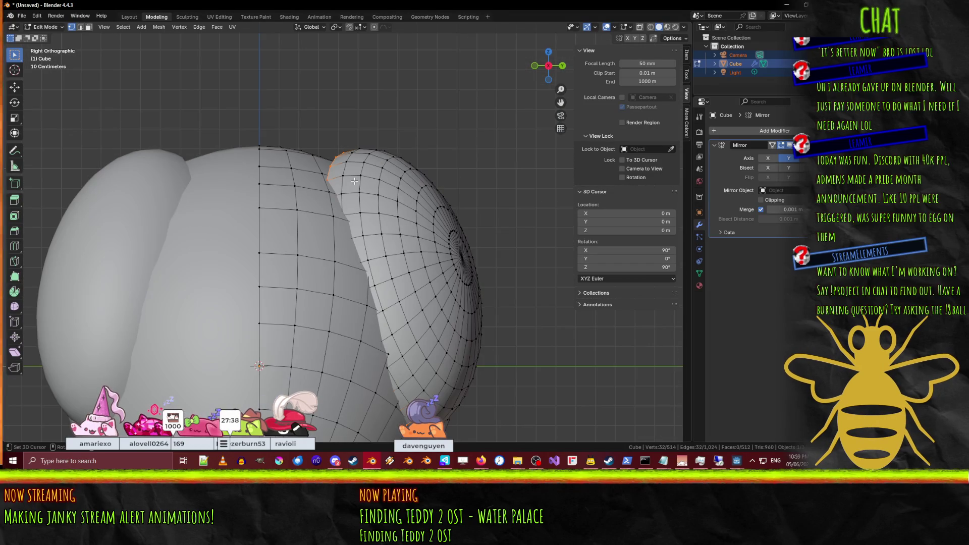
pyautogui.press('KP_7')
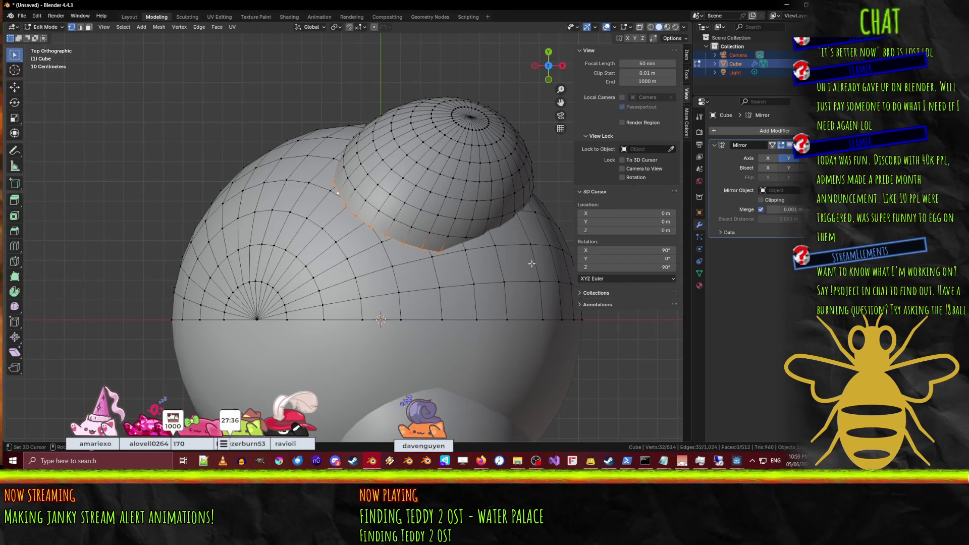
pyautogui.press('e')
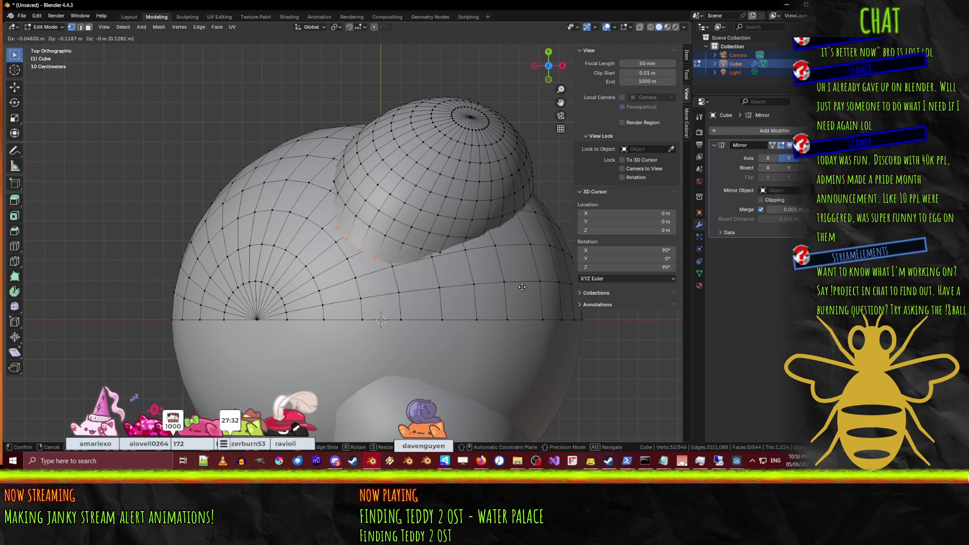
pyautogui.press('z')
pyautogui.press('z')
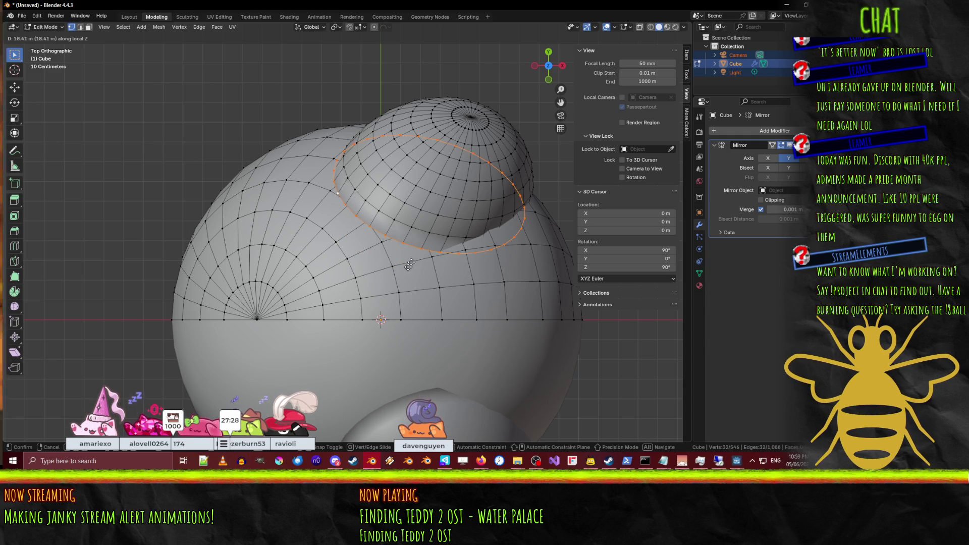
pyautogui.press('x')
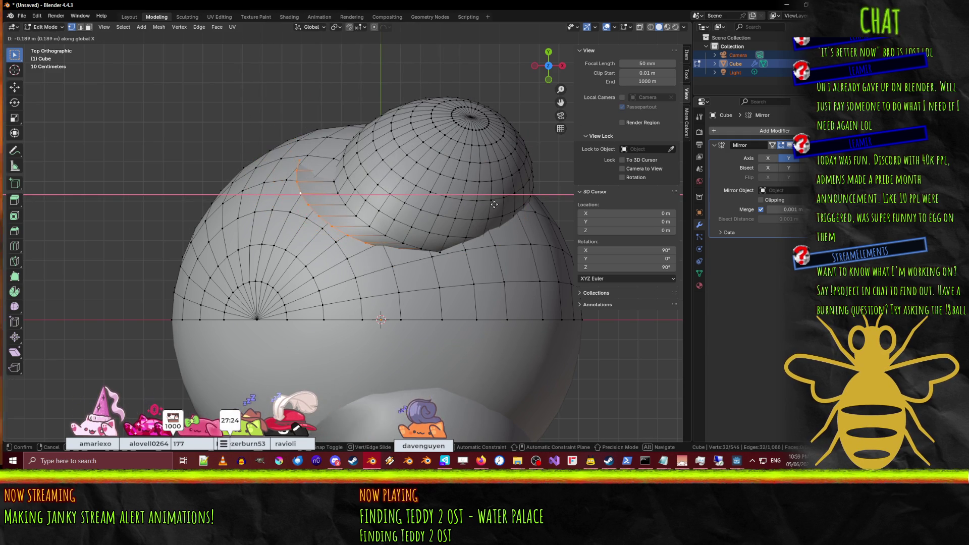
pyautogui.press('Escape')
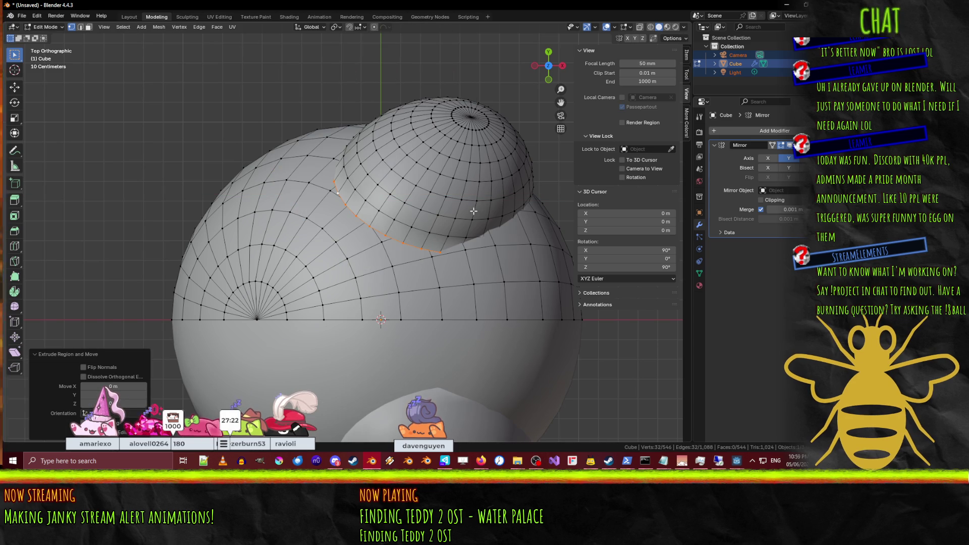
# Step: In wireframe Right view, move the extruded ring slightly sideways
pyautogui.press('KP_1')
pyautogui.press('z')
pyautogui.click(389, 216)
pyautogui.press('KP_3')
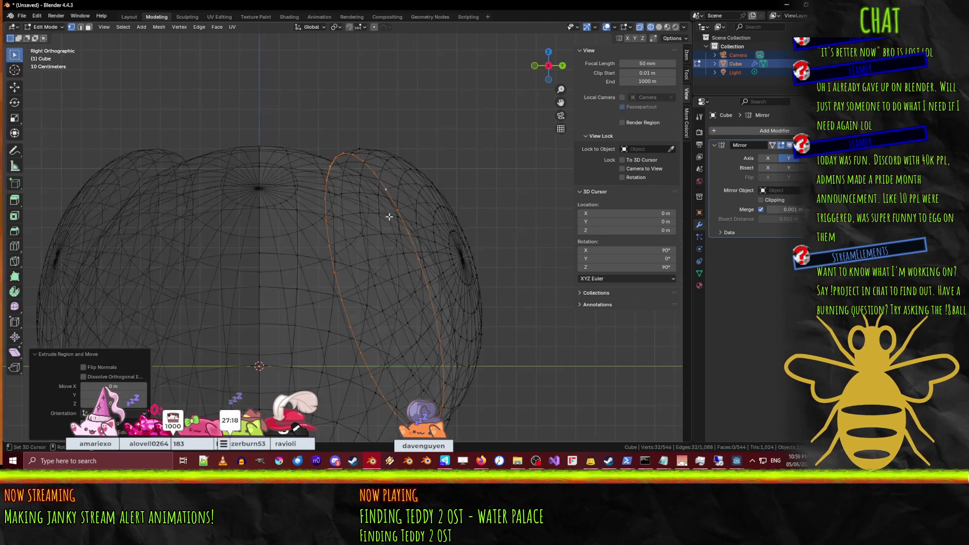
pyautogui.scroll(-5, 389, 217)
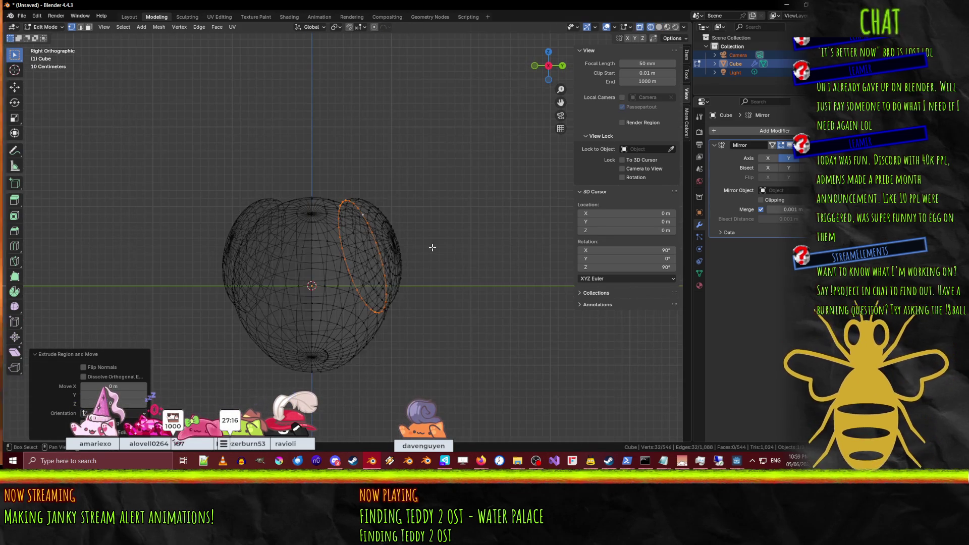
pyautogui.press('g')
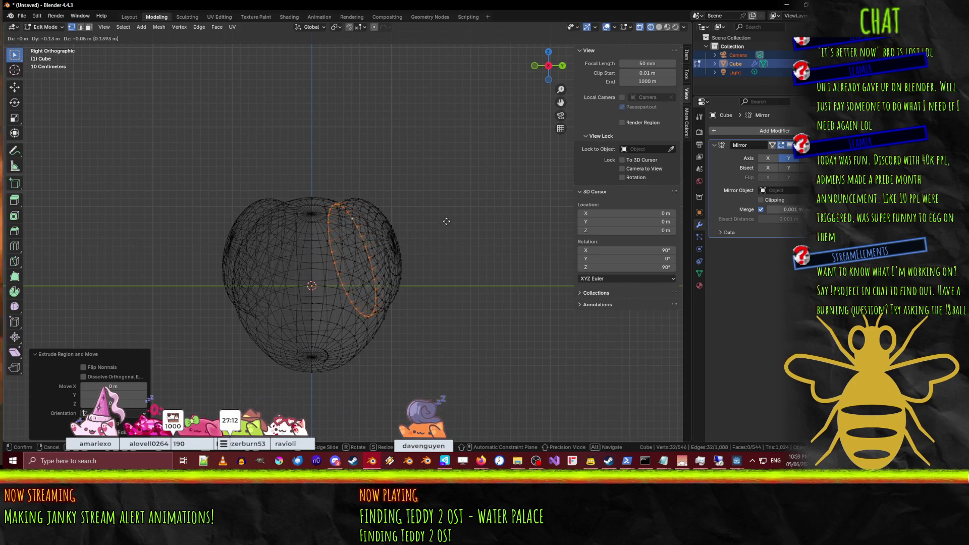
pyautogui.click(455, 222)
# Step: Return to solid shading, confirm the ring's roughly 0.04 m X shift, and enter Object Mode
pyautogui.press('KP_7')
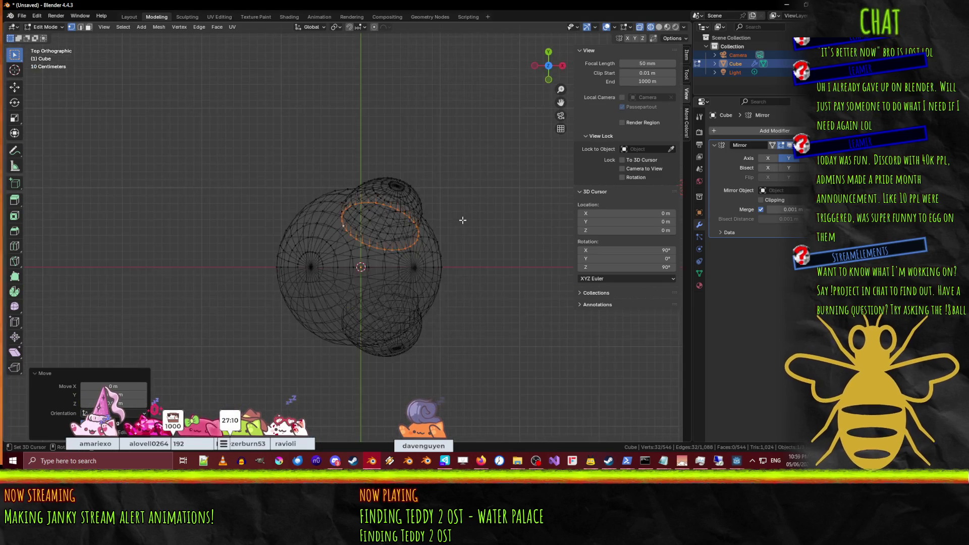
pyautogui.scroll(3, 421, 216)
pyautogui.press('z')
pyautogui.click(543, 254)
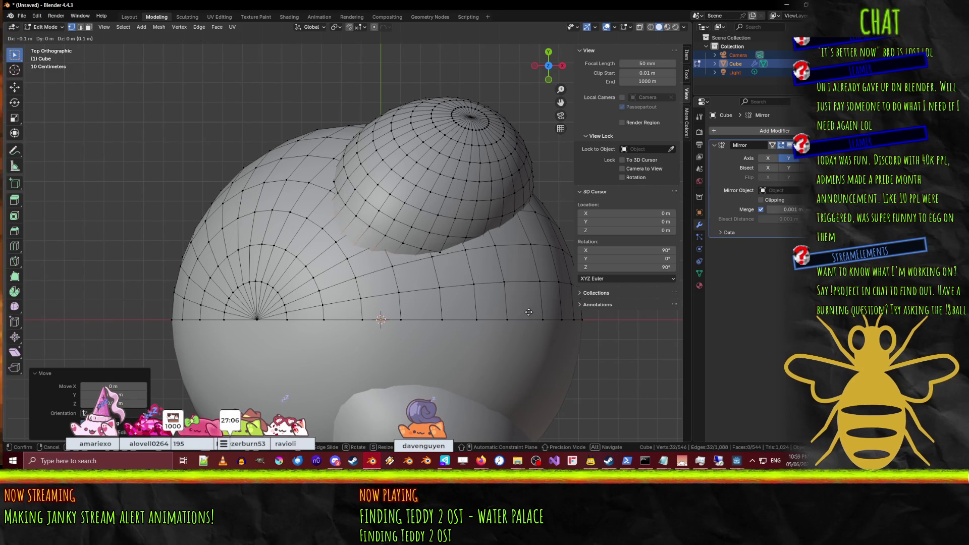
pyautogui.click(623, 327)
pyautogui.moveTo(622, 328)
pyautogui.mouseDown(button='middle')
pyautogui.moveTo(323, 265)
pyautogui.moveTo(382, 254)
pyautogui.moveTo(354, 262)
pyautogui.moveTo(422, 266)
pyautogui.moveTo(394, 289)
pyautogui.moveTo(361, 281)
pyautogui.mouseUp(button='middle')
pyautogui.scroll(-5, 335, 261)
pyautogui.press('Tab')
pyautogui.press('Tab')
# Step: Add a circle mesh through the F3 'add' search and set it to 16 vertices
pyautogui.press('F3')
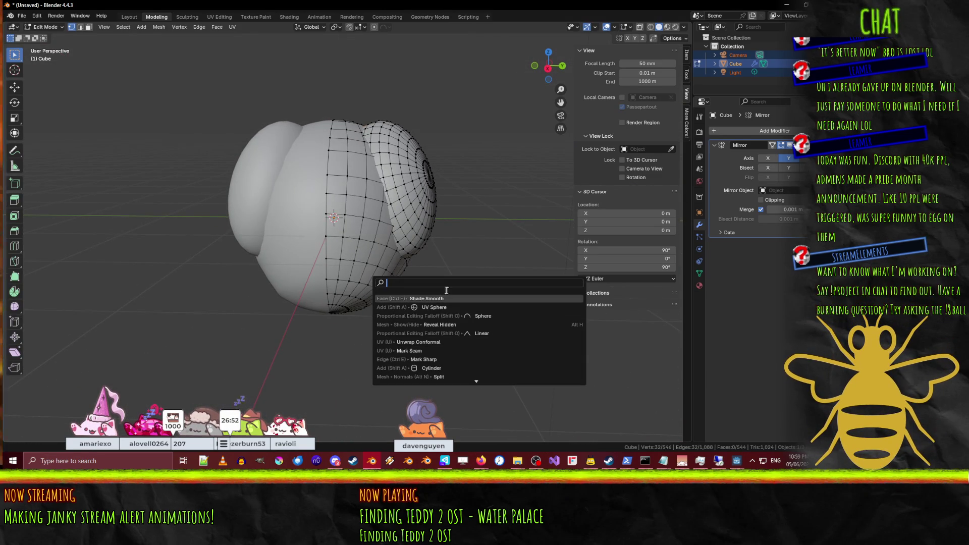
pyautogui.write('add')
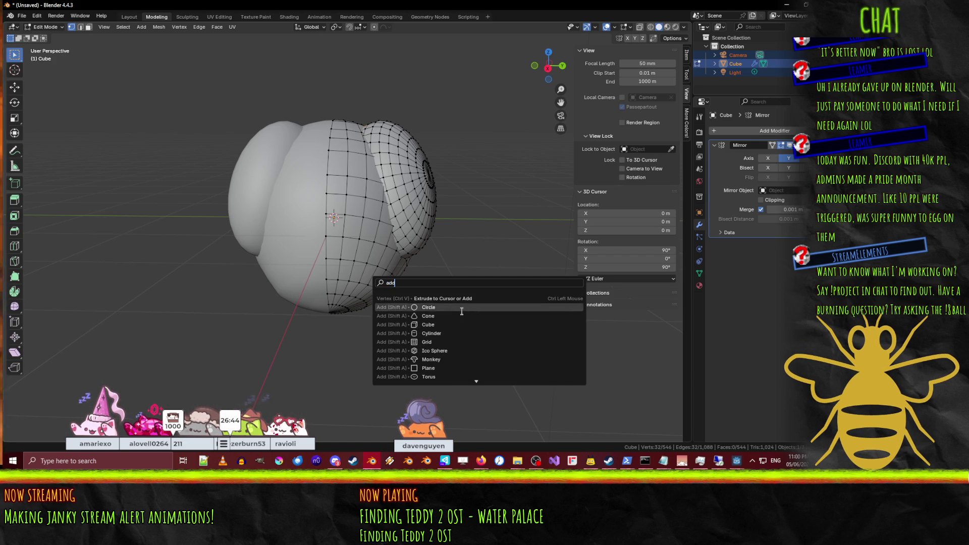
pyautogui.click(444, 307)
pyautogui.moveTo(444, 307); pyautogui.dragTo(407, 302, button='middle')
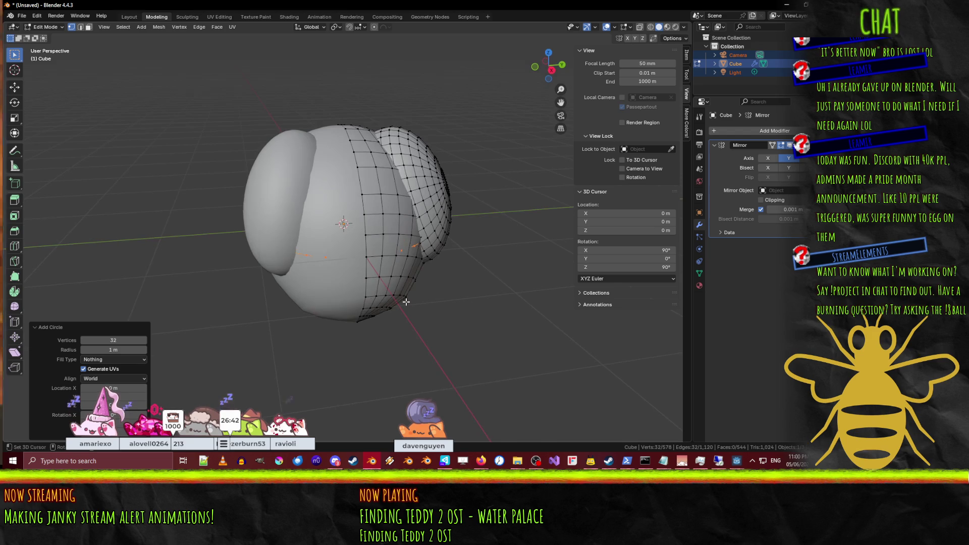
pyautogui.moveTo(115, 340); pyautogui.dragTo(115, 340)
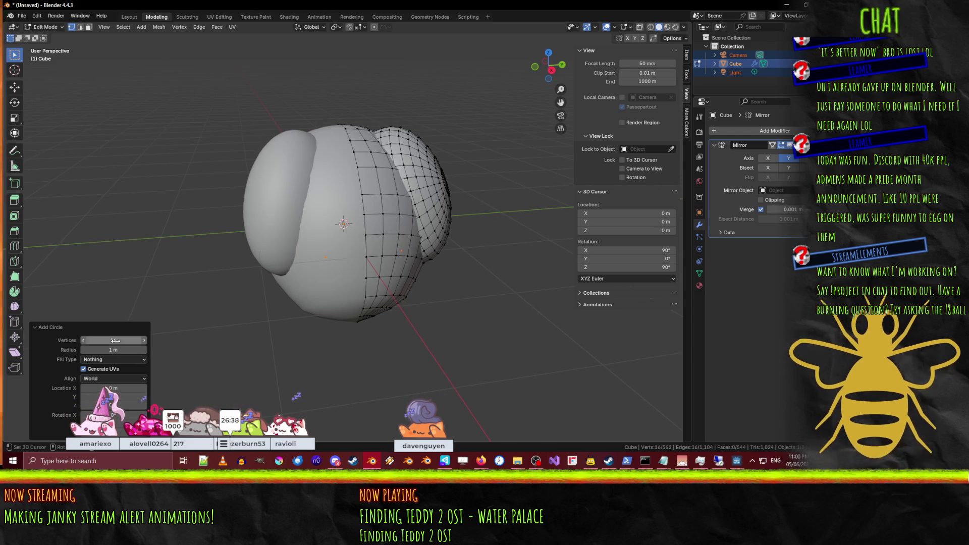
# Step: In wireframe front view, rotate the circle 90° and scale it down to 0.1
pyautogui.press('KP_1')
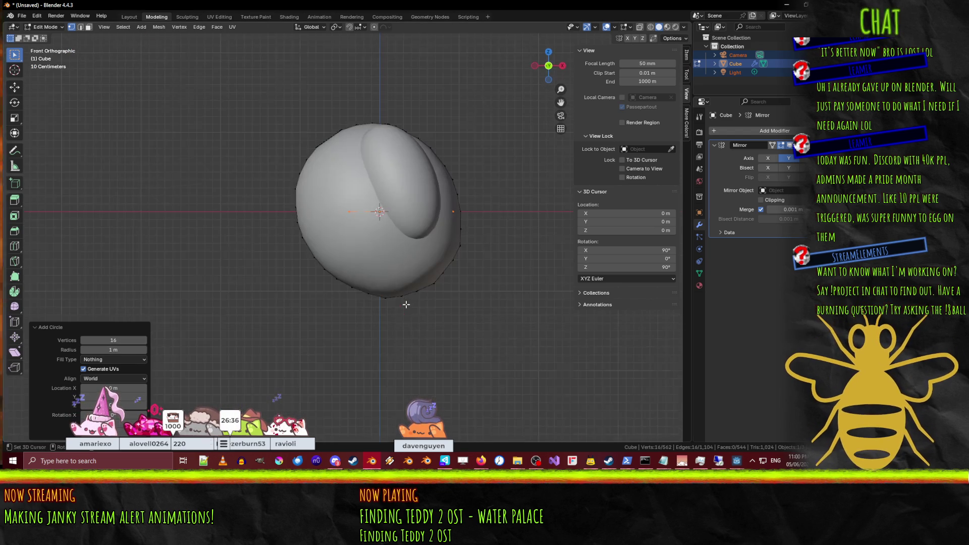
pyautogui.press('z')
pyautogui.click(323, 306)
pyautogui.press('r')
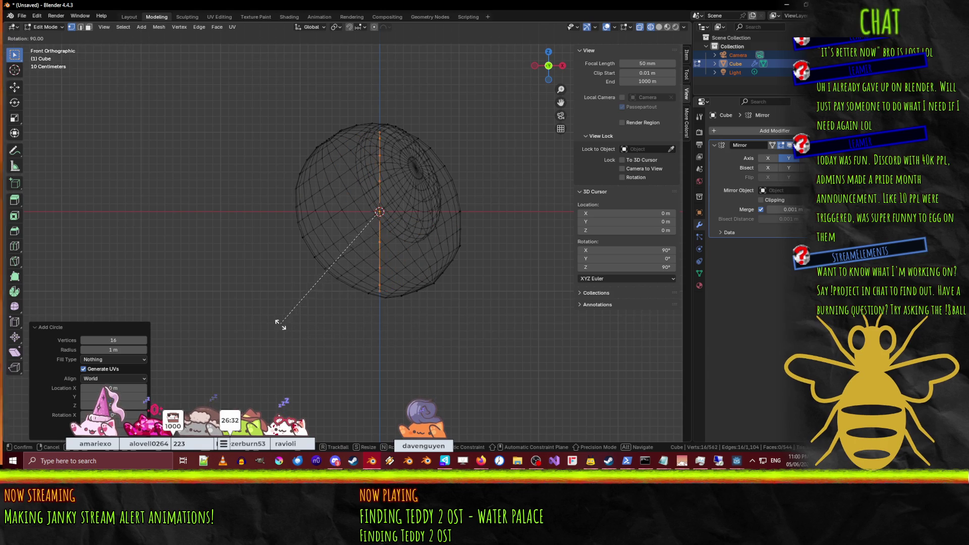
pyautogui.press('Return')
pyautogui.press('s')
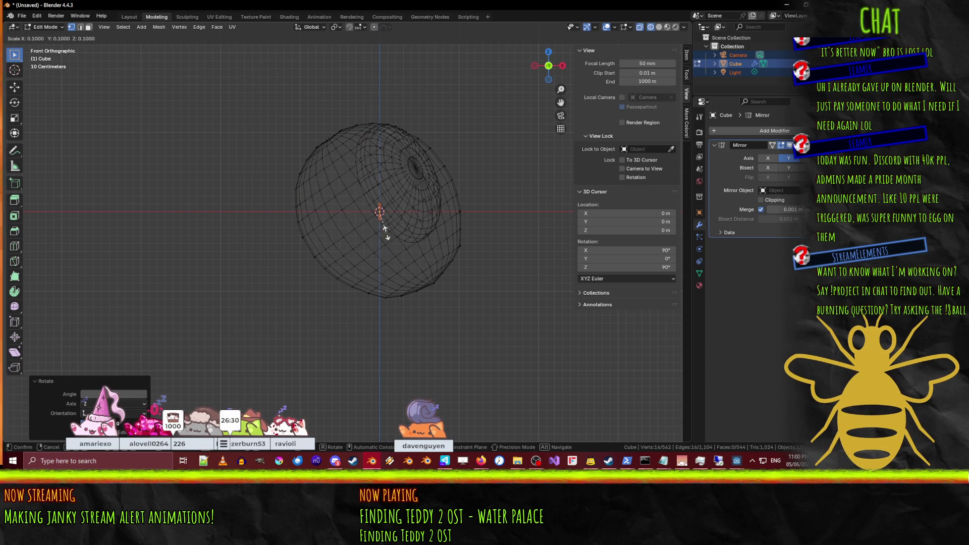
pyautogui.press('Return')
# Step: Move the circle sideways toward the body's side and check its placement from above
pyautogui.keyDown('shift'); pyautogui.moveTo(384, 232); pyautogui.dragTo(277, 226, button='middle'); pyautogui.keyUp('shift')
pyautogui.press('g')
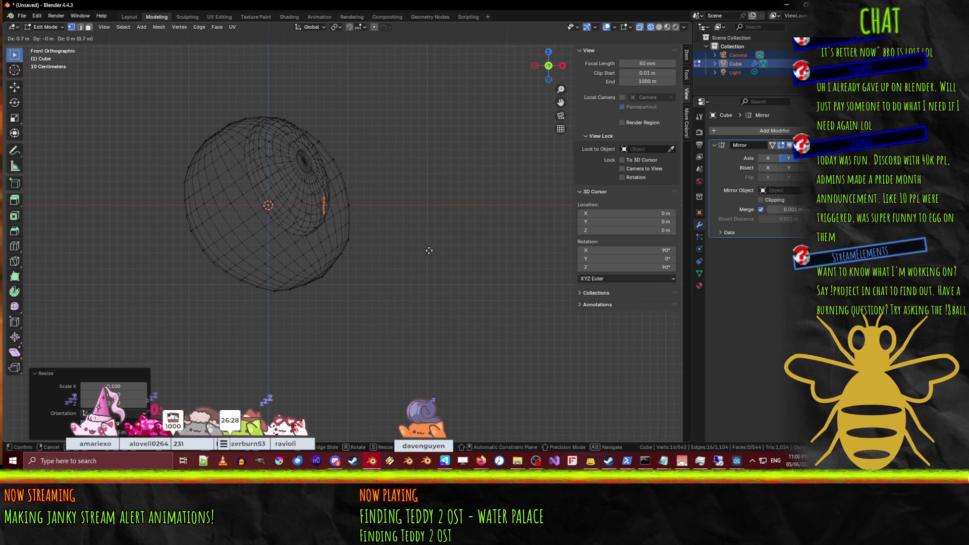
pyautogui.press('Return')
pyautogui.moveTo(427, 250)
pyautogui.mouseDown(button='middle')
pyautogui.moveTo(420, 271)
pyautogui.moveTo(386, 272)
pyautogui.mouseUp(button='middle')
pyautogui.press('KP_7')
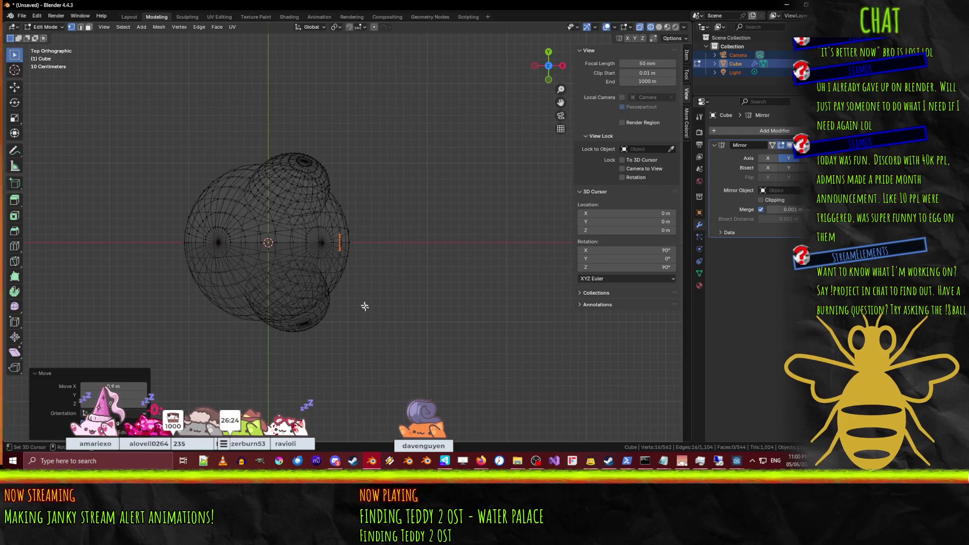
pyautogui.moveTo(368, 342)
pyautogui.mouseDown(button='middle')
pyautogui.moveTo(306, 238)
pyautogui.moveTo(269, 229)
pyautogui.moveTo(278, 329)
pyautogui.mouseUp(button='middle')
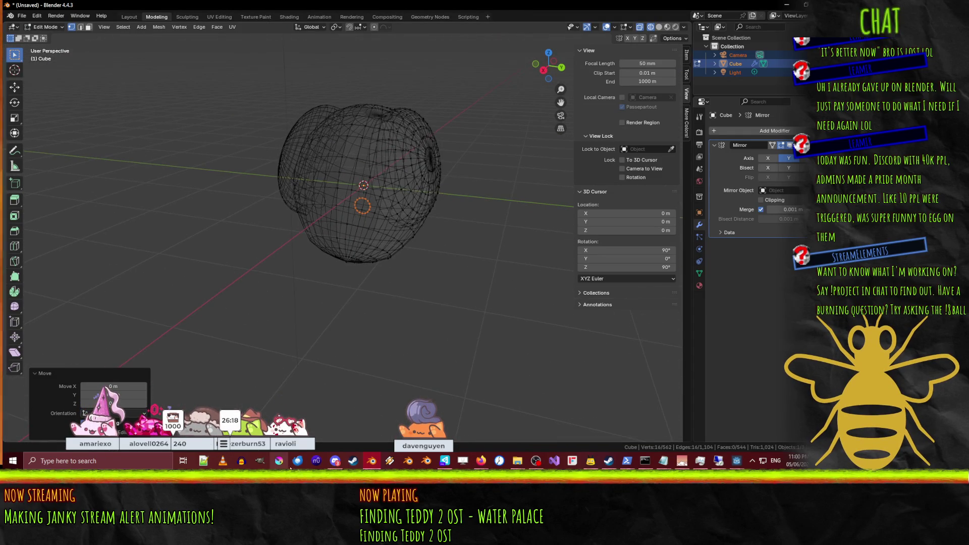
pyautogui.moveTo(480, 461)
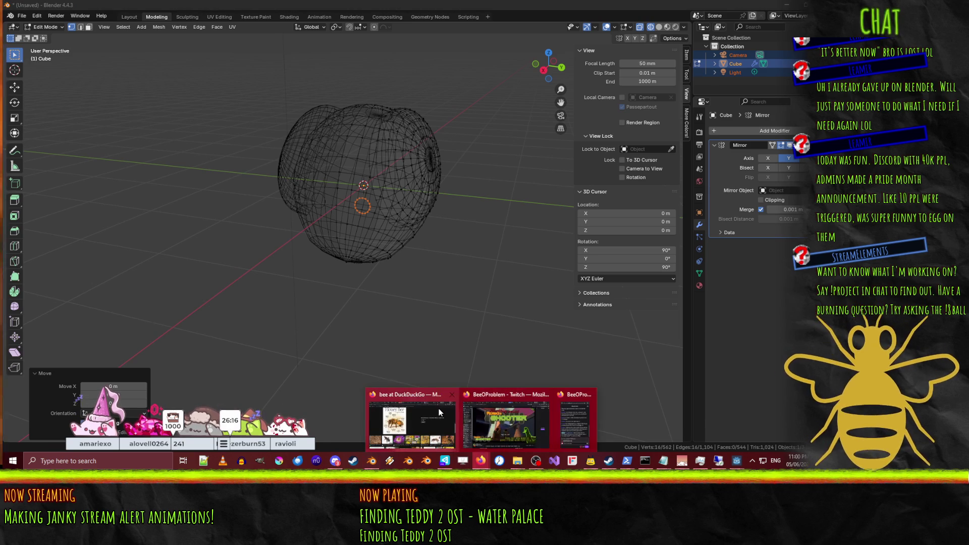
pyautogui.moveTo(439, 412)
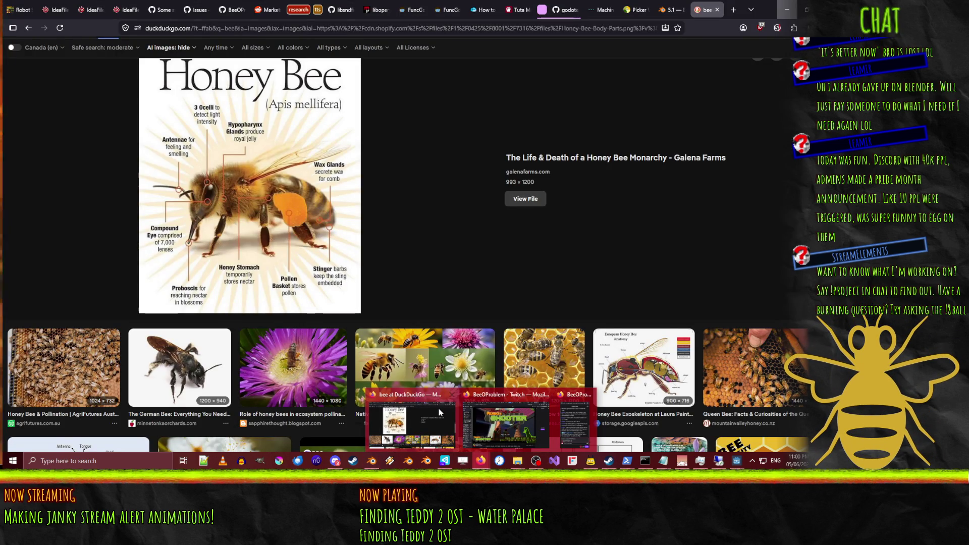
pyautogui.click(438, 408)
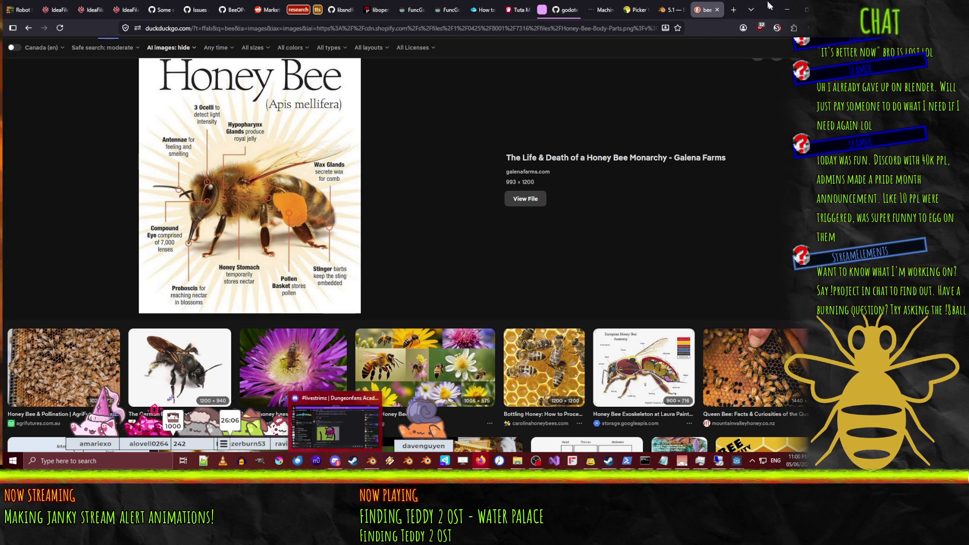
pyautogui.click(787, 9)
pyautogui.moveTo(399, 212); pyautogui.dragTo(414, 208, button='middle')
pyautogui.scroll(5, 413, 207)
pyautogui.press('KP_1')
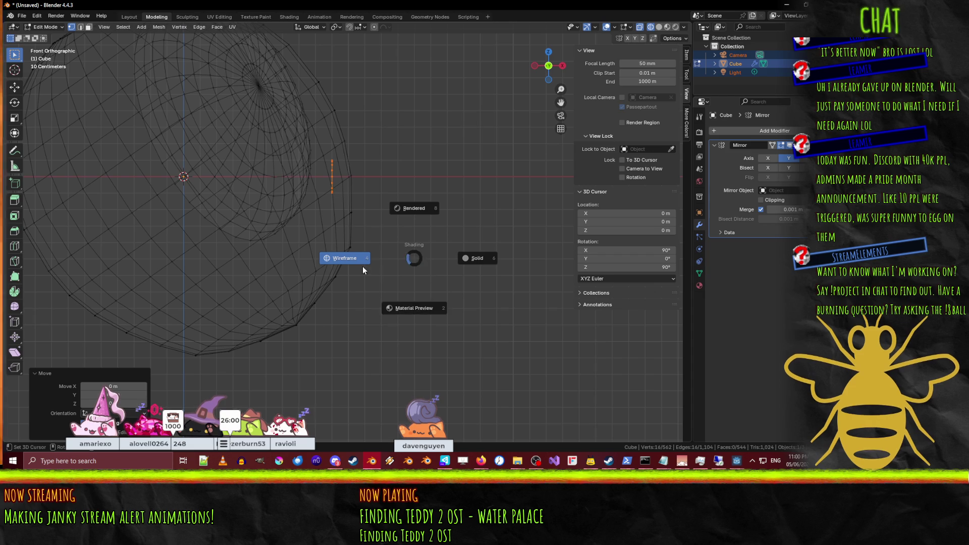
# Step: Switch to solid shading and extrude the circle 0.4 m along X into a tube
pyautogui.click(446, 258)
pyautogui.press('e')
pyautogui.click(557, 265)
pyautogui.scroll(-5, 558, 265)
pyautogui.moveTo(557, 265)
pyautogui.mouseDown(button='middle')
pyautogui.moveTo(382, 265)
pyautogui.moveTo(399, 266)
pyautogui.mouseUp(button='middle')
pyautogui.scroll(4, 395, 265)
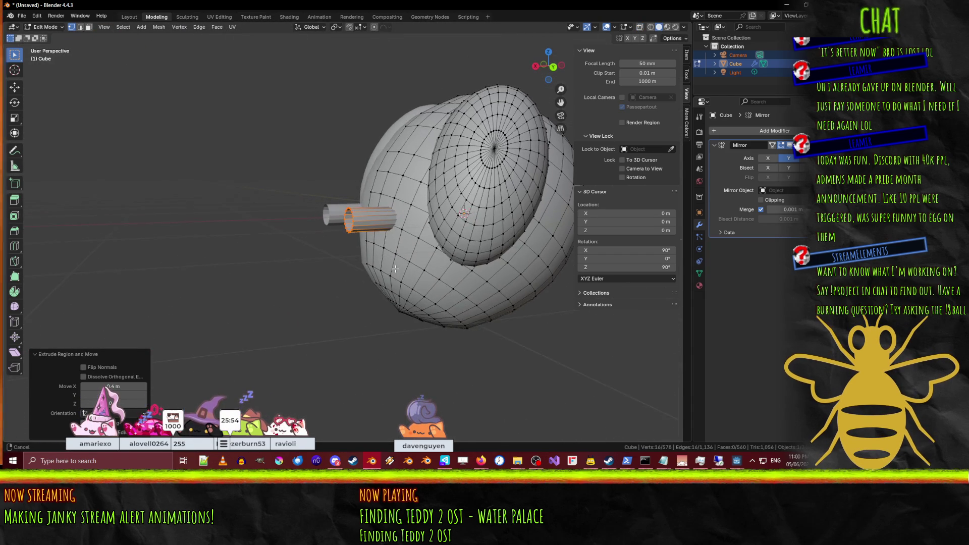
pyautogui.scroll(3, 412, 269)
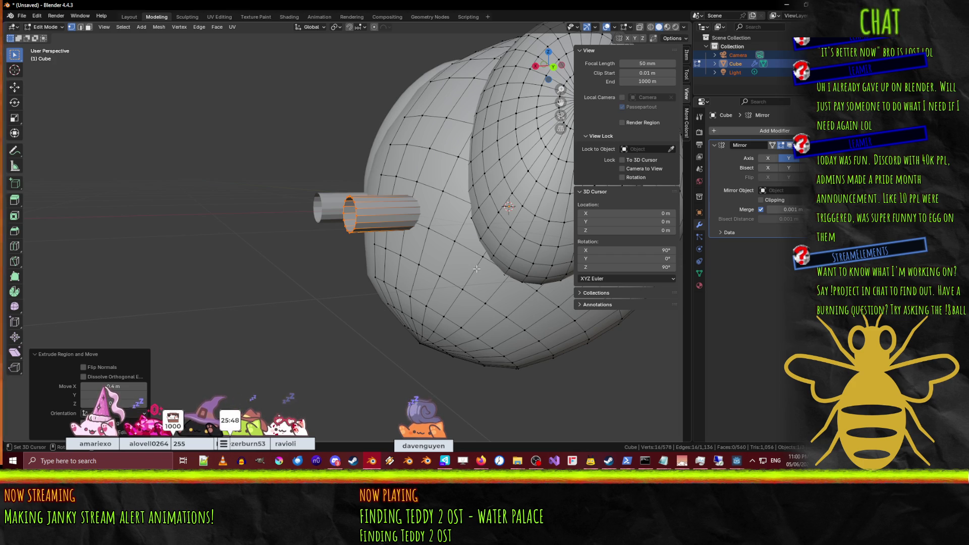
# Step: Scale the tube's end ring to 0.8 and shift it along X
pyautogui.press('s')
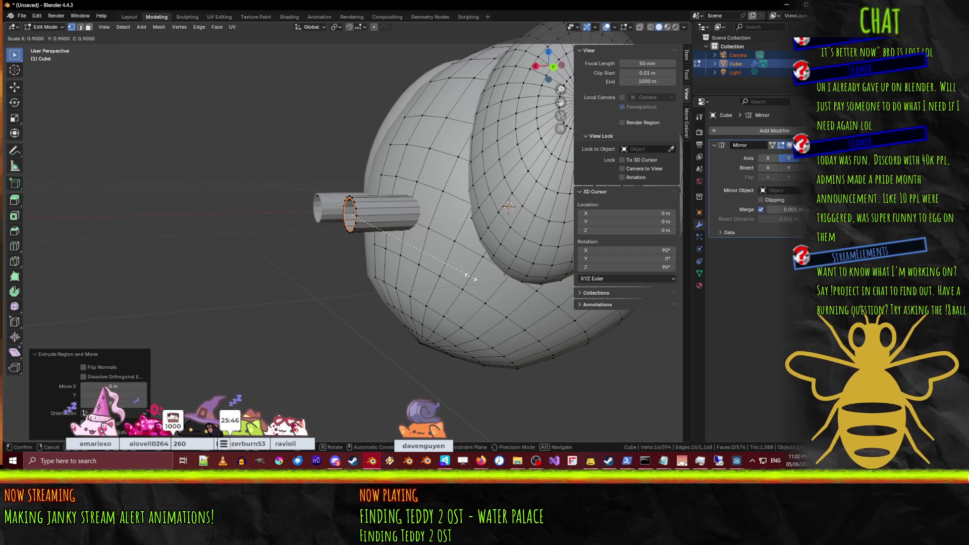
pyautogui.click(448, 271)
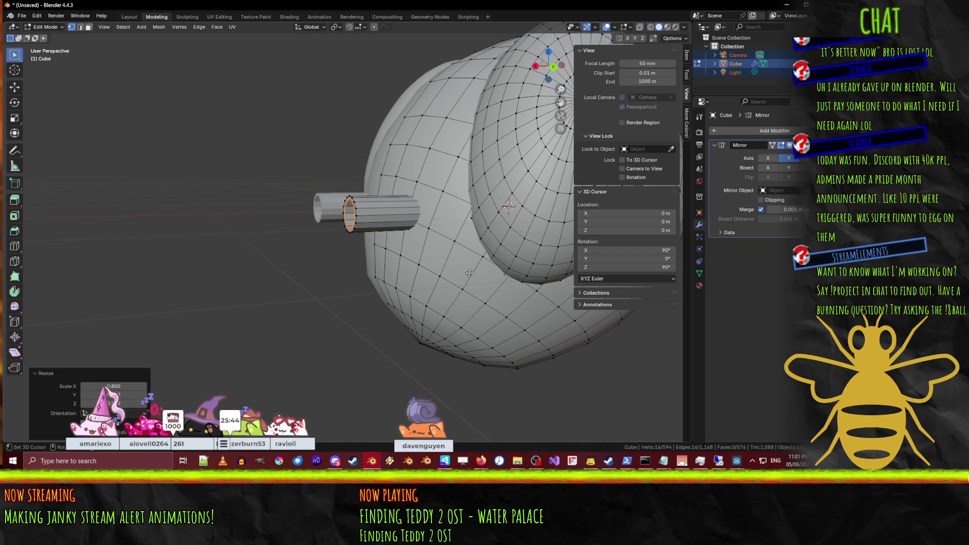
pyautogui.press('g')
pyautogui.press('x')
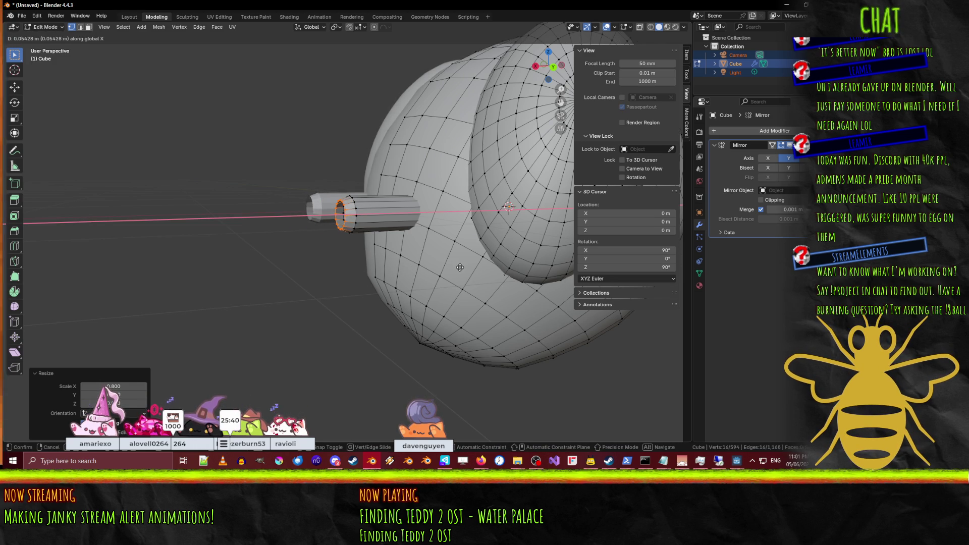
pyautogui.press('Escape')
pyautogui.hotkey('ctrl', 'z')
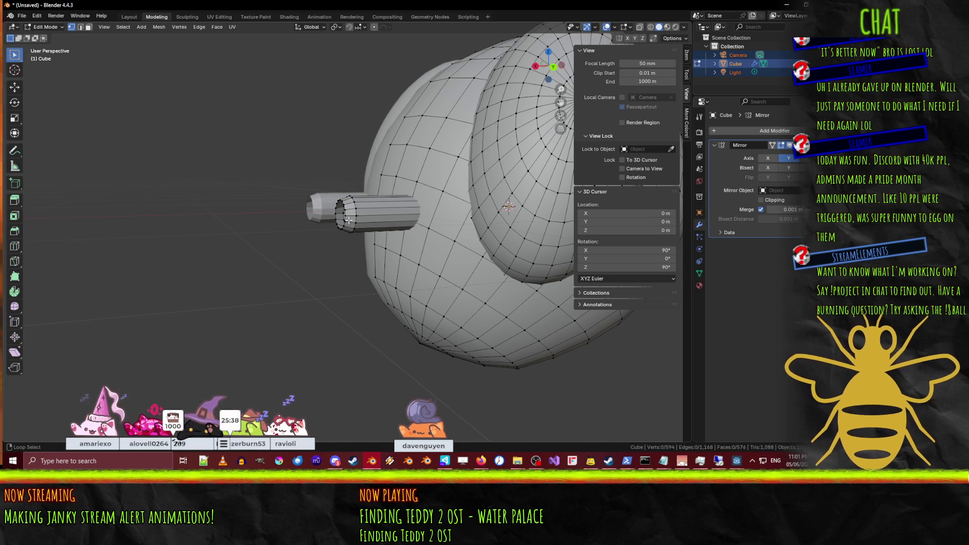
# Step: Select a lengthwise edge loop on the tube and toggle between vertex and edge selection
pyautogui.keyDown('alt'); pyautogui.click(351, 209); pyautogui.keyUp('alt')
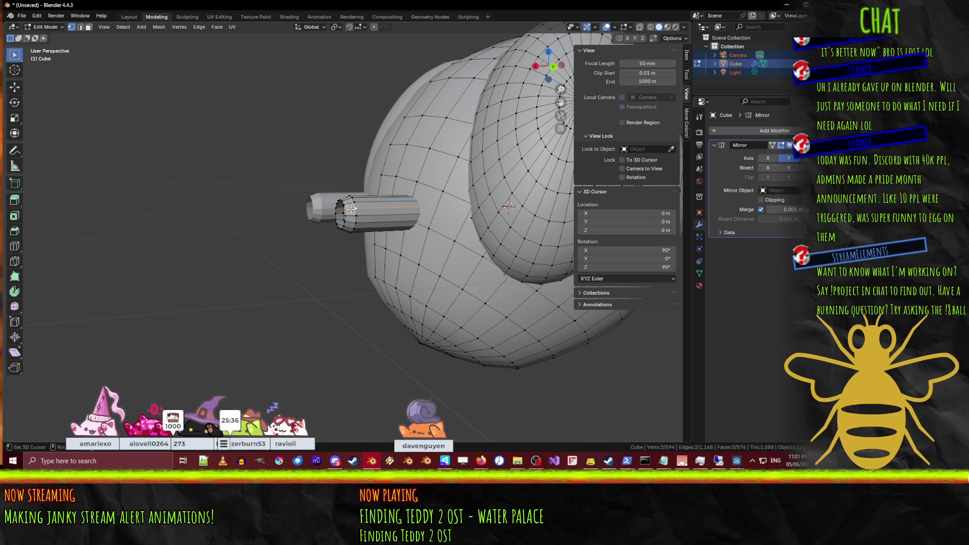
pyautogui.scroll(5, 352, 209)
pyautogui.click(369, 173)
pyautogui.hotkey('ctrl', 'z')
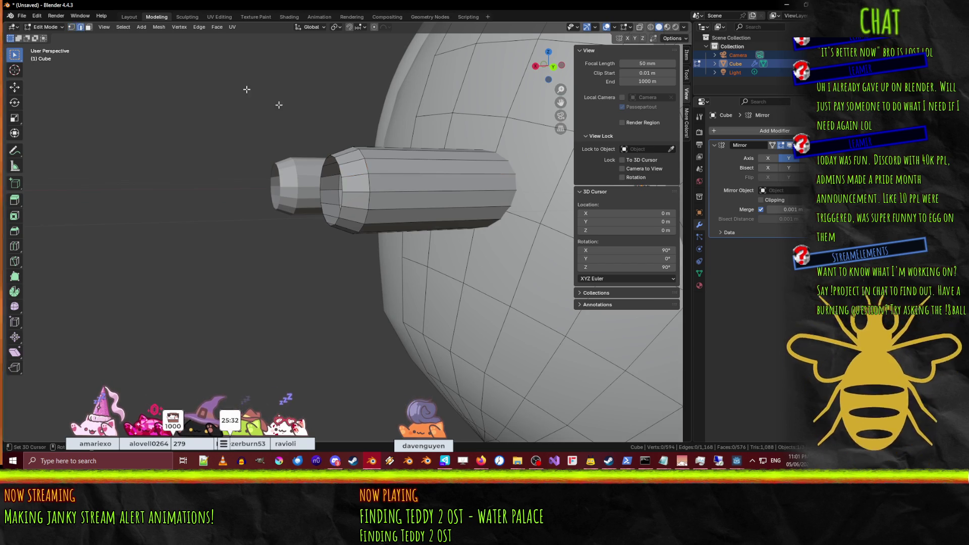
# Step: Add an edge loop near the tube's front end and scale it up to about 1.06
pyautogui.click(88, 27)
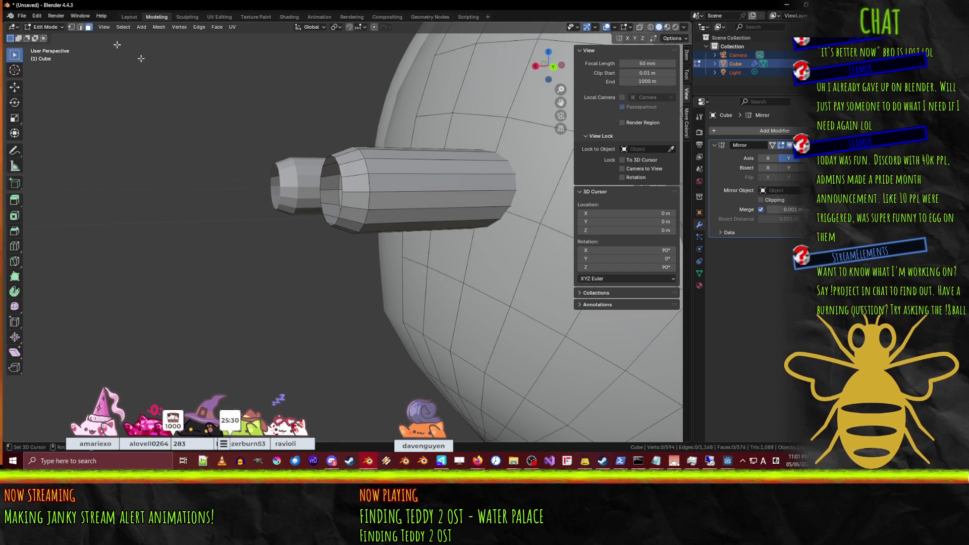
pyautogui.hotkey('ctrl', 'r')
pyautogui.click(353, 174)
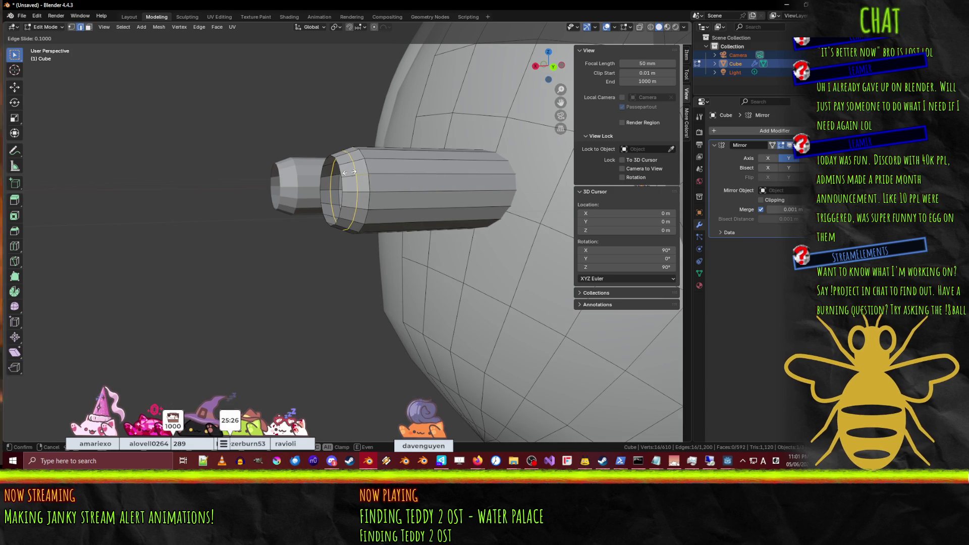
pyautogui.click(349, 172)
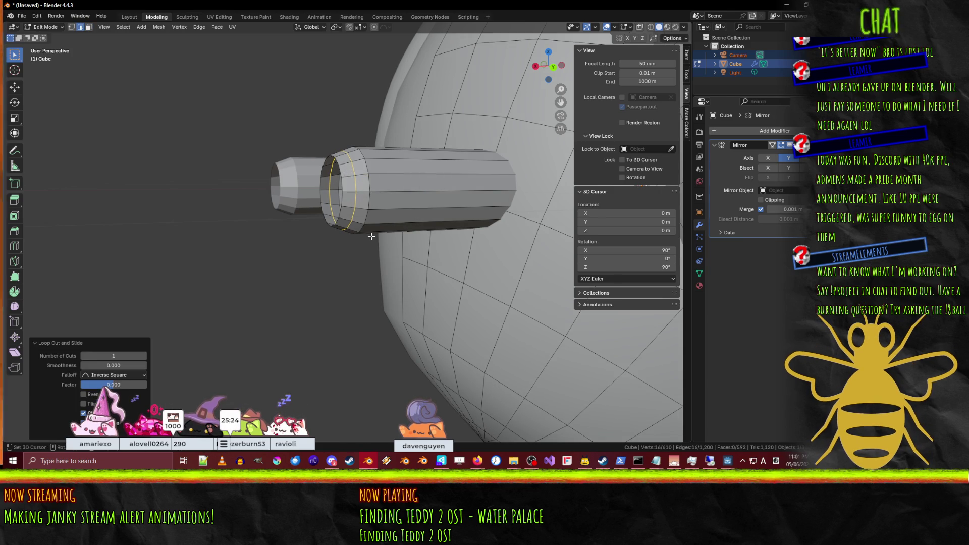
pyautogui.press('s')
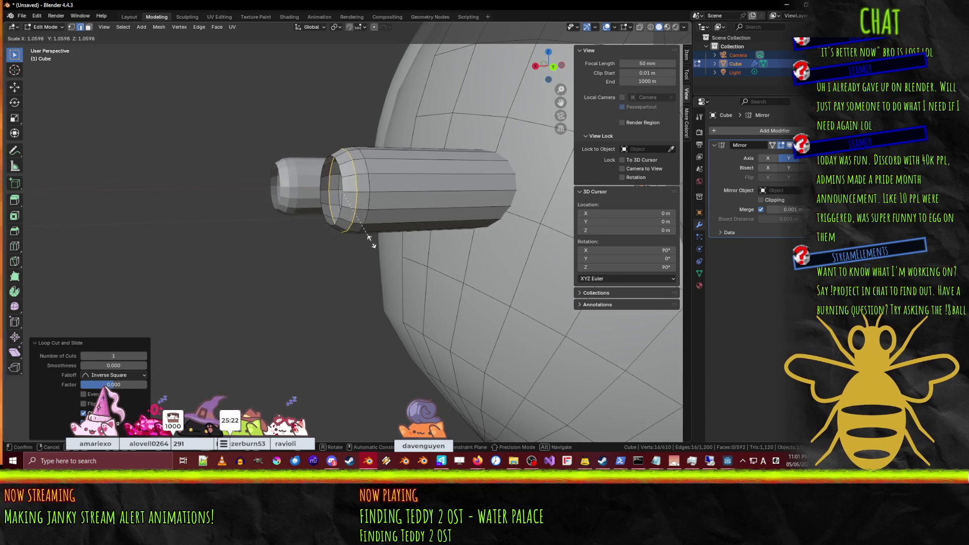
pyautogui.click(372, 241)
# Step: Select rings around the tube and switch the viewport to wireframe shading
pyautogui.hotkey('alt', 'a')
pyautogui.moveTo(371, 241)
pyautogui.mouseDown(button='middle')
pyautogui.moveTo(372, 261)
pyautogui.moveTo(380, 261)
pyautogui.mouseUp(button='middle')
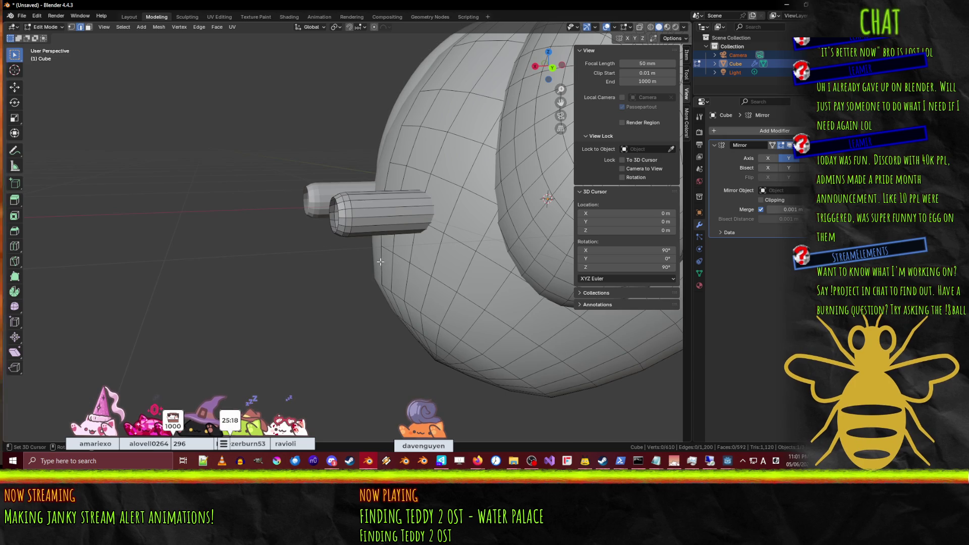
pyautogui.moveTo(377, 295)
pyautogui.mouseDown(button='middle')
pyautogui.moveTo(335, 275)
pyautogui.moveTo(346, 277)
pyautogui.mouseUp(button='middle')
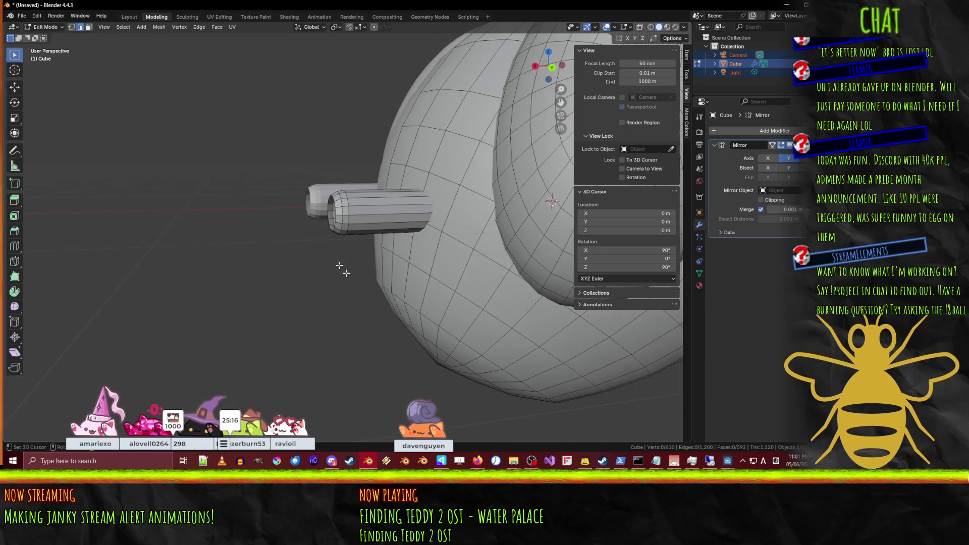
pyautogui.keyDown('alt'); pyautogui.click(354, 211); pyautogui.keyUp('alt')
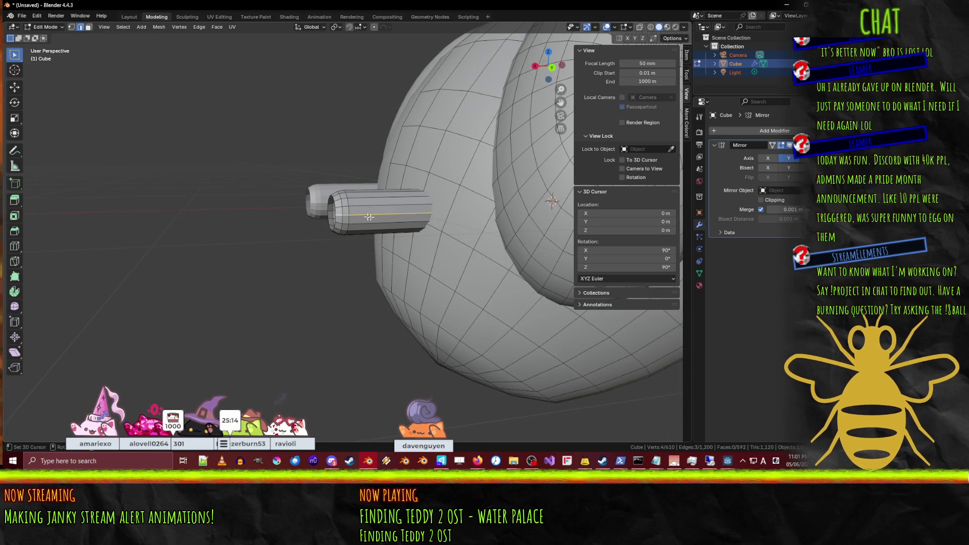
pyautogui.scroll(3, 363, 216)
pyautogui.keyDown('alt'); pyautogui.click(331, 174); pyautogui.keyUp('alt')
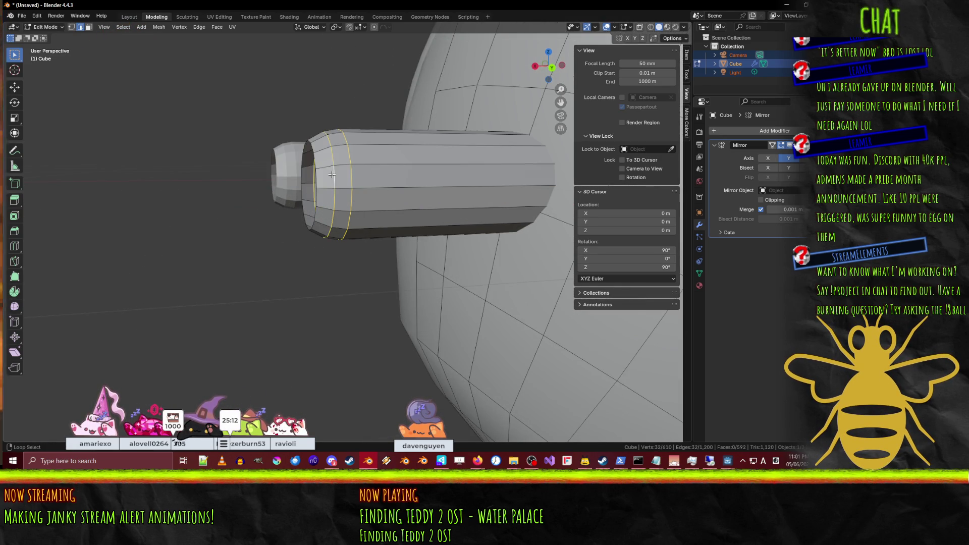
pyautogui.keyDown('ctrl'); pyautogui.keyDown('alt'); pyautogui.keyDown('shift'); pyautogui.click(313, 179); pyautogui.keyUp('shift'); pyautogui.keyUp('alt'); pyautogui.keyUp('ctrl')
pyautogui.press('z')
pyautogui.click(238, 178)
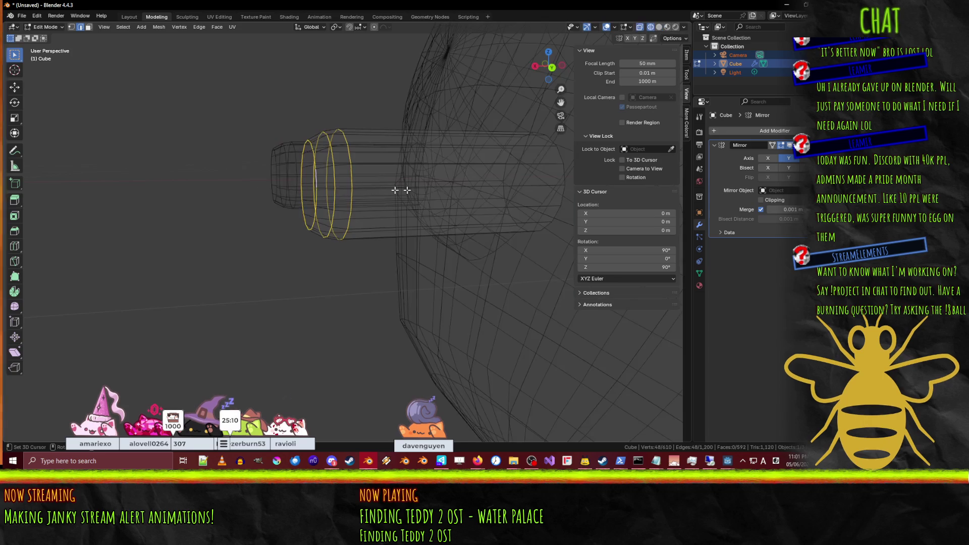
# Step: Add the tube's far end ring to the selection and tilt it about 25° in front view
pyautogui.keyDown('alt'); pyautogui.keyDown('shift'); pyautogui.click(554, 179); pyautogui.keyUp('shift'); pyautogui.keyUp('alt')
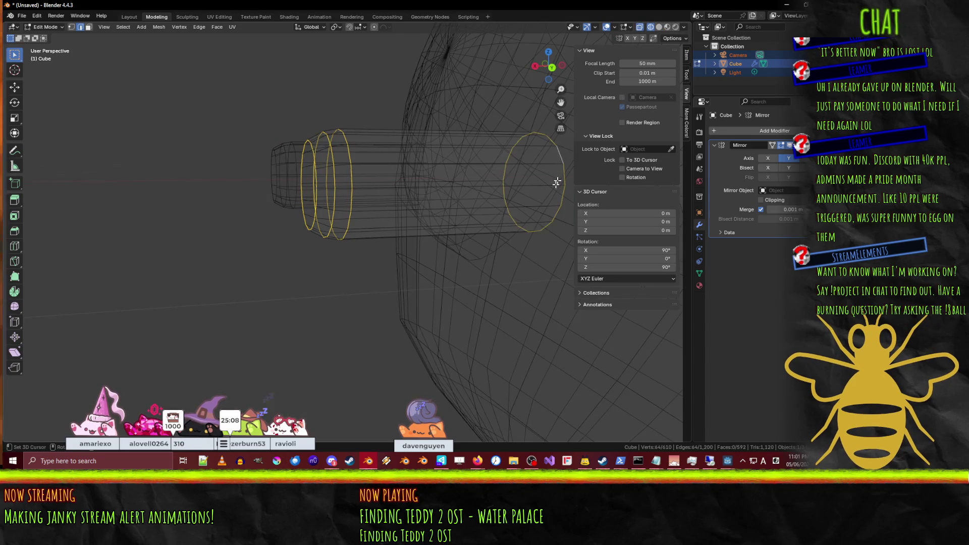
pyautogui.scroll(-4, 533, 201)
pyautogui.moveTo(533, 201)
pyautogui.keyDown('alt'); pyautogui.mouseDown(button='middle')
pyautogui.moveTo(520, 199)
pyautogui.moveTo(540, 146)
pyautogui.moveTo(545, 210)
pyautogui.moveTo(537, 205)
pyautogui.mouseUp(button='middle'); pyautogui.keyUp('alt')
pyautogui.press('r')
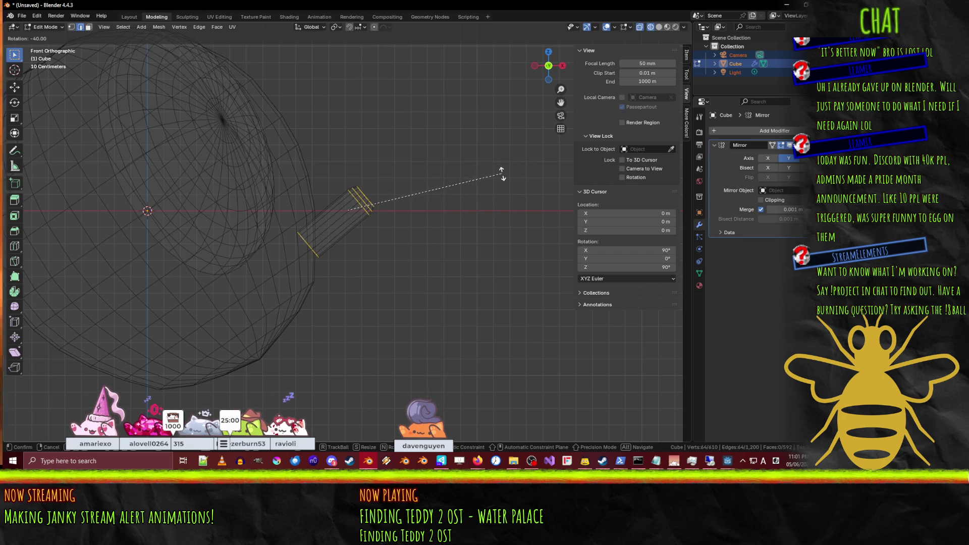
pyautogui.click(509, 220)
# Step: Shift the tilted tube along X against the body and return to solid shading
pyautogui.press('g')
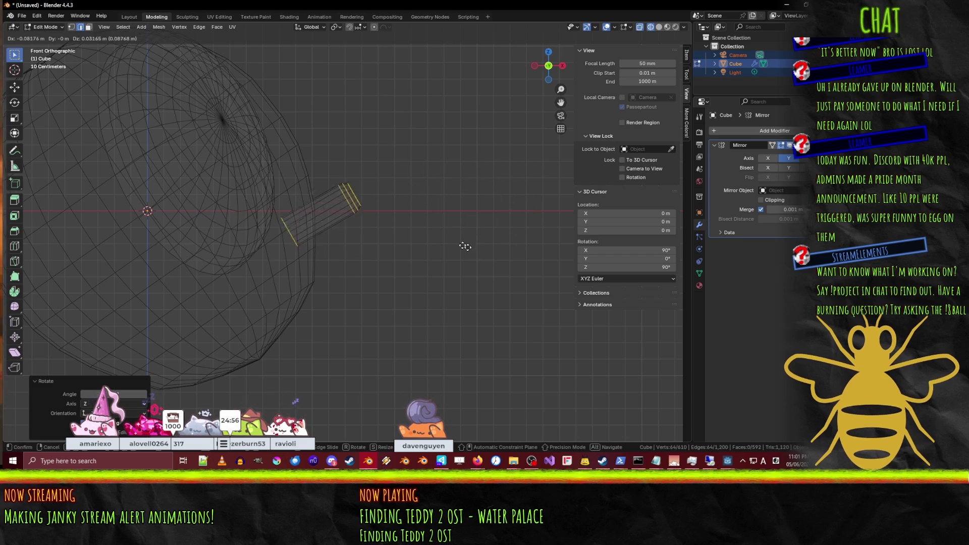
pyautogui.click(460, 232)
pyautogui.moveTo(460, 231)
pyautogui.mouseDown(button='middle')
pyautogui.moveTo(381, 271)
pyautogui.moveTo(443, 260)
pyautogui.moveTo(396, 199)
pyautogui.moveTo(433, 314)
pyautogui.mouseUp(button='middle')
pyautogui.press('z')
pyautogui.click(443, 271)
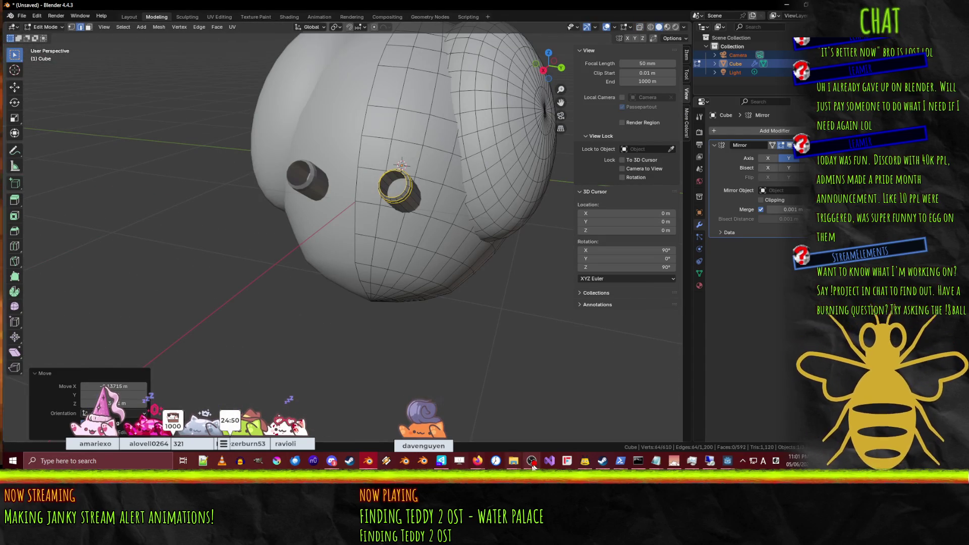
# Step: Switch the keyboard input language from Japanese to English
pyautogui.moveTo(477, 461)
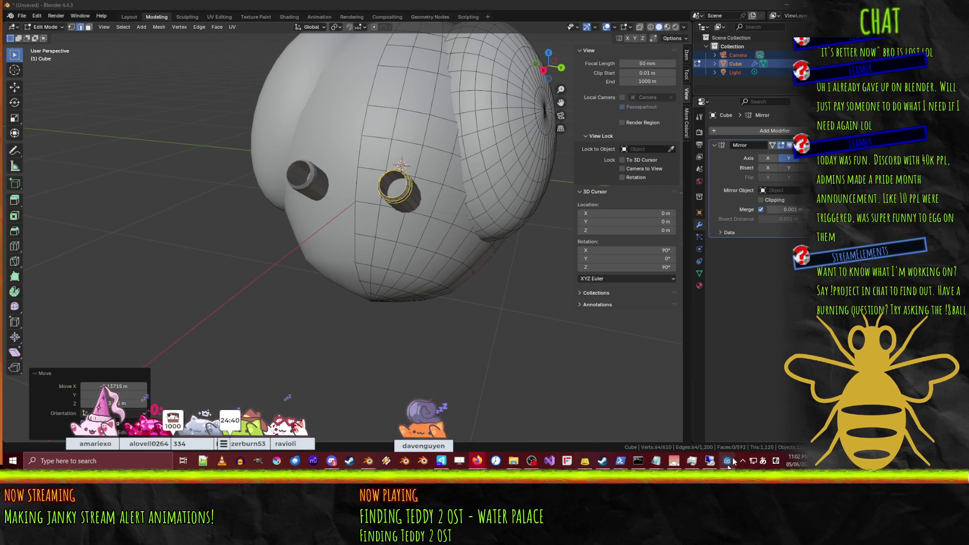
pyautogui.click(763, 460)
pyautogui.click(776, 461)
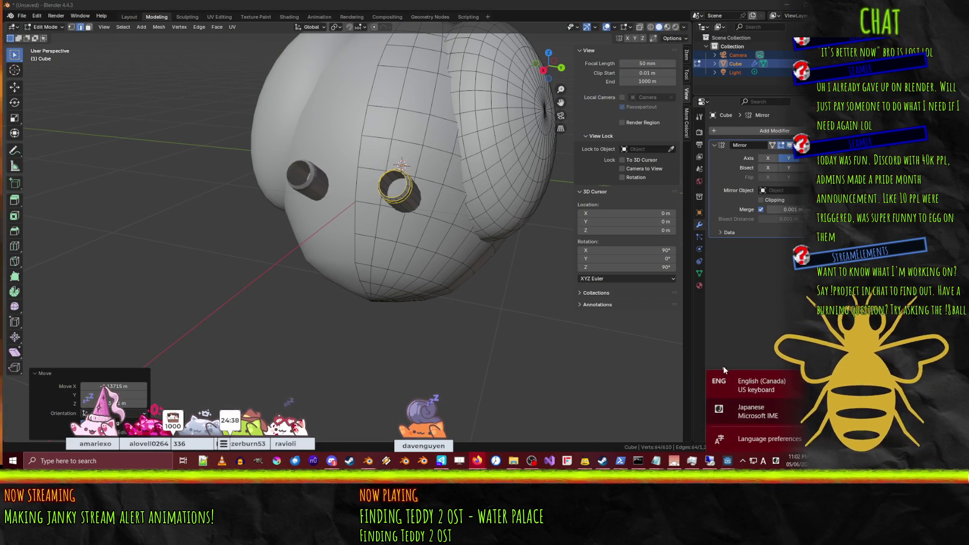
pyautogui.click(732, 385)
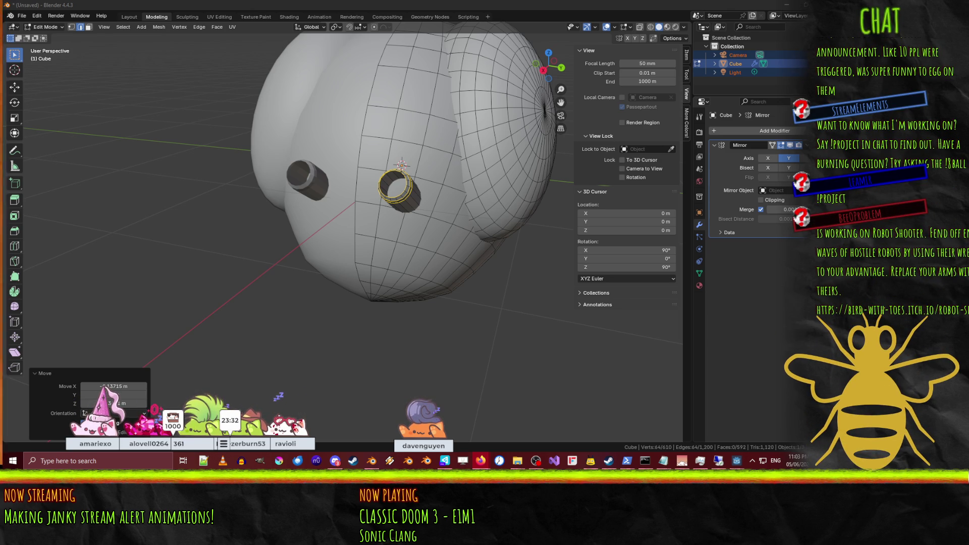
# Step: Bring the Firefox bee image search window to the front
pyautogui.hotkey('alt', 'Tab')
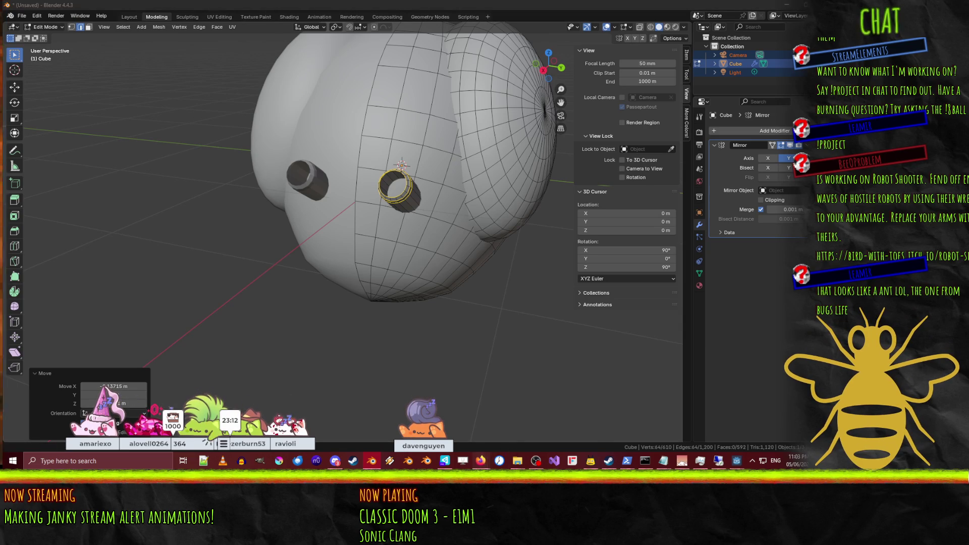
pyautogui.moveTo(480, 460)
pyautogui.click(407, 425)
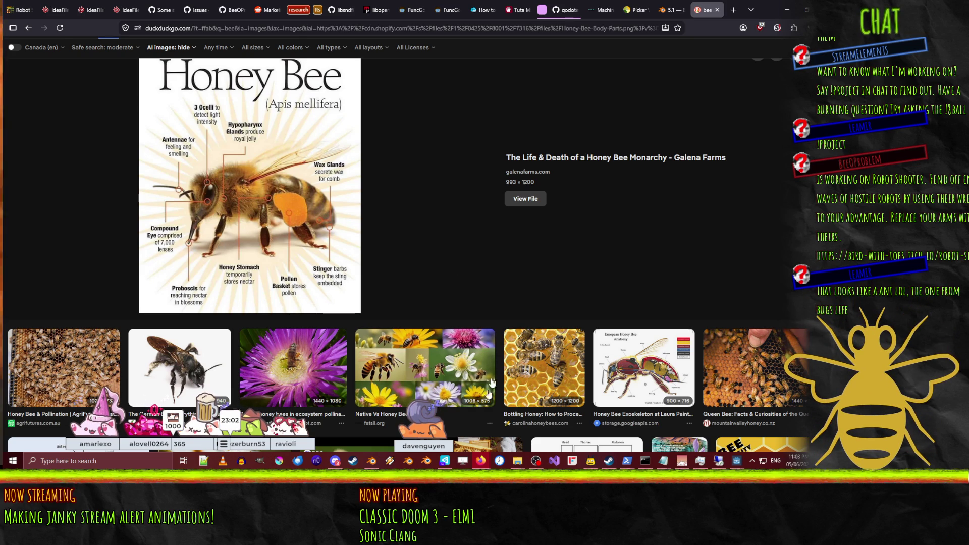
# Step: Preview the European Honey Bee Anatomy diagram and drag the highway photo window into view
pyautogui.click(626, 376)
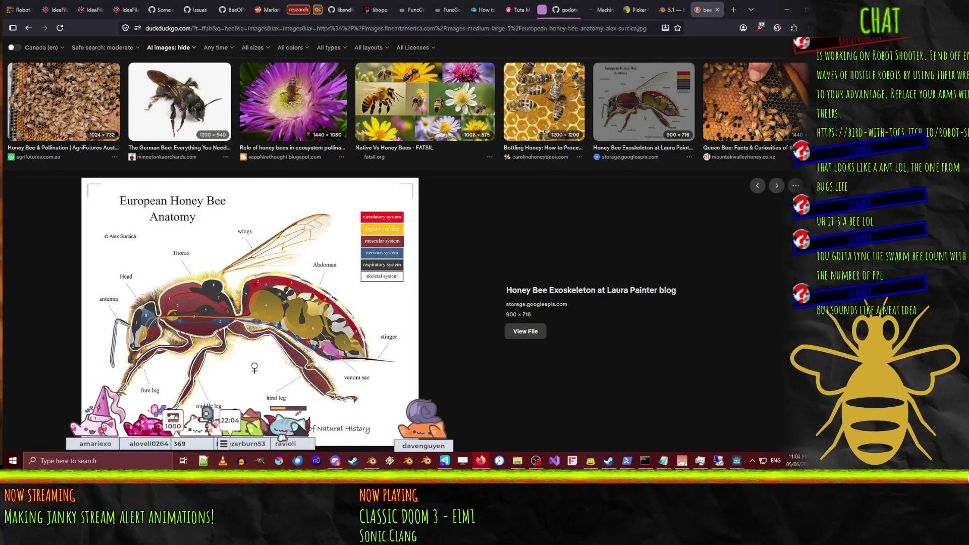
pyautogui.moveTo(808, 116)
pyautogui.mouseDown()
pyautogui.moveTo(489, 92)
pyautogui.moveTo(436, 57)
pyautogui.mouseUp()
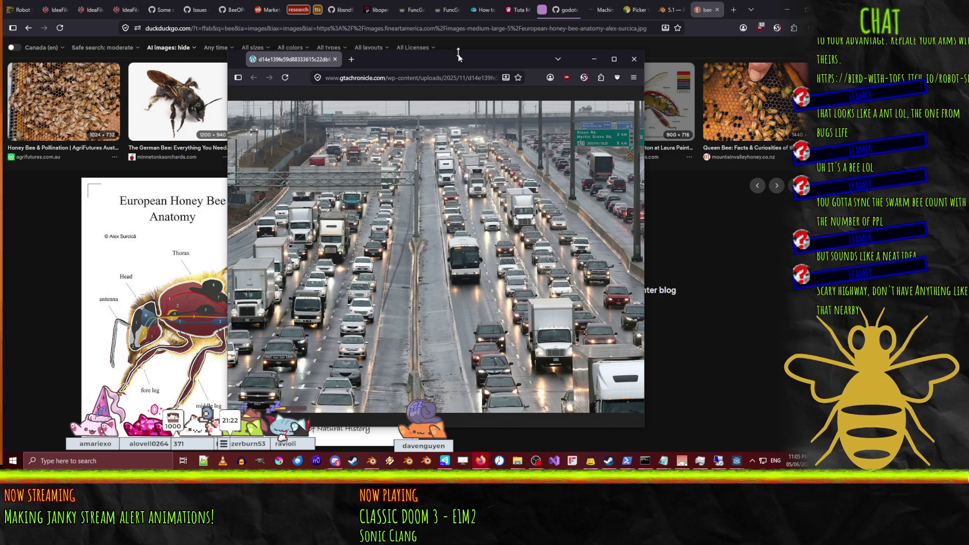
# Step: Shift the highway photo window right and bring the Wikipedia Highway 401 photo forward
pyautogui.moveTo(437, 62)
pyautogui.mouseDown()
pyautogui.moveTo(461, 61)
pyautogui.moveTo(450, 71)
pyautogui.moveTo(959, 107)
pyautogui.mouseUp()
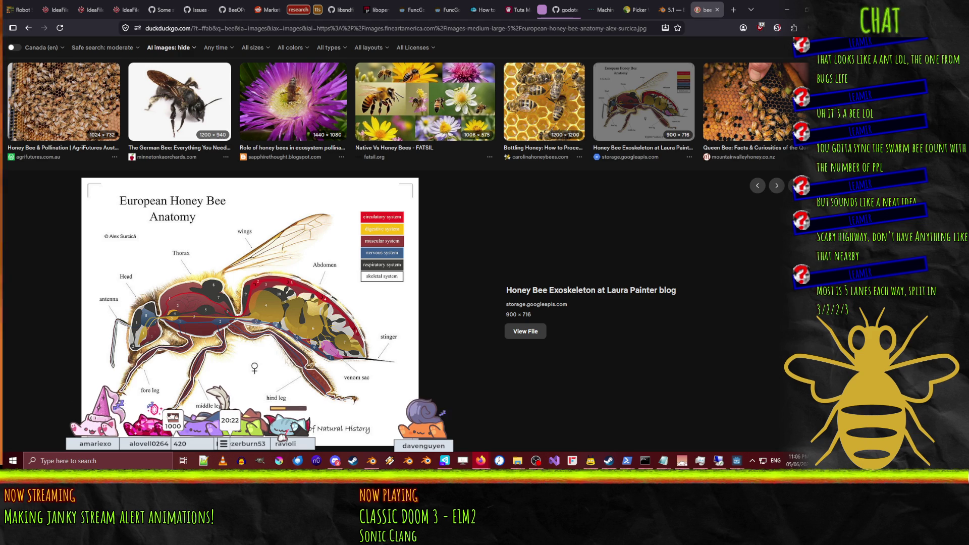
pyautogui.hotkey('alt', 'Tab')
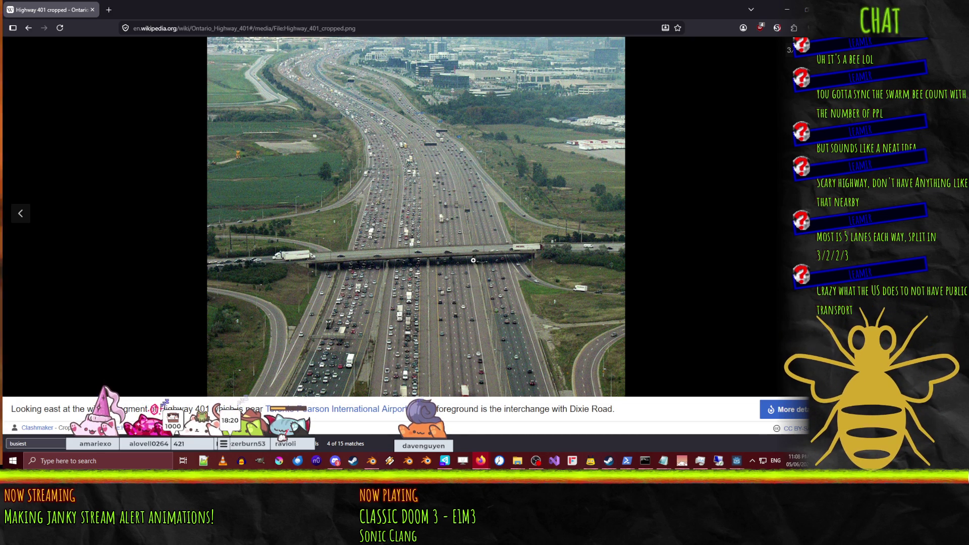
# Step: Open the original Highway_401_cropped.png and zoom between 400% and 170% to inspect the traffic
pyautogui.click(392, 261)
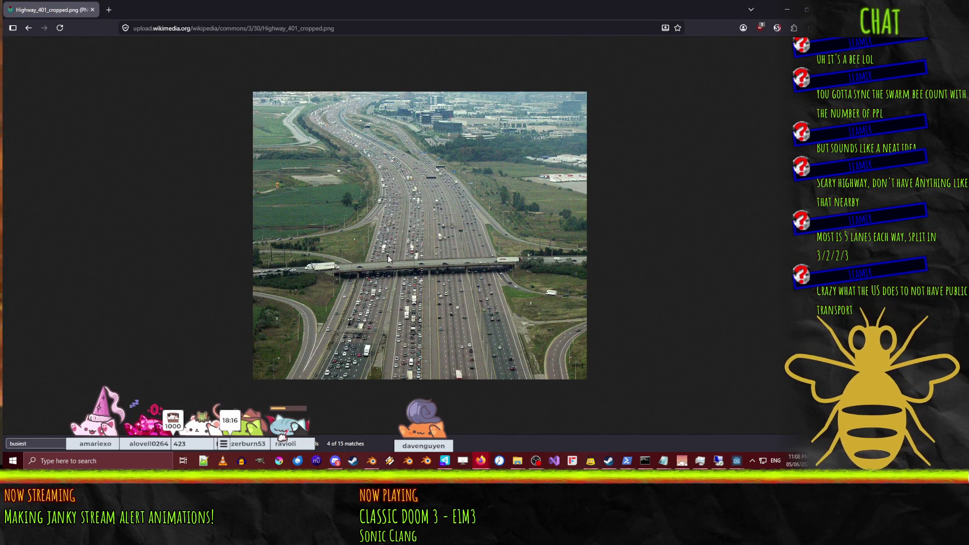
pyautogui.keyDown('ctrl'); pyautogui.scroll(9, 400, 239); pyautogui.keyUp('ctrl')
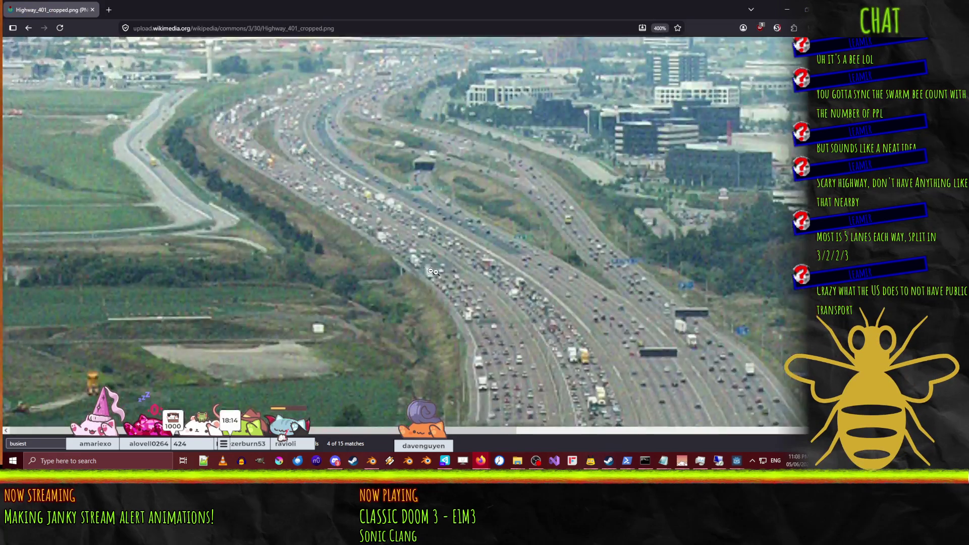
pyautogui.scroll(-3, 457, 272)
pyautogui.scroll(7, 480, 285)
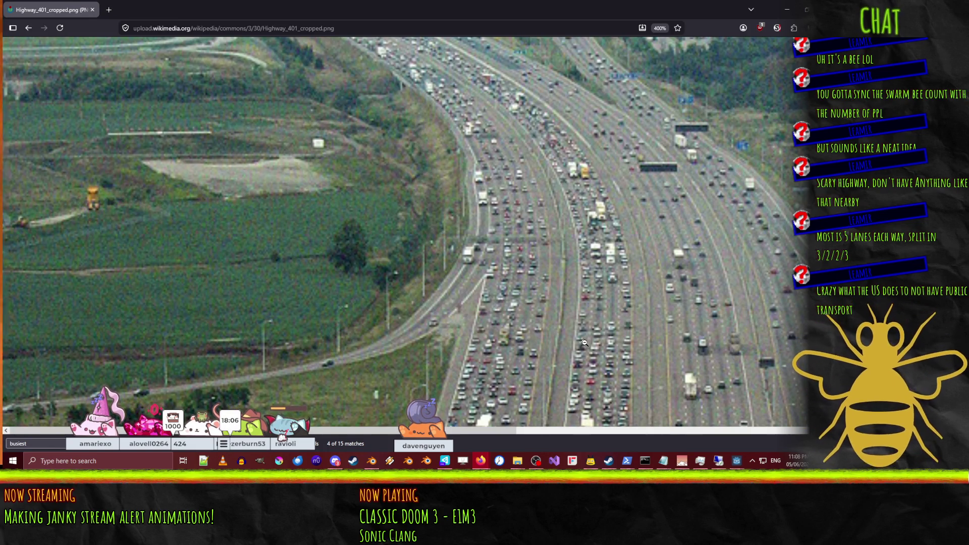
pyautogui.scroll(-5, 626, 342)
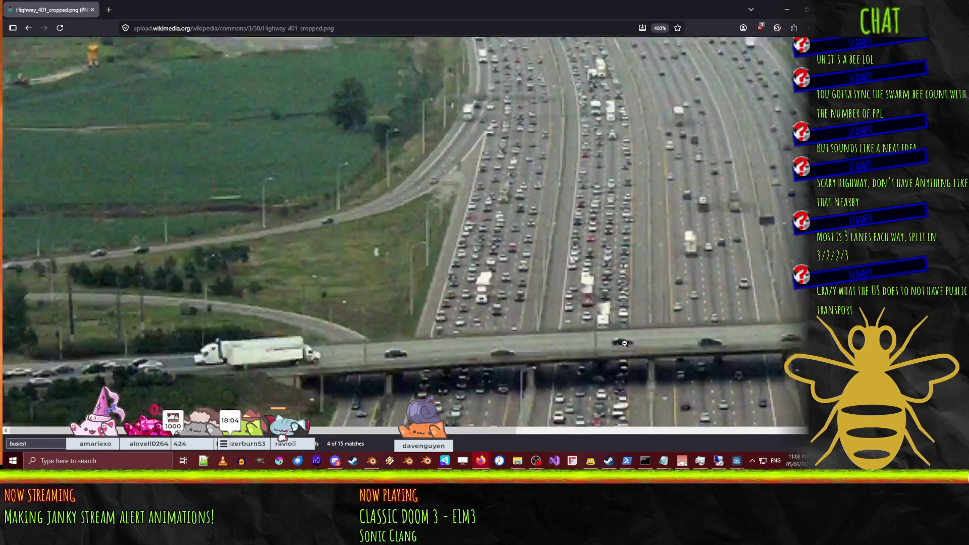
pyautogui.scroll(-3, 619, 341)
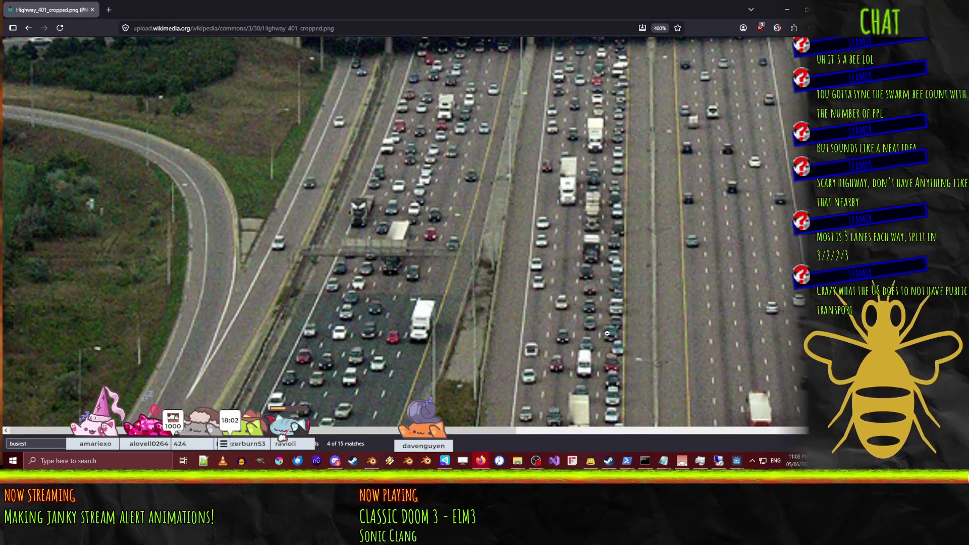
pyautogui.scroll(10, 596, 333)
pyautogui.scroll(-5, 596, 333)
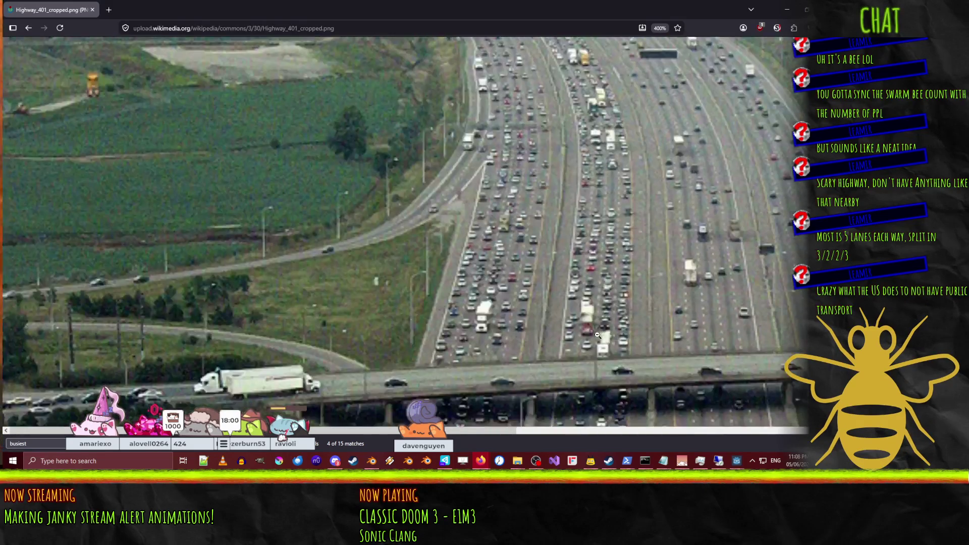
pyautogui.scroll(-5, 597, 335)
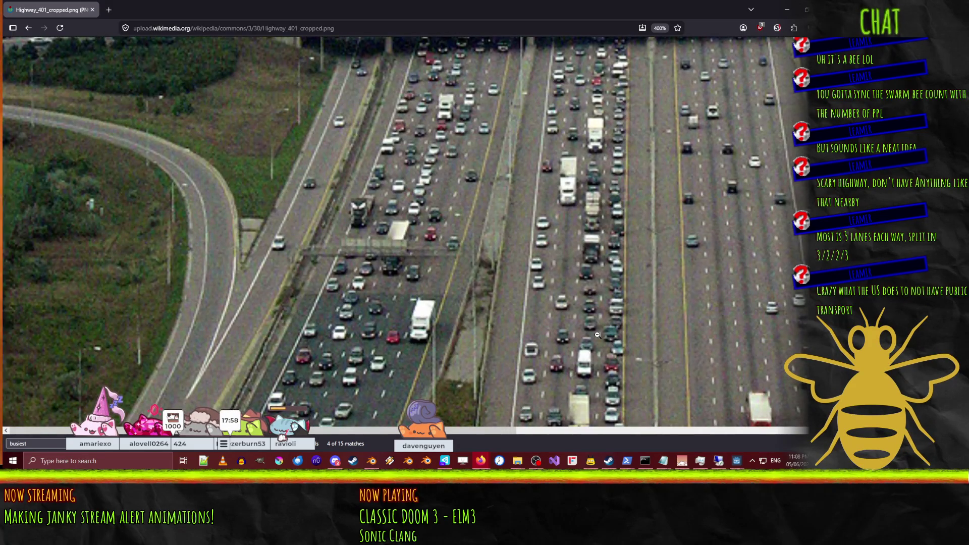
pyautogui.keyDown('ctrl'); pyautogui.scroll(-4, 467, 285); pyautogui.keyUp('ctrl')
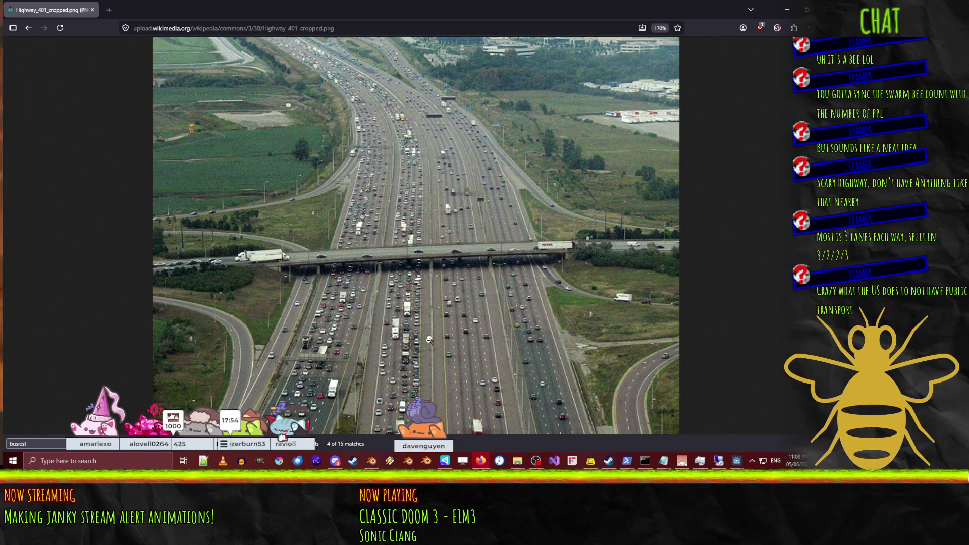
pyautogui.scroll(2, 415, 212)
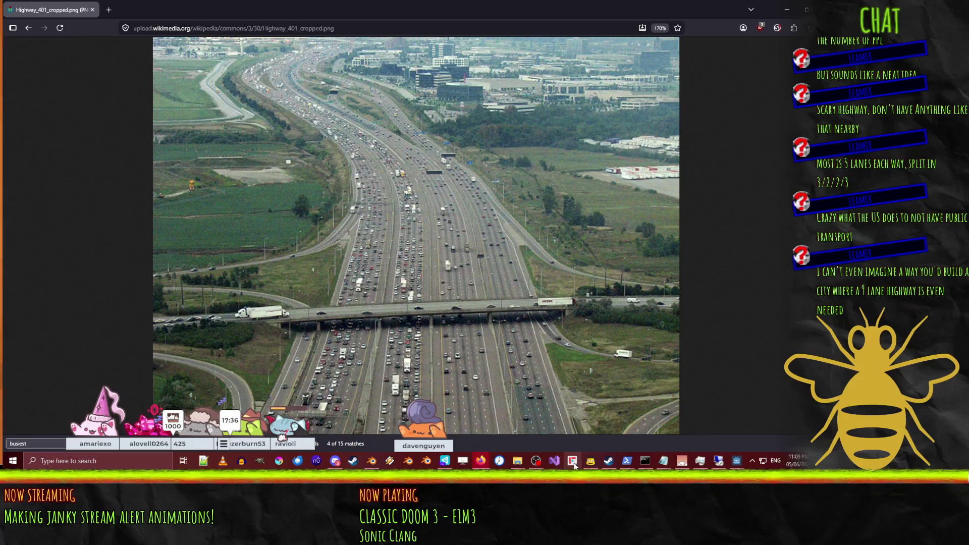
pyautogui.moveTo(585, 461)
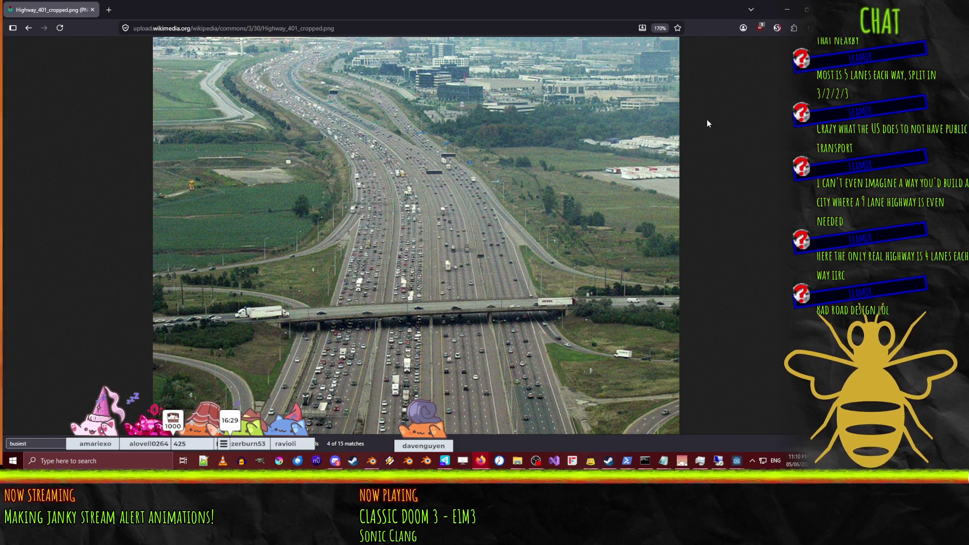
# Step: Close the highway photo window, restore Blender, and view the model in wireframe from the front
pyautogui.hotkey('ctrl', 'w')
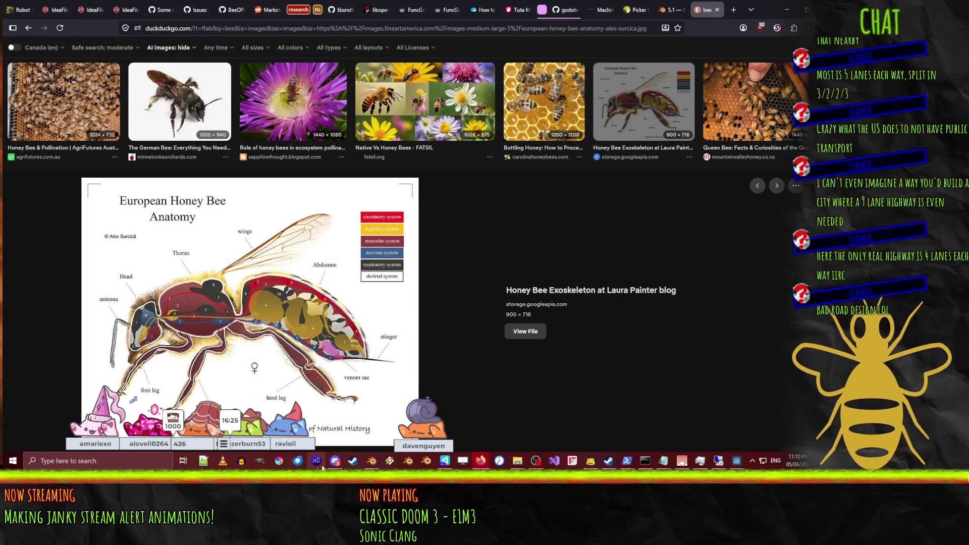
pyautogui.click(371, 461)
pyautogui.moveTo(486, 261); pyautogui.dragTo(422, 238, button='middle')
pyautogui.press('KP_3')
pyautogui.scroll(4, 421, 239)
pyautogui.press('z')
pyautogui.click(353, 239)
pyautogui.moveTo(353, 240); pyautogui.dragTo(389, 231, button='middle')
pyautogui.press('KP_3')
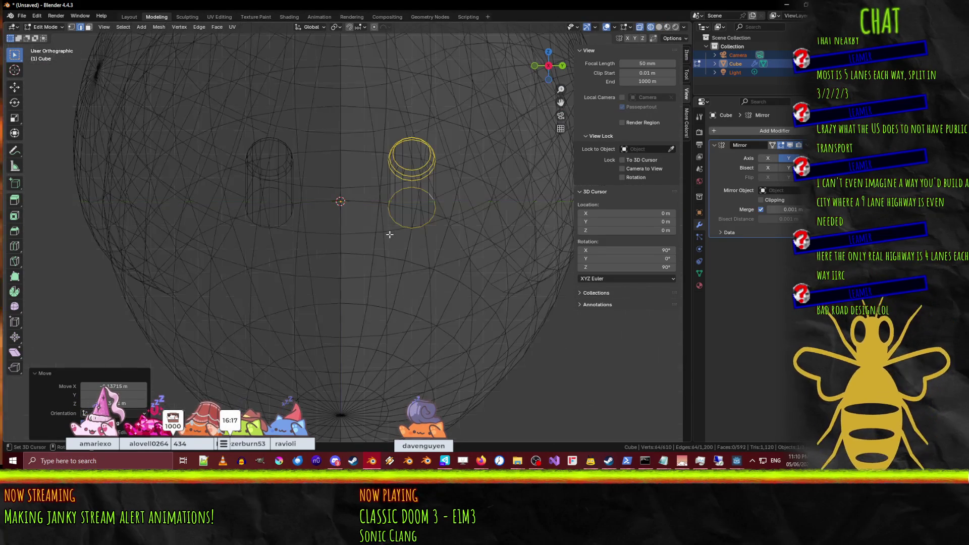
pyautogui.press('KP_1')
pyautogui.scroll(-4, 379, 232)
# Step: Try rotating the leg geometry 50°, then undo the rotation
pyautogui.press('r')
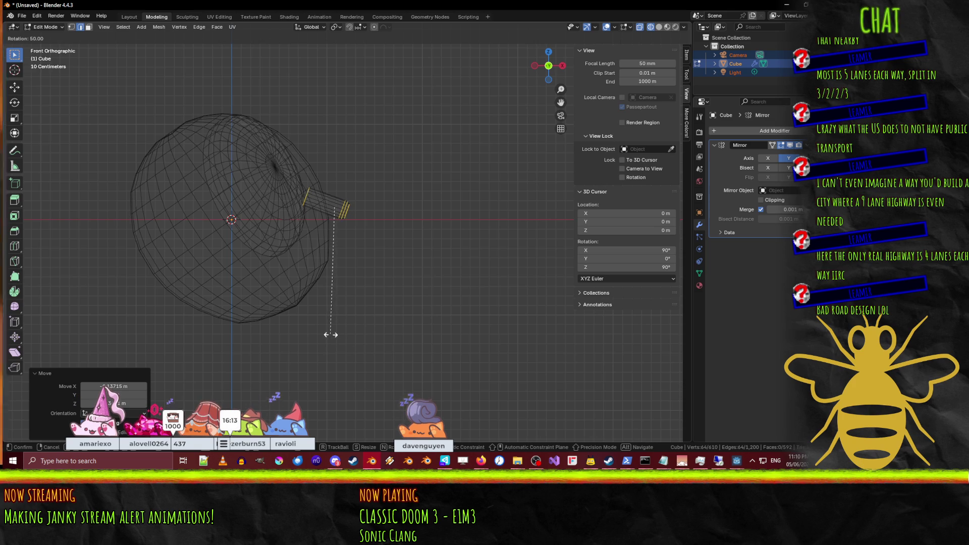
pyautogui.click(330, 334)
pyautogui.scroll(2, 385, 302)
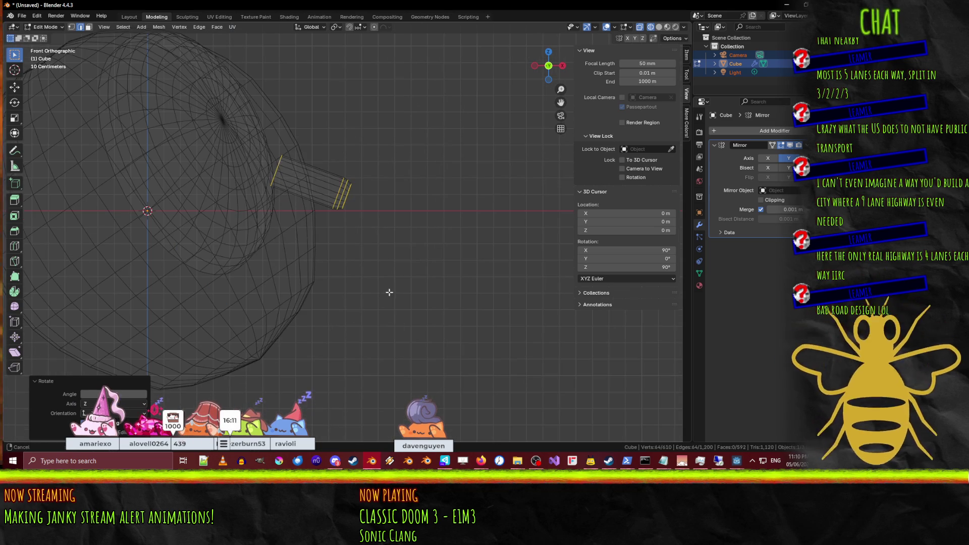
pyautogui.keyDown('shift'); pyautogui.moveTo(389, 292); pyautogui.dragTo(367, 289, button='middle'); pyautogui.keyUp('shift')
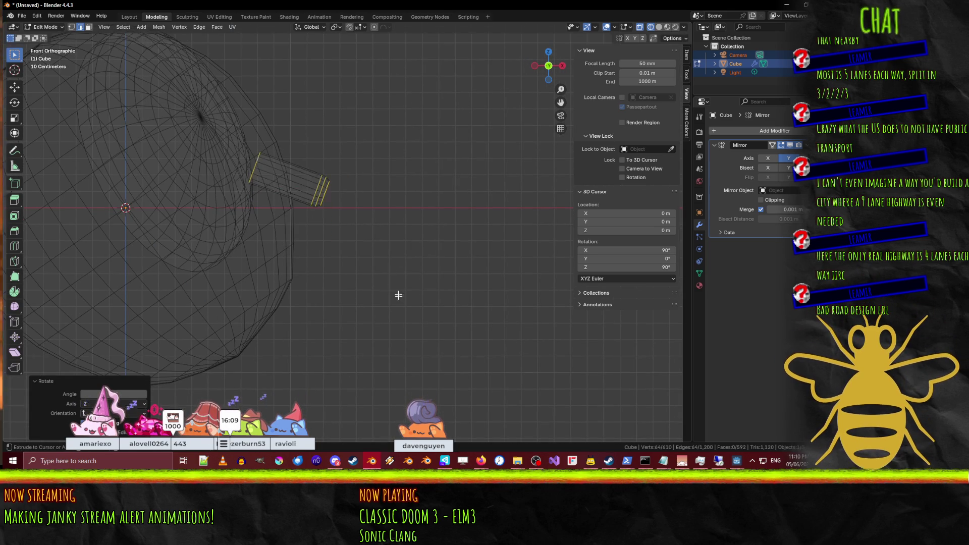
pyautogui.hotkey('ctrl', 'z')
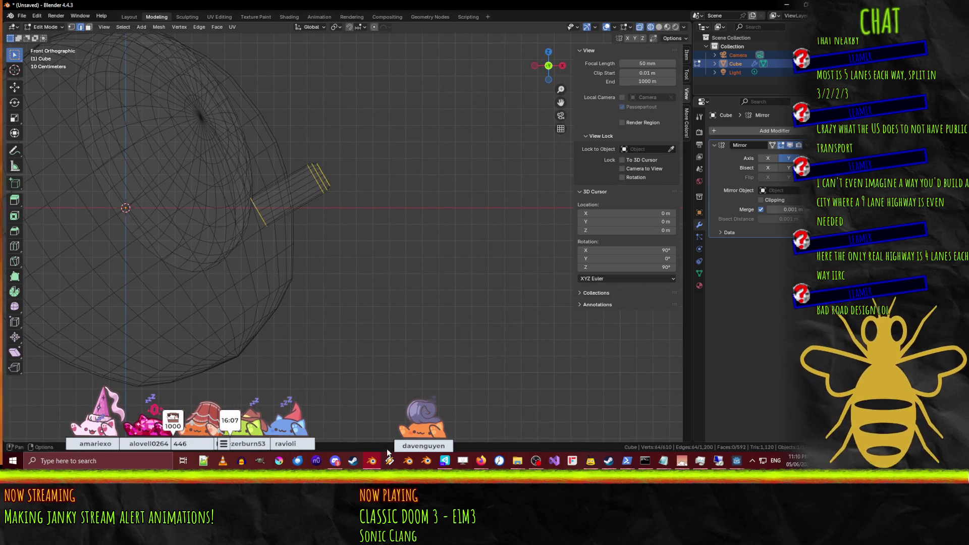
# Step: Check the bee reference image and move the tube slightly further out
pyautogui.click(373, 461)
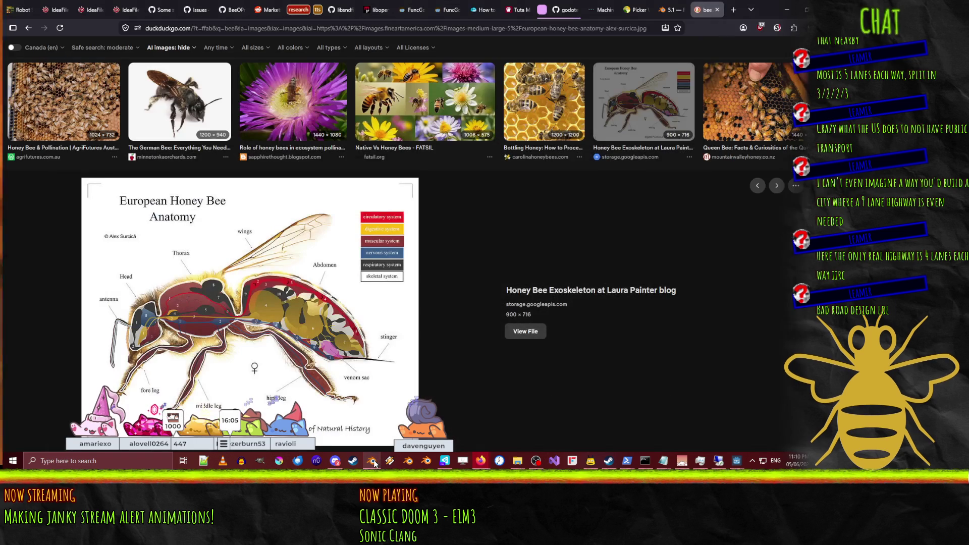
pyautogui.click(373, 461)
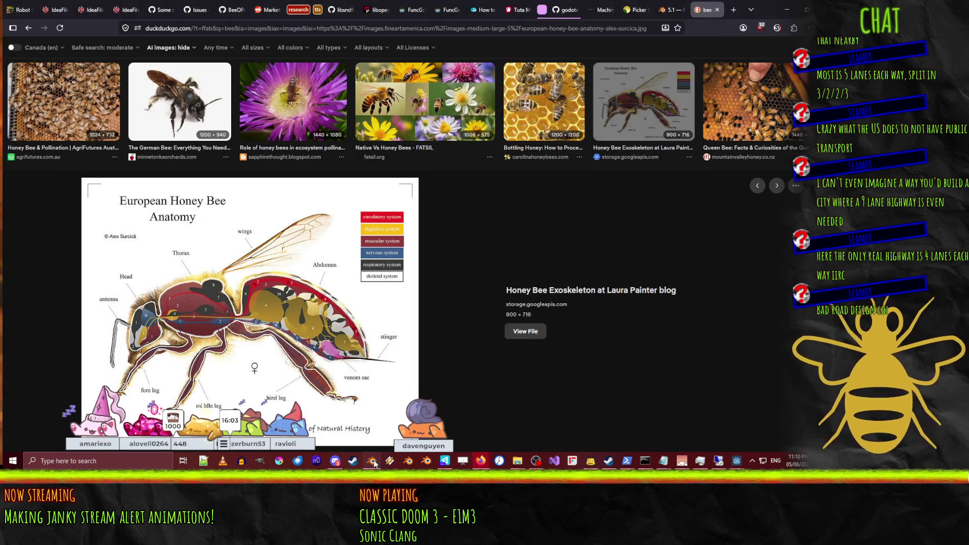
pyautogui.press('g')
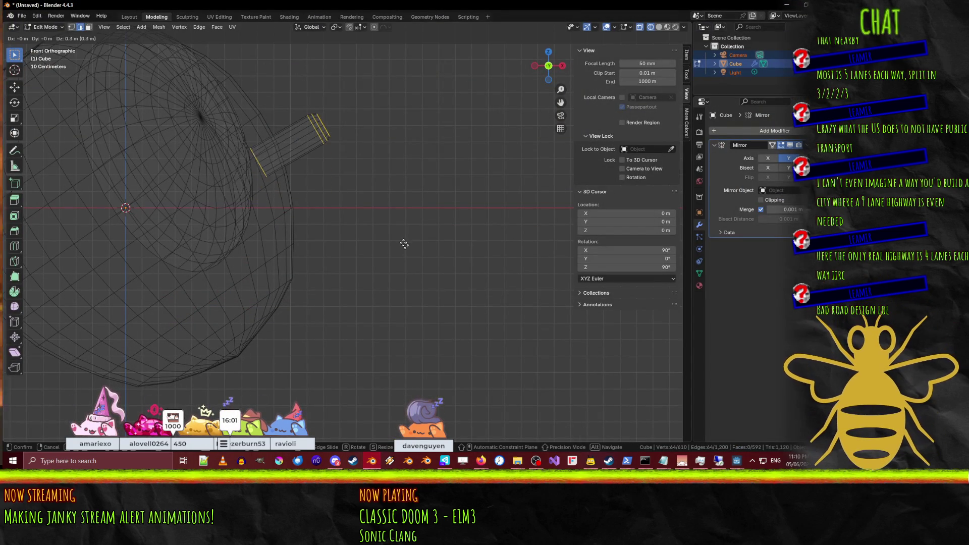
pyautogui.click(416, 251)
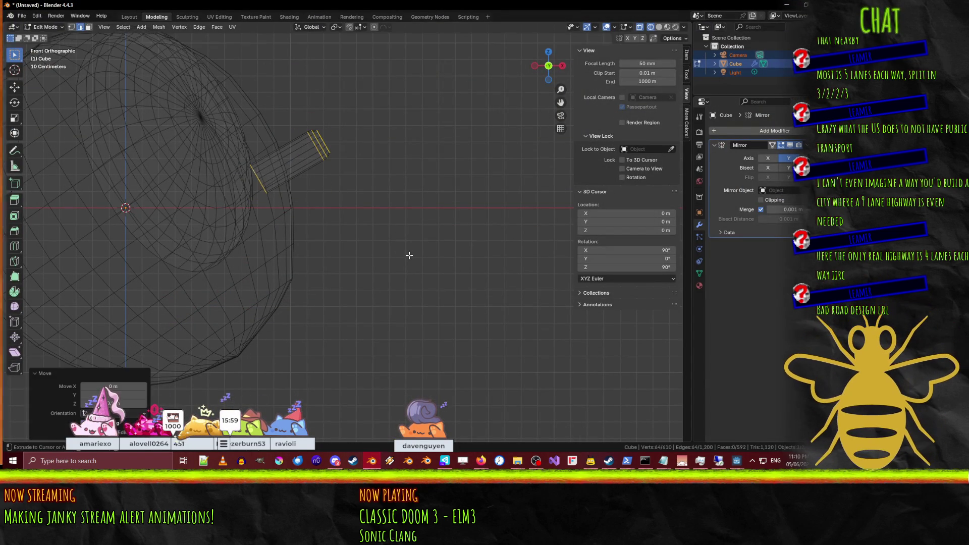
pyautogui.click(374, 462)
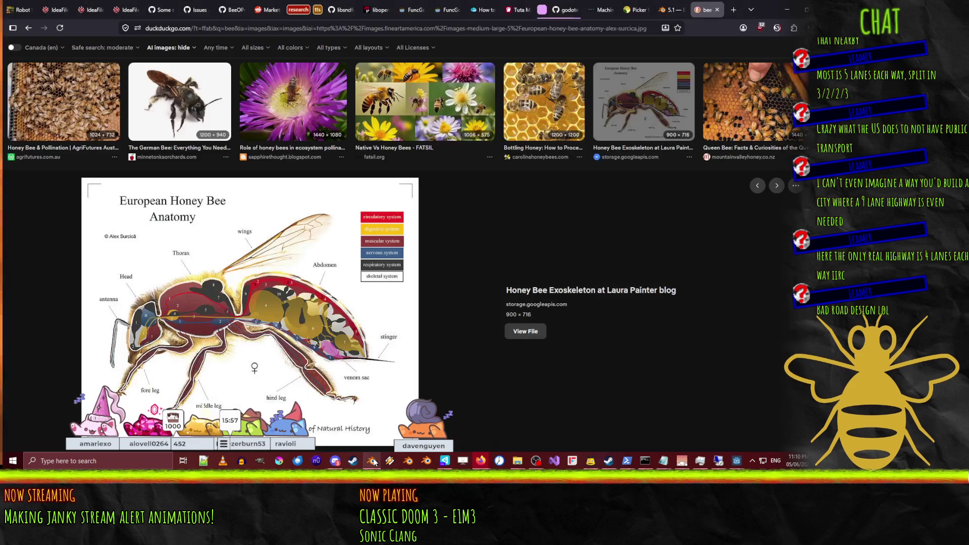
pyautogui.click(372, 461)
# Step: Frame the body in front view and move the box-selected tube-end edge rings
pyautogui.moveTo(402, 225)
pyautogui.mouseDown(button='middle')
pyautogui.moveTo(456, 216)
pyautogui.moveTo(392, 242)
pyautogui.moveTo(320, 242)
pyautogui.moveTo(314, 223)
pyautogui.moveTo(323, 202)
pyautogui.moveTo(301, 214)
pyautogui.moveTo(454, 253)
pyautogui.moveTo(466, 289)
pyautogui.mouseUp(button='middle')
pyautogui.press('KP_1')
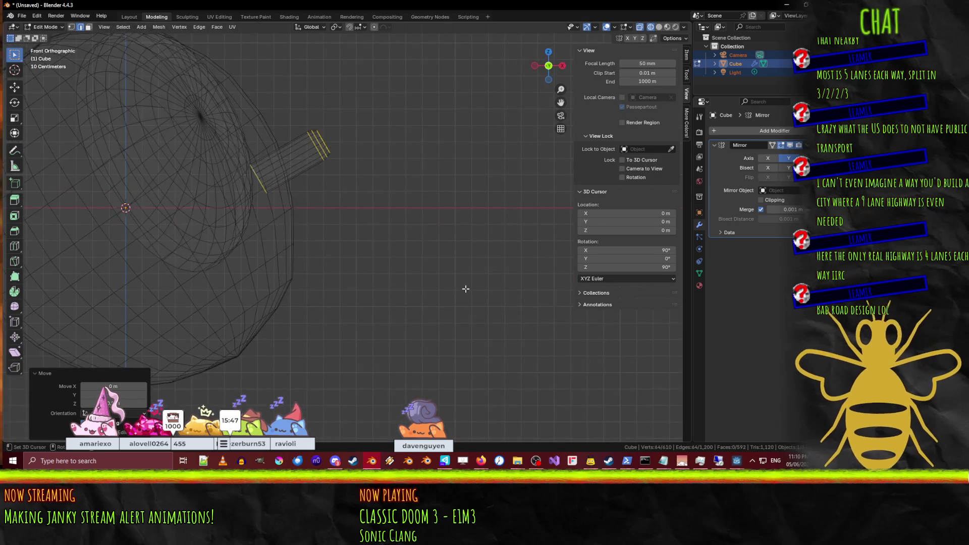
pyautogui.keyDown('shift'); pyautogui.moveTo(410, 193); pyautogui.dragTo(362, 256, button='middle'); pyautogui.keyUp('shift')
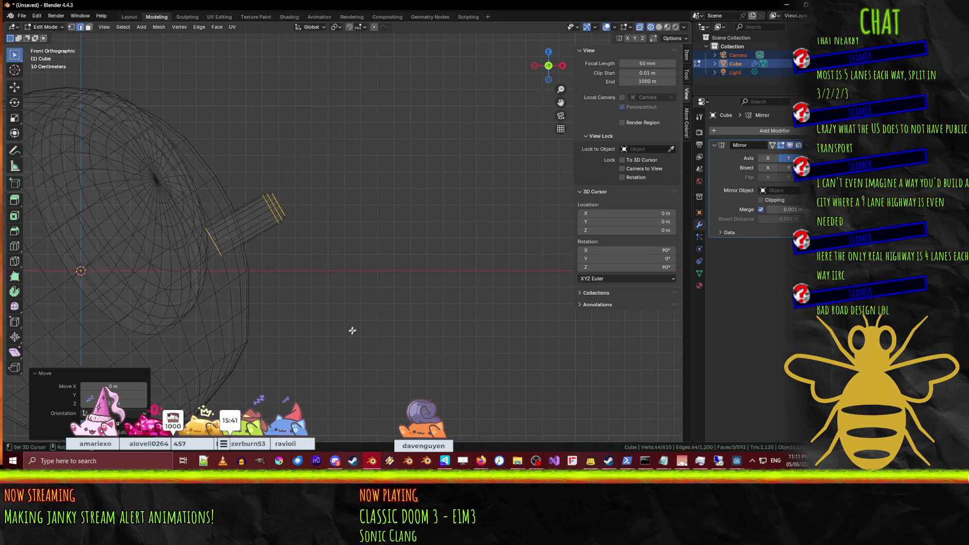
pyautogui.click(297, 252)
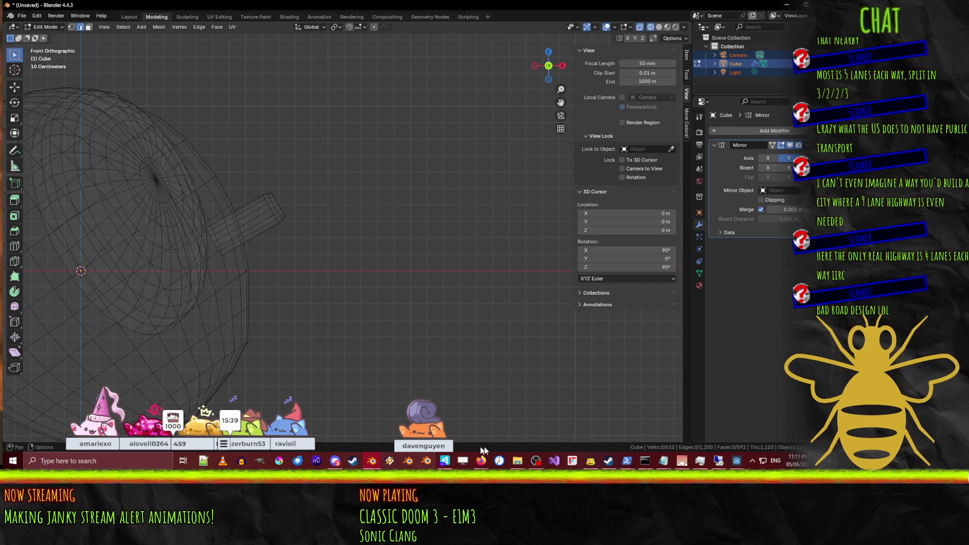
pyautogui.scroll(2, 273, 282)
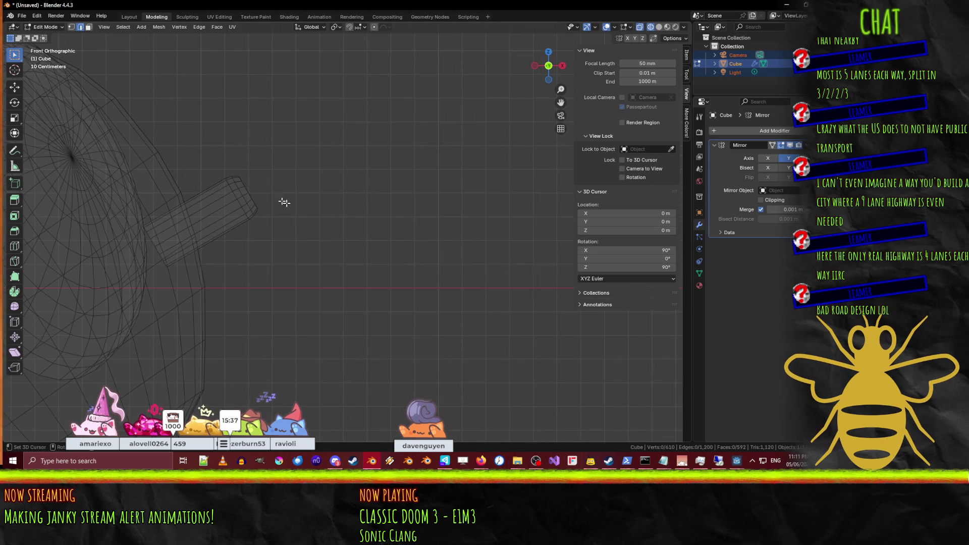
pyautogui.moveTo(237, 172); pyautogui.dragTo(258, 221)
pyautogui.press('g')
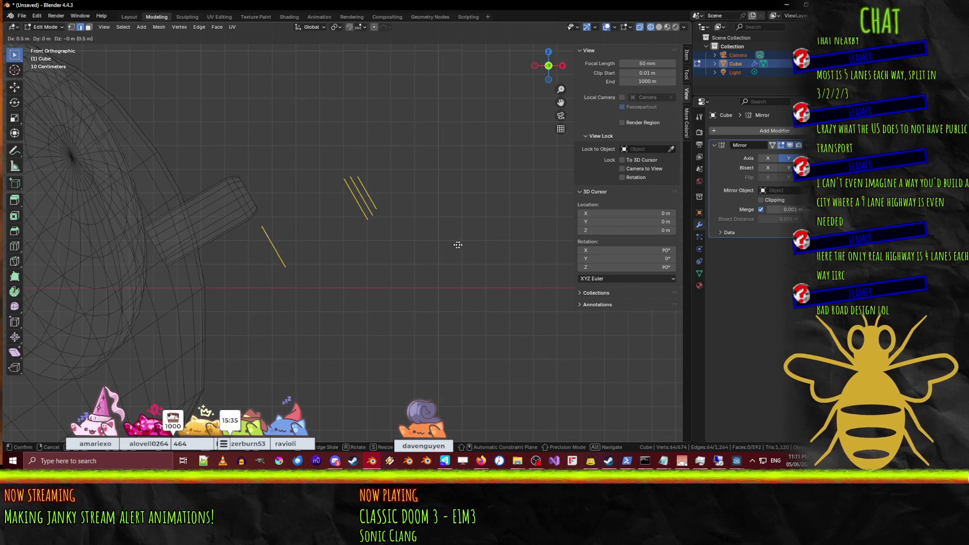
pyautogui.click(444, 268)
# Step: Undo the edge move to keep the tube in place, then switch to face select
pyautogui.hotkey('ctrl', 'z')
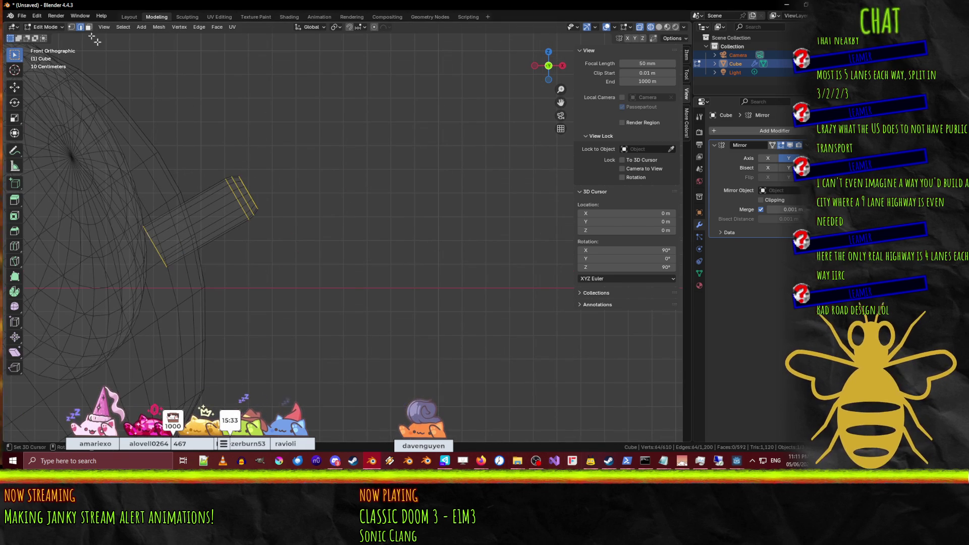
pyautogui.hotkey('ctrl', 'z')
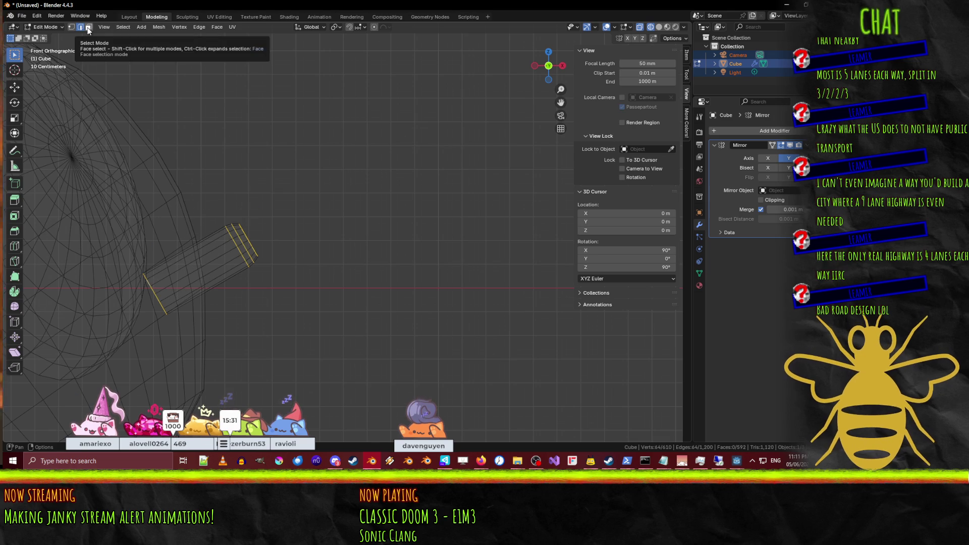
pyautogui.hotkey('ctrl', 'shift', 'z')
pyautogui.click(88, 28)
pyautogui.moveTo(220, 195); pyautogui.dragTo(146, 62, button='middle')
# Step: Duplicate the whole connected tube and rotate the copy to angle downward
pyautogui.click(267, 199)
pyautogui.hotkey('ctrl', 'l')
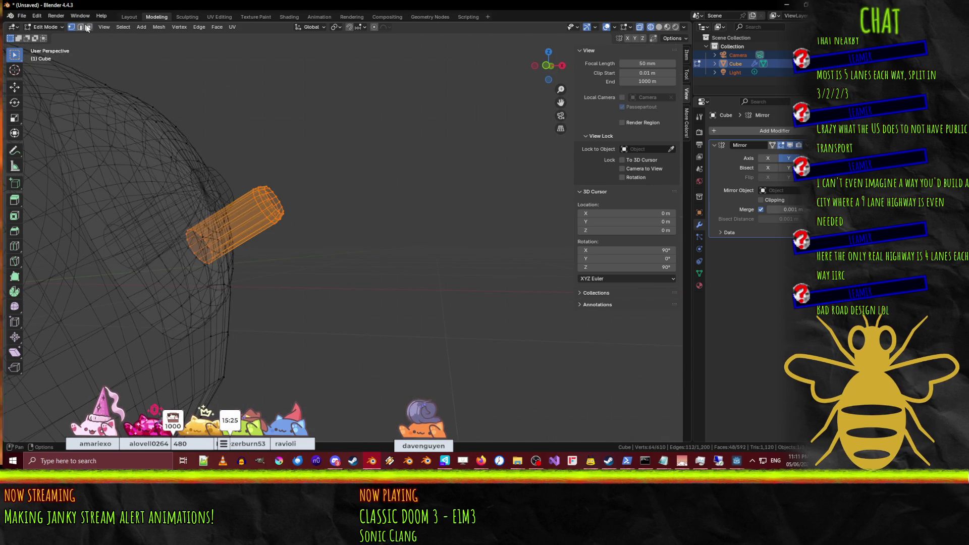
pyautogui.press('KP_1')
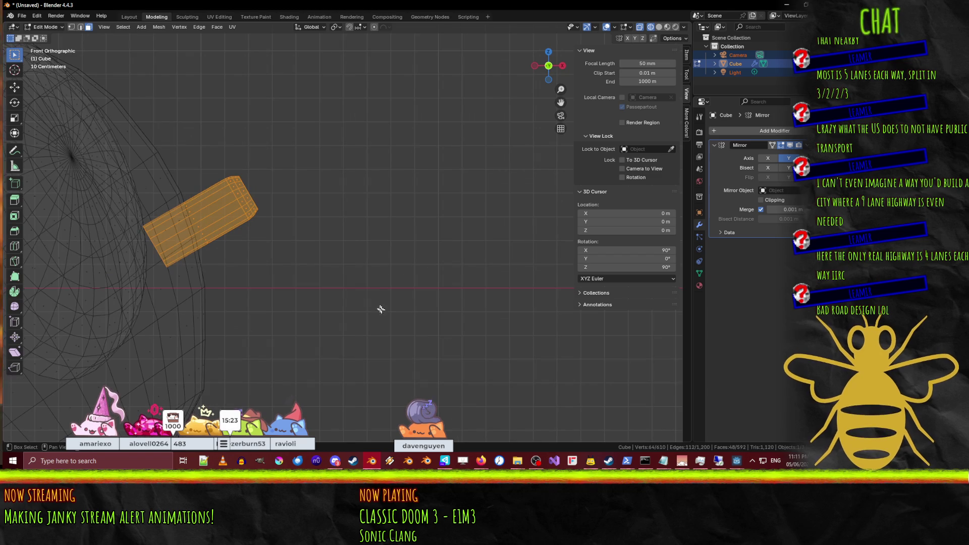
pyautogui.hotkey('shift', 'd')
pyautogui.click(328, 356)
pyautogui.press('r')
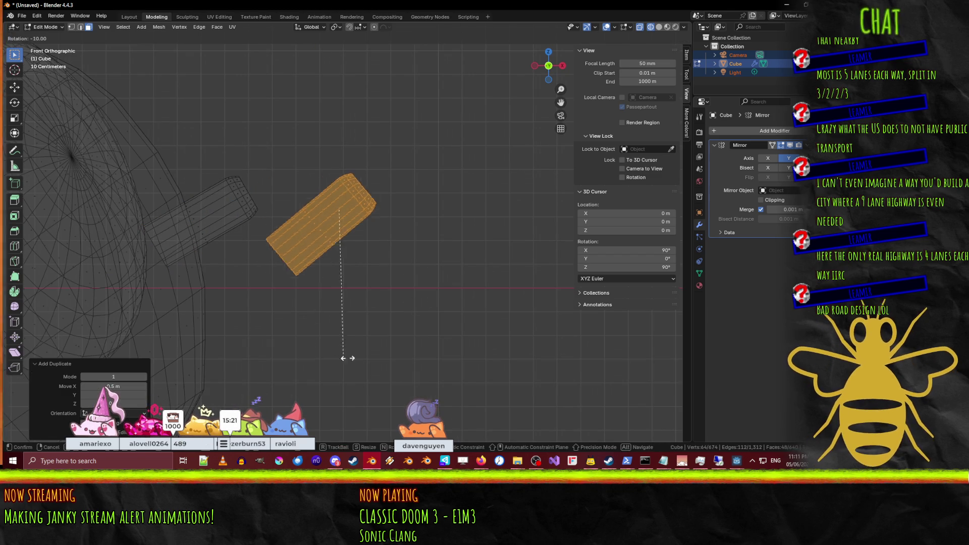
pyautogui.click(451, 192)
# Step: Move the rotated copy to the first tube's end and select its end edge loop
pyautogui.press('g')
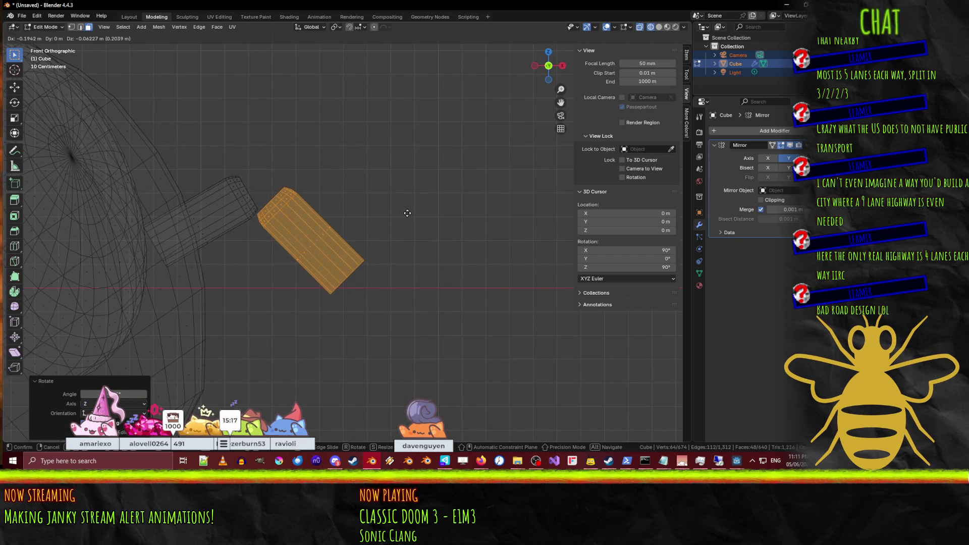
pyautogui.click(411, 213)
pyautogui.keyDown('shift'); pyautogui.moveTo(359, 413); pyautogui.dragTo(305, 353, button='middle'); pyautogui.keyUp('shift')
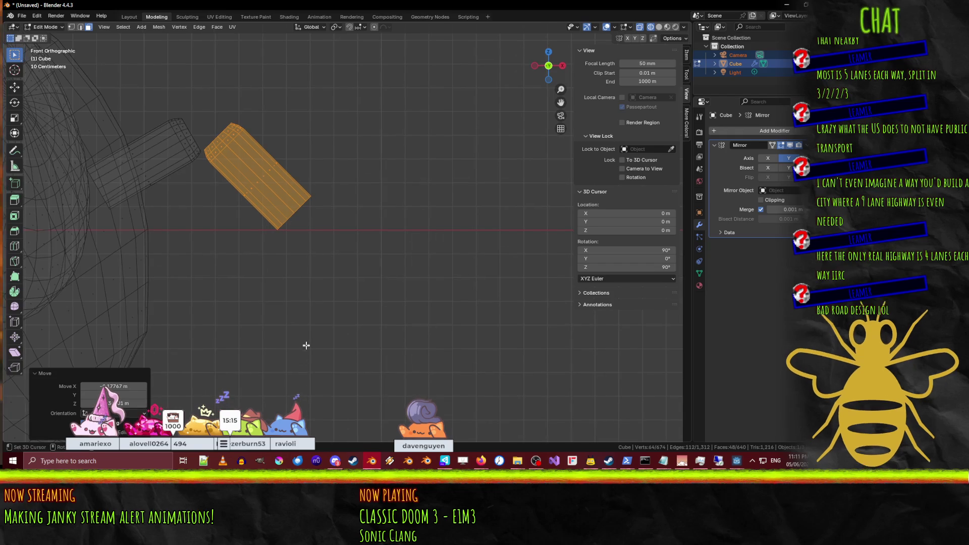
pyautogui.click(305, 353)
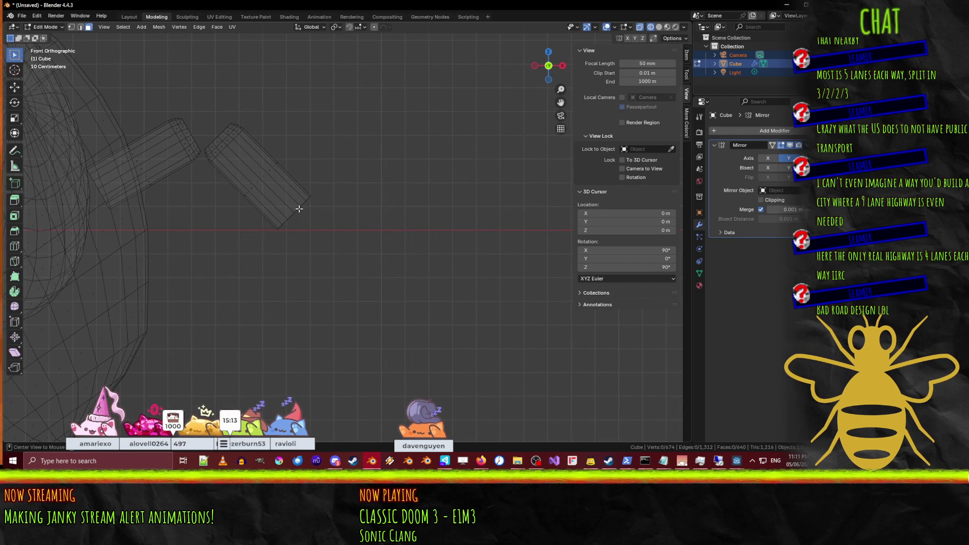
pyautogui.press('2')
pyautogui.scroll(2, 268, 212)
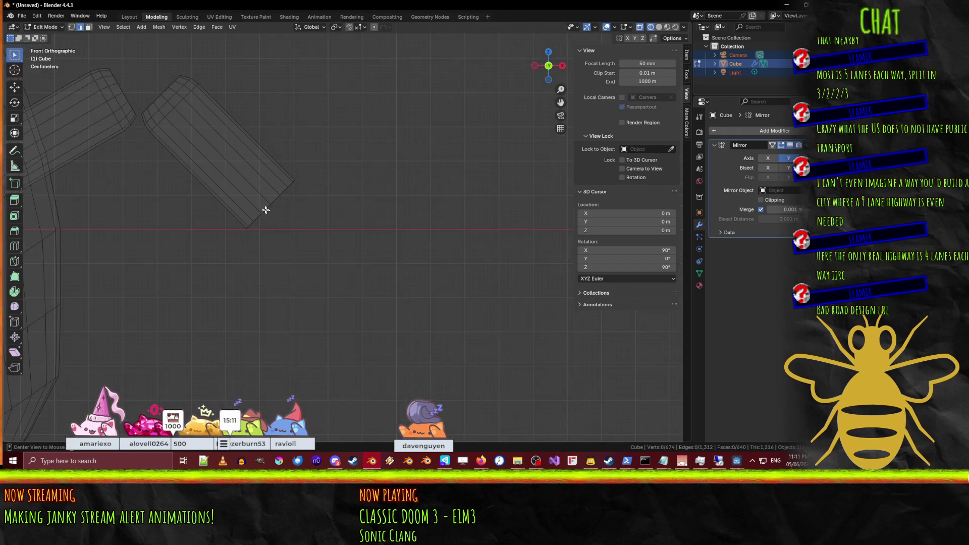
pyautogui.keyDown('alt'); pyautogui.click(271, 197); pyautogui.keyUp('alt')
# Step: Extrude the lower tube's end loop and shrink it to 0.5
pyautogui.press('e')
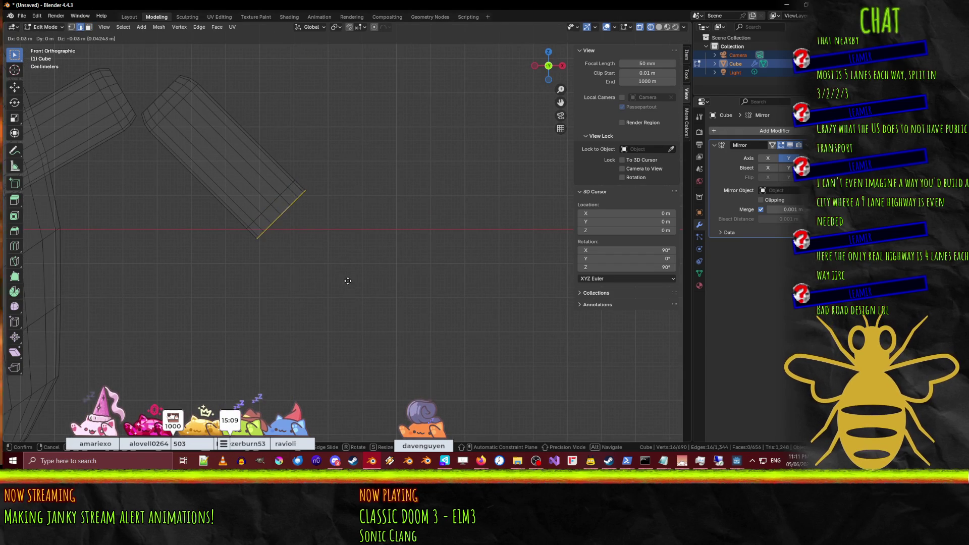
pyautogui.click(347, 280)
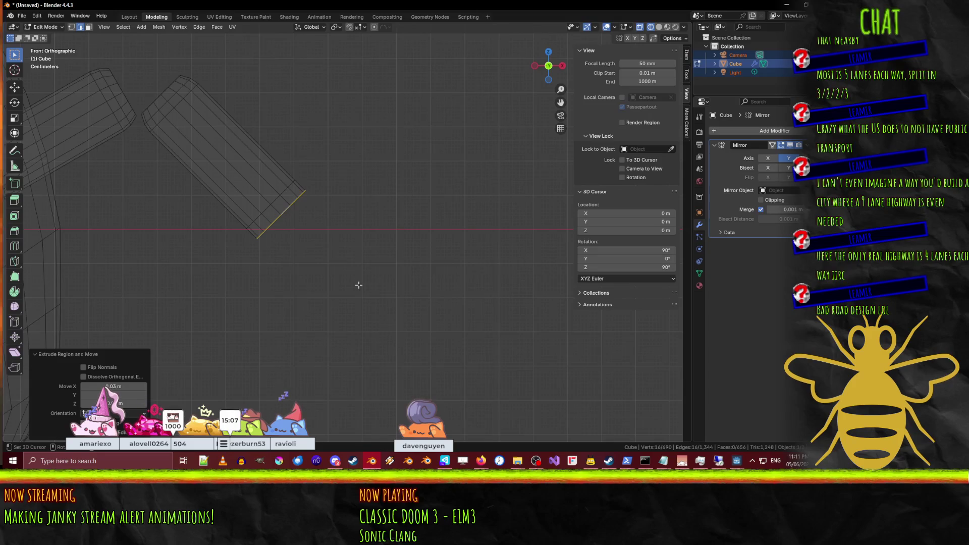
pyautogui.press('s')
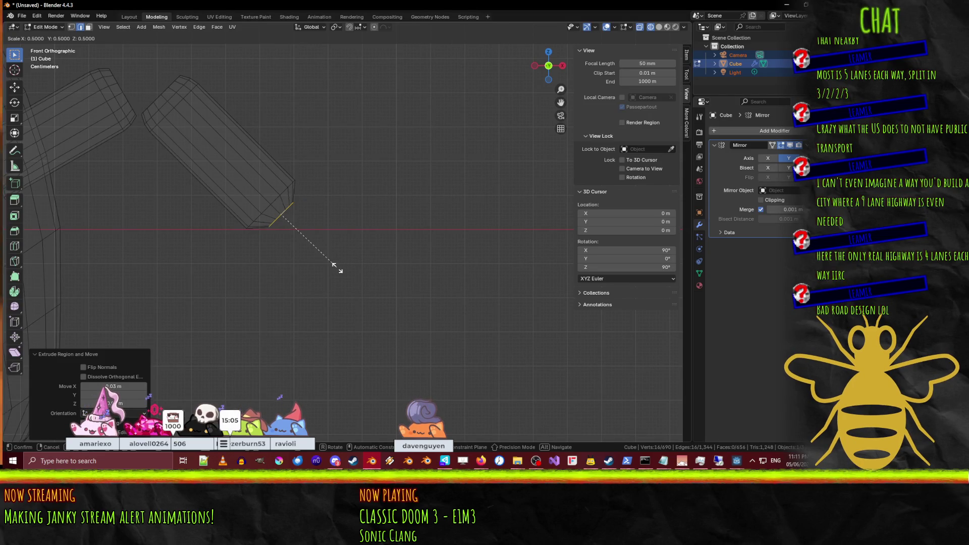
pyautogui.click(335, 266)
# Step: Add a loop cut near the tube's end and scale it up to 1.1
pyautogui.scroll(1, 255, 240)
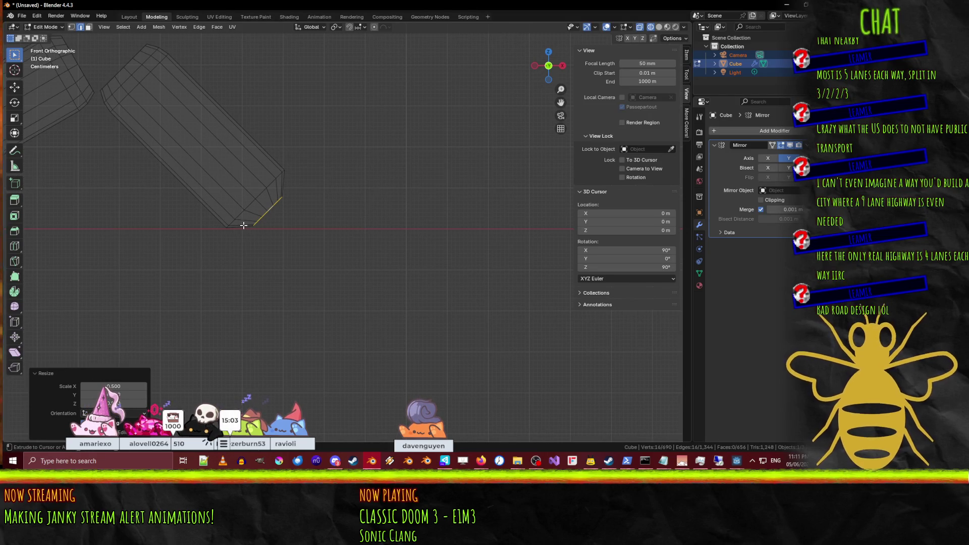
pyautogui.keyDown('ctrl'); pyautogui.click(242, 225); pyautogui.keyUp('ctrl')
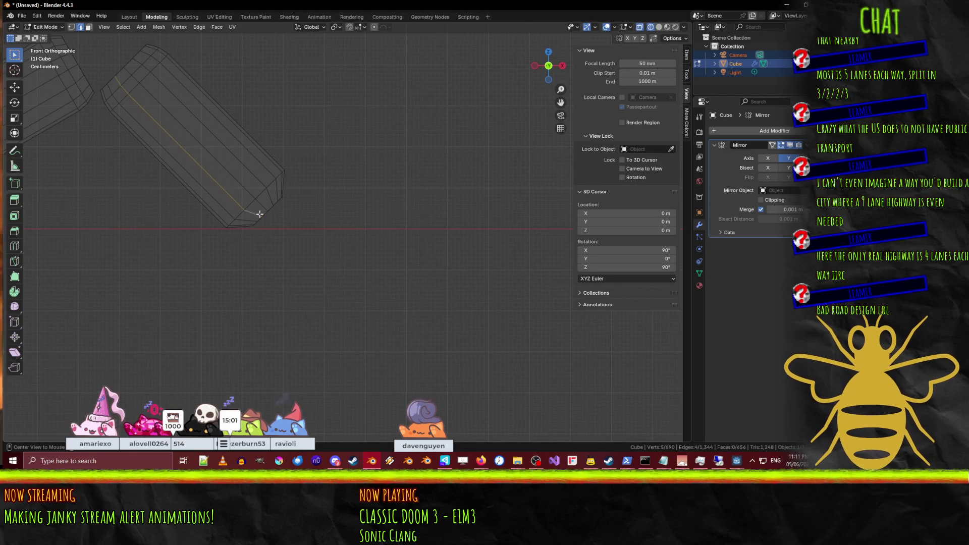
pyautogui.keyDown('alt'); pyautogui.click(243, 215); pyautogui.keyUp('alt')
pyautogui.keyDown('alt'); pyautogui.click(243, 214); pyautogui.keyUp('alt')
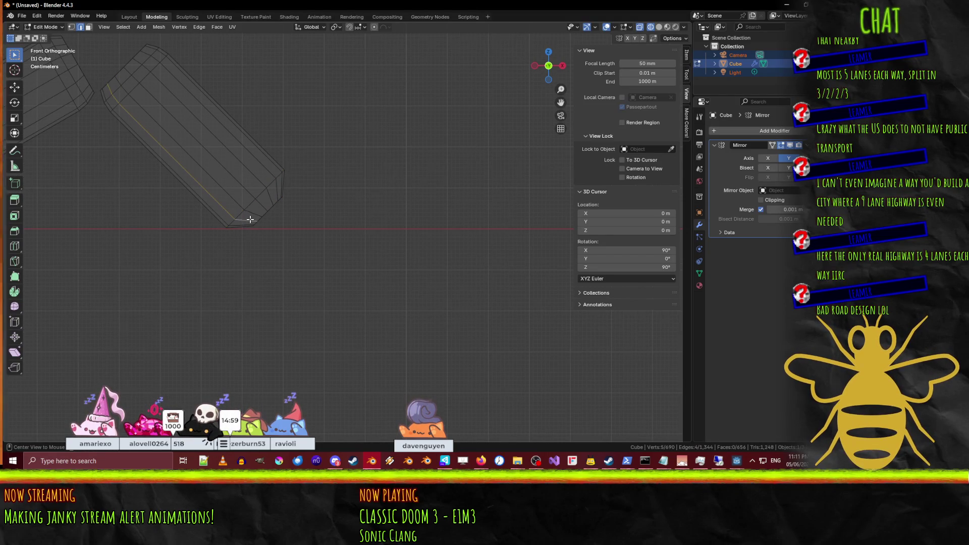
pyautogui.hotkey('ctrl', 'r')
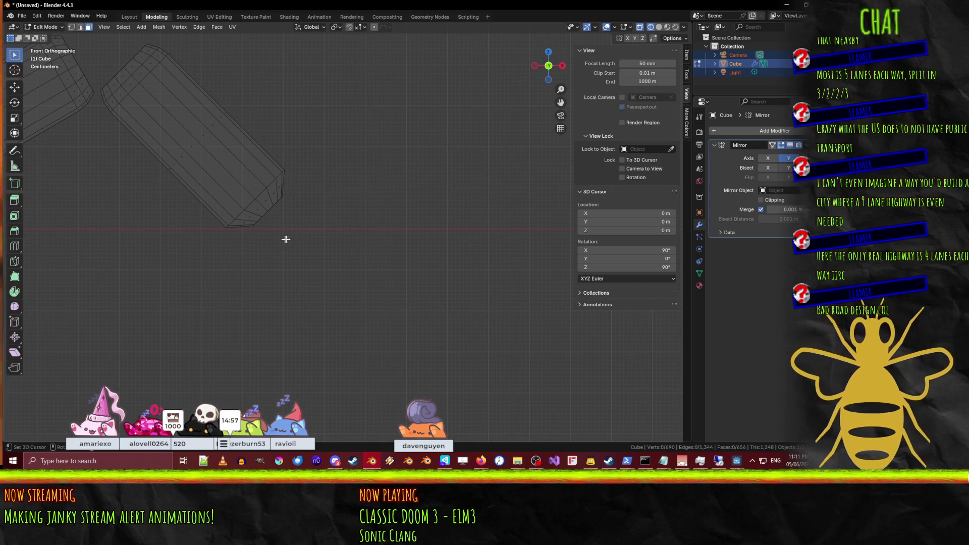
pyautogui.click(240, 229)
pyautogui.click(242, 229)
pyautogui.press('s')
pyautogui.click(256, 252)
# Step: Switch to solid shading, select the lower tube's inner rim loop, and view from the top
pyautogui.scroll(-1, 329, 266)
pyautogui.keyDown('shift'); pyautogui.moveTo(329, 266); pyautogui.dragTo(235, 226, button='middle'); pyautogui.keyUp('shift')
pyautogui.press('z')
pyautogui.click(222, 258)
pyautogui.moveTo(222, 258)
pyautogui.mouseDown(button='middle')
pyautogui.moveTo(411, 266)
pyautogui.moveTo(434, 257)
pyautogui.moveTo(373, 228)
pyautogui.moveTo(339, 232)
pyautogui.mouseUp(button='middle')
pyautogui.press('z')
pyautogui.click(458, 271)
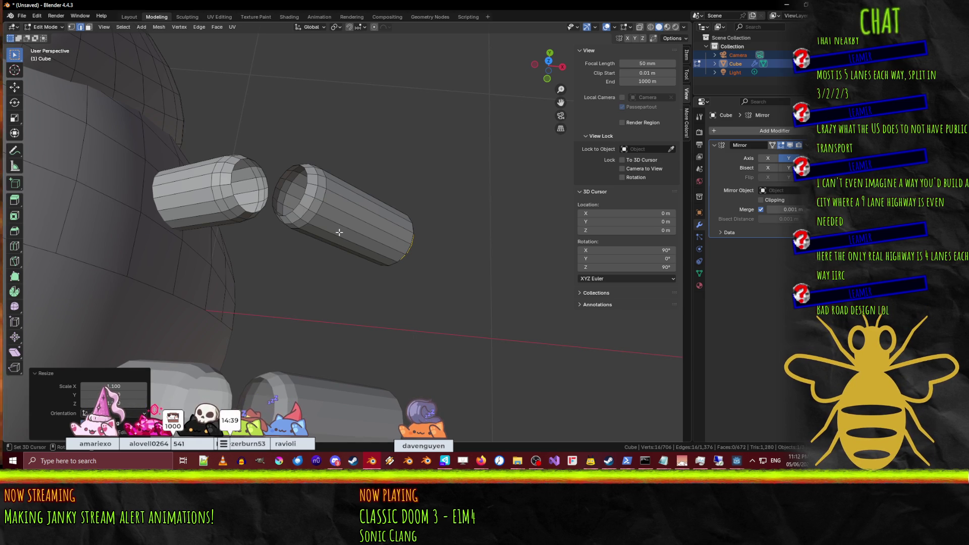
pyautogui.scroll(5, 353, 225)
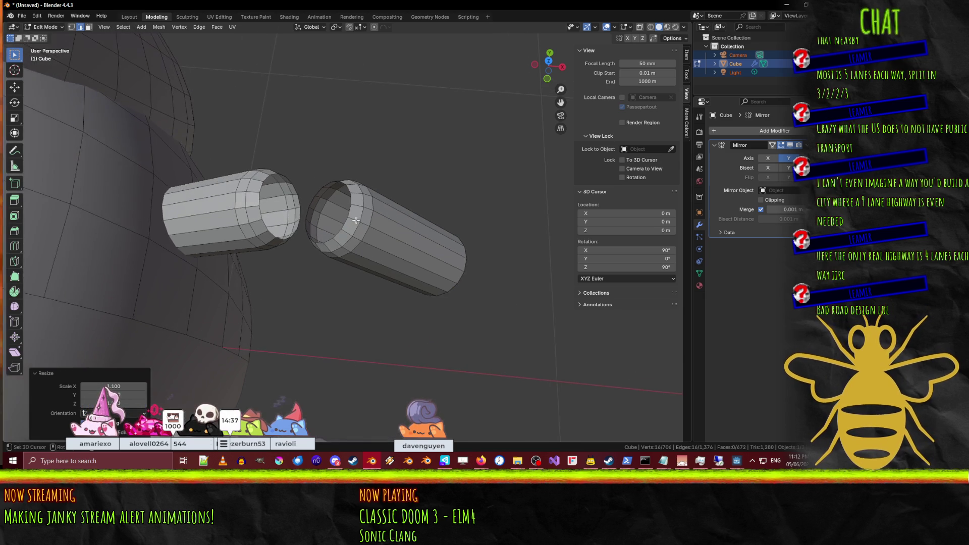
pyautogui.hotkey('ctrl', 'z')
pyautogui.keyDown('alt'); pyautogui.click(343, 215); pyautogui.keyUp('alt')
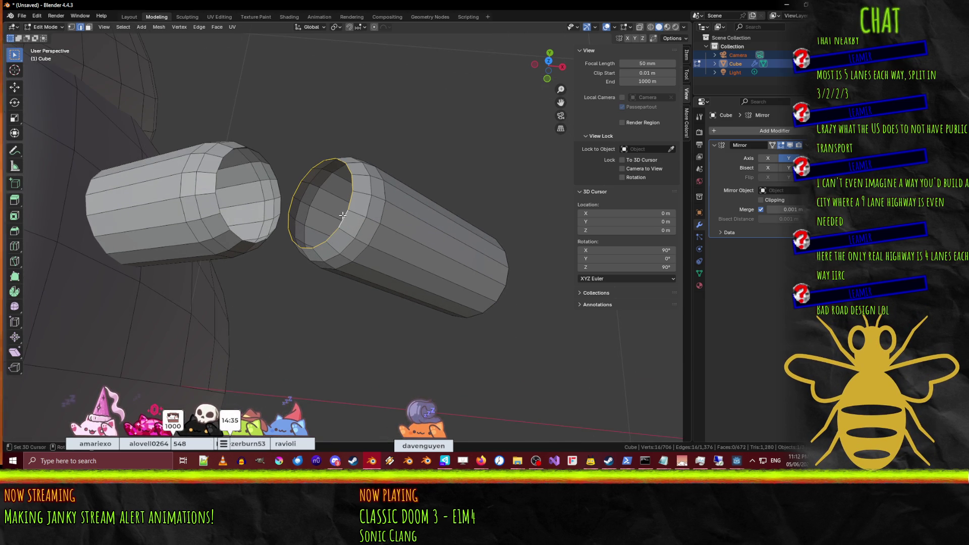
pyautogui.press('KP_7')
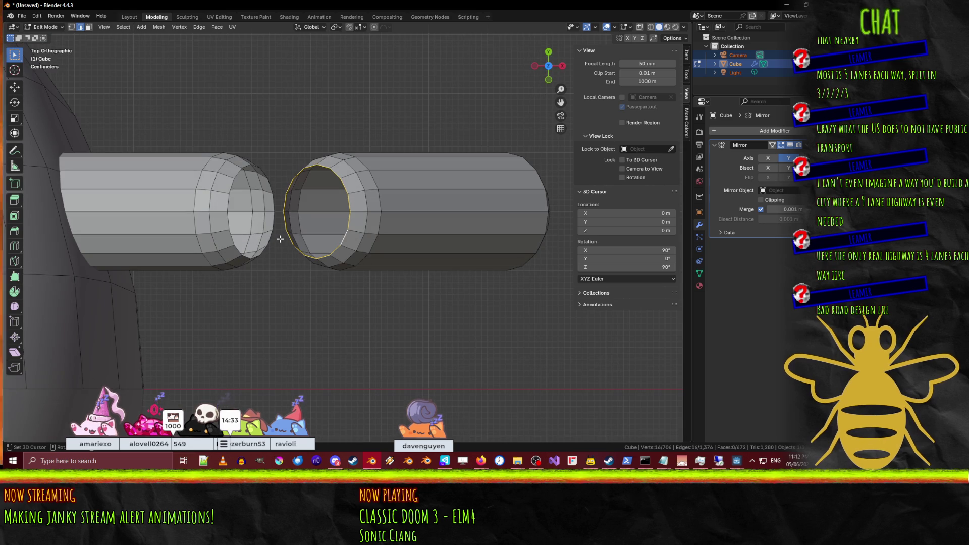
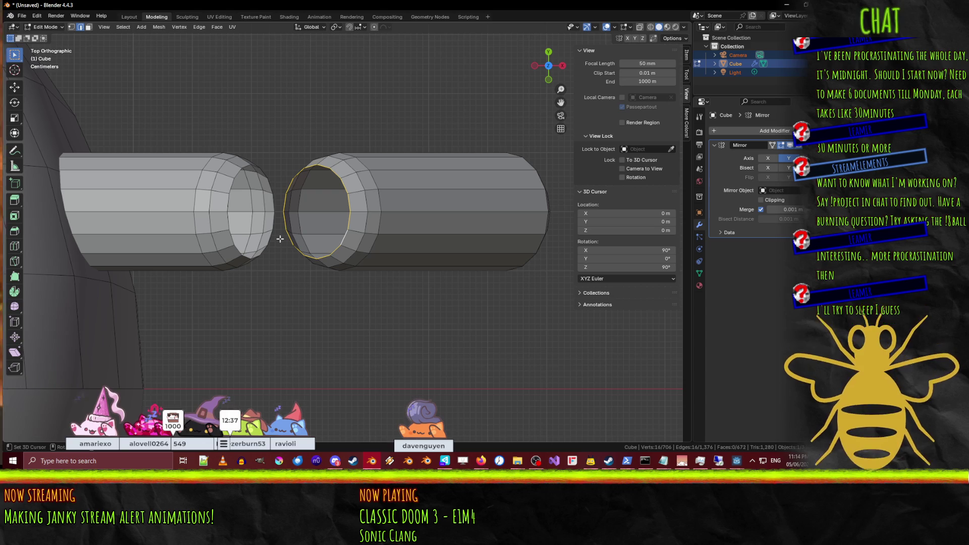
# Step: Preview the close-up bee photo in the DuckDuckGo image results, then minimize the browser
pyautogui.moveTo(279, 239); pyautogui.dragTo(277, 413, button='middle')
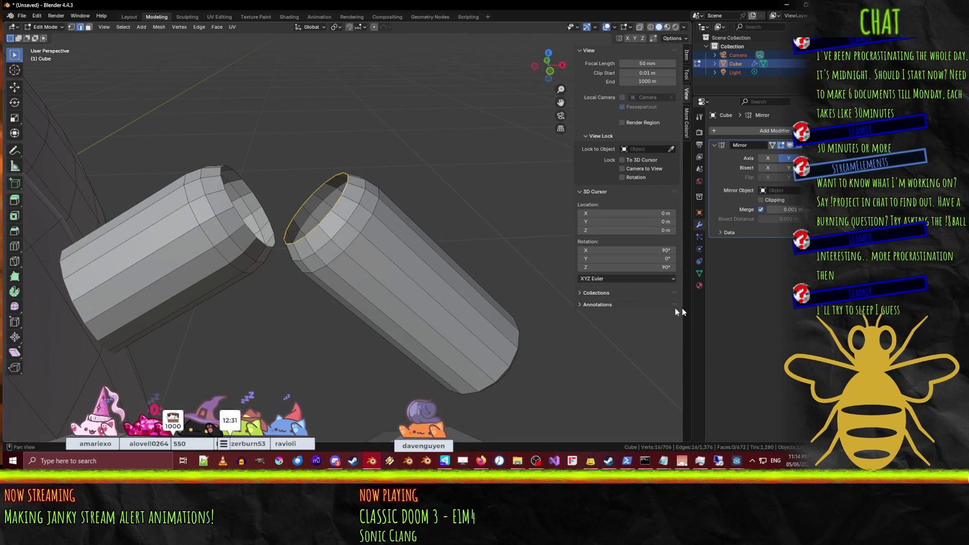
pyautogui.click(777, 5)
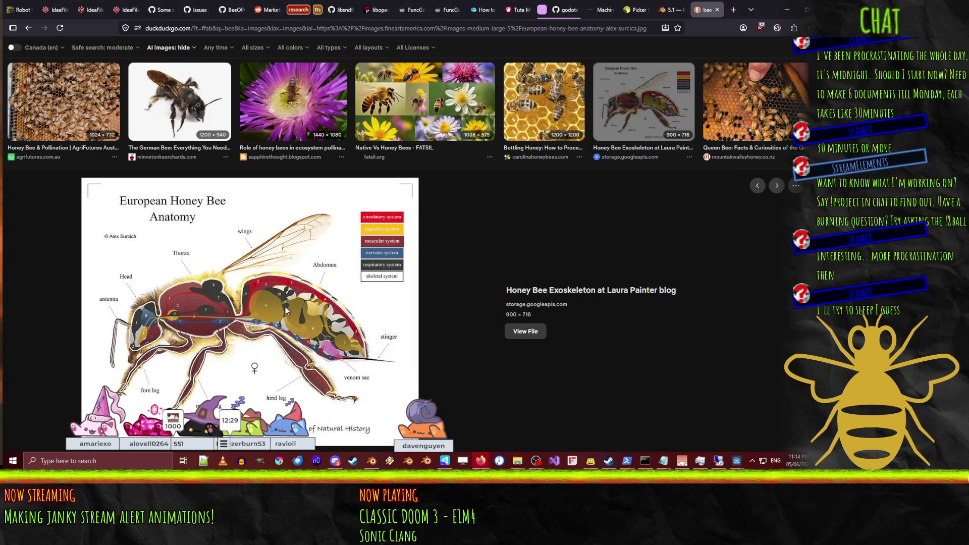
pyautogui.scroll(5, 232, 307)
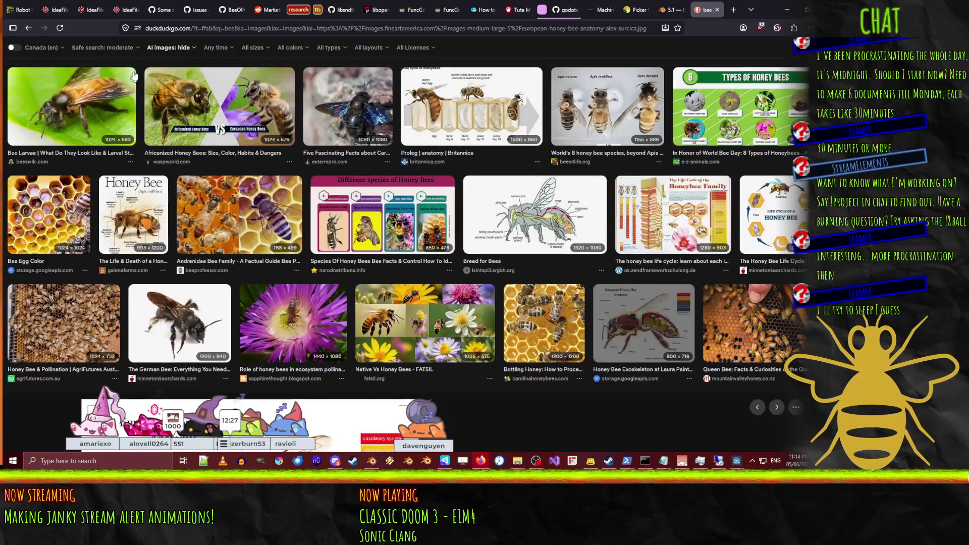
pyautogui.click(96, 110)
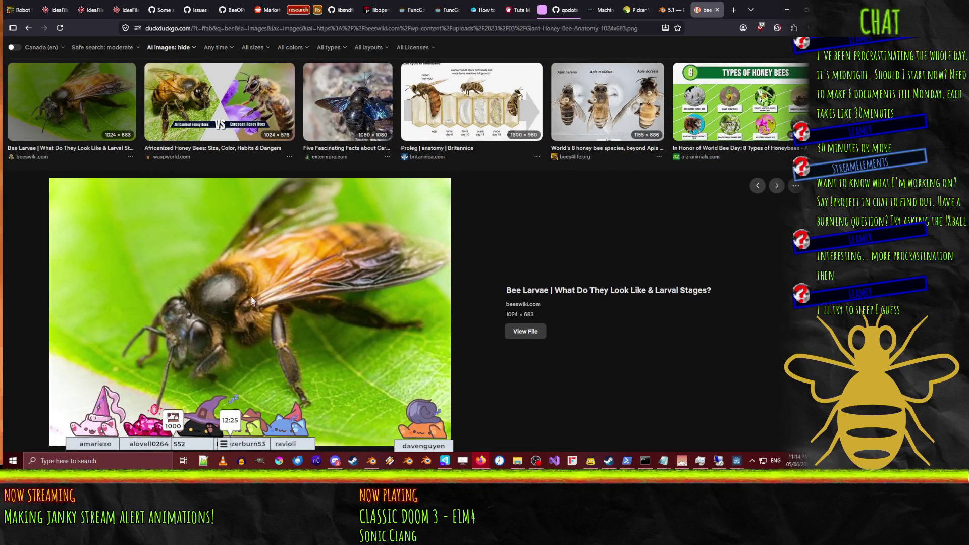
pyautogui.scroll(-2, 245, 310)
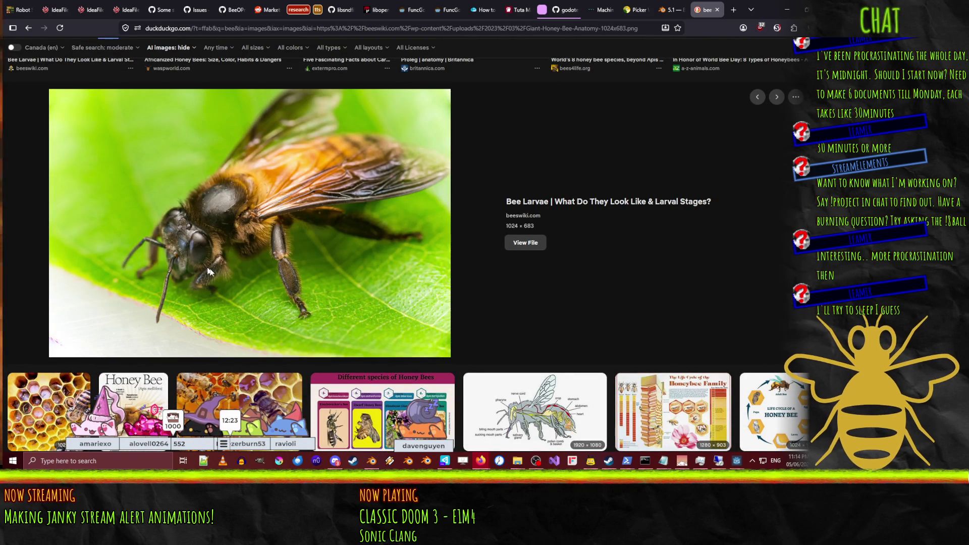
pyautogui.click(796, 10)
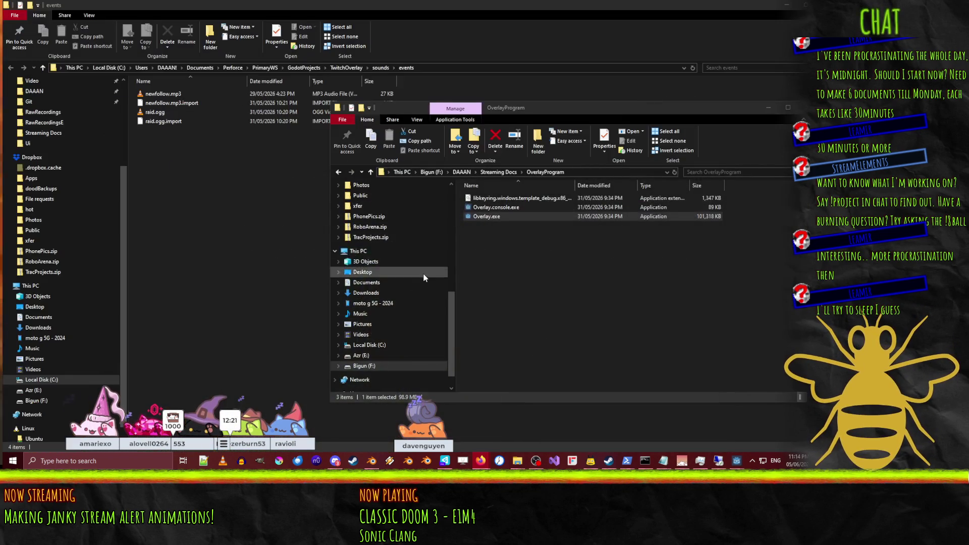
# Step: Bring Blender back to the front and orbit around the bee's two leg cylinders
pyautogui.click(372, 461)
pyautogui.scroll(3, 389, 203)
pyautogui.moveTo(389, 203)
pyautogui.mouseDown(button='middle')
pyautogui.moveTo(377, 231)
pyautogui.moveTo(385, 284)
pyautogui.moveTo(377, 268)
pyautogui.mouseUp(button='middle')
pyautogui.scroll(-8, 383, 242)
pyautogui.scroll(3, 385, 284)
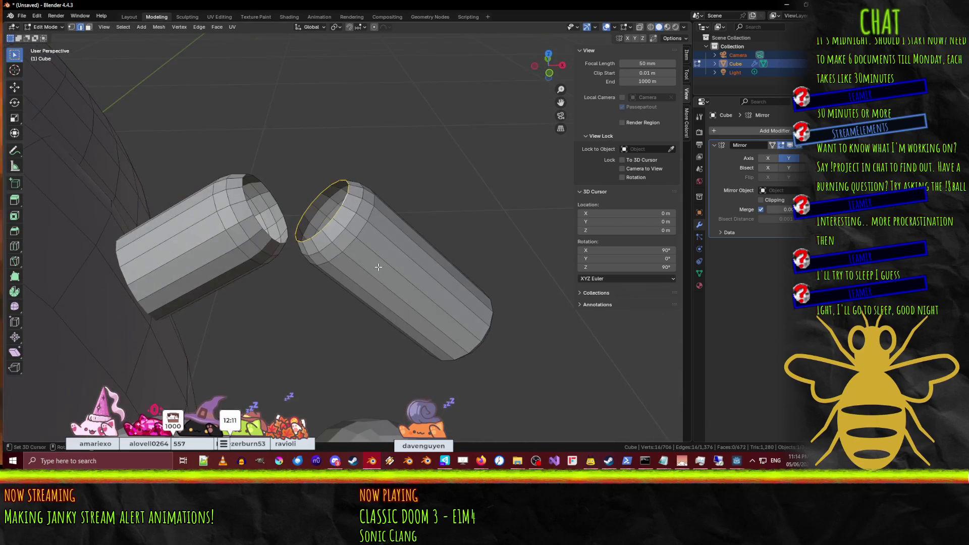
# Step: Select the whole lower leg cylinder, including its end-cap face rings
pyautogui.scroll(2, 351, 195)
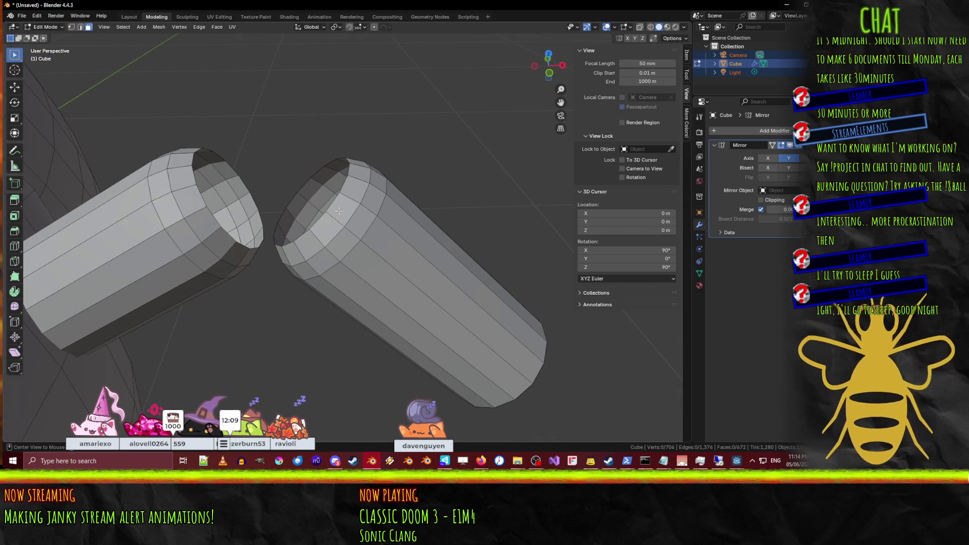
pyautogui.keyDown('alt'); pyautogui.click(338, 213); pyautogui.keyUp('alt')
pyautogui.press('ctrl+KP_Add')
pyautogui.press('ctrl+KP_Add')
pyautogui.moveTo(387, 253); pyautogui.dragTo(493, 284, button='middle')
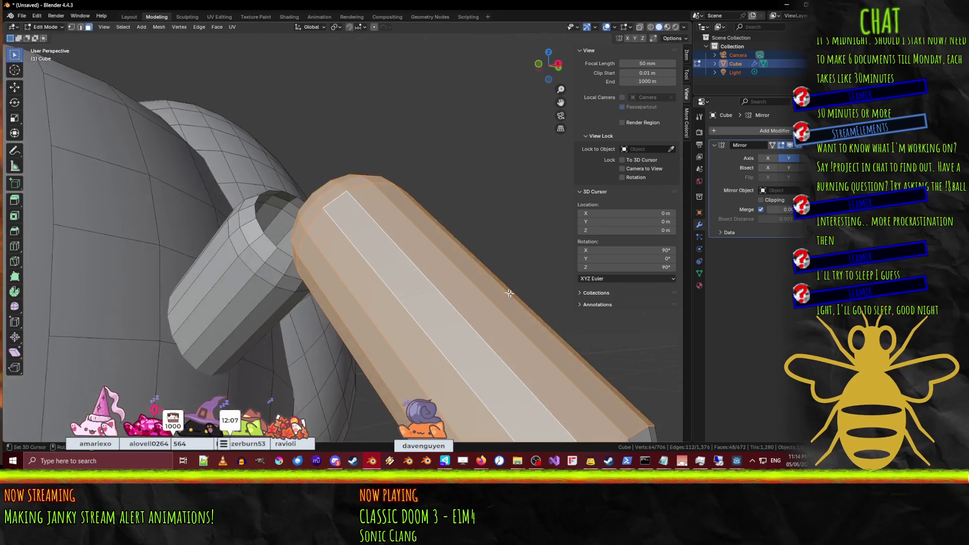
pyautogui.scroll(-2, 492, 284)
pyautogui.keyDown('alt'); pyautogui.keyDown('shift'); pyautogui.click(458, 320); pyautogui.keyUp('shift'); pyautogui.keyUp('alt')
pyautogui.keyDown('alt'); pyautogui.keyDown('shift'); pyautogui.click(472, 346); pyautogui.keyUp('shift'); pyautogui.keyUp('alt')
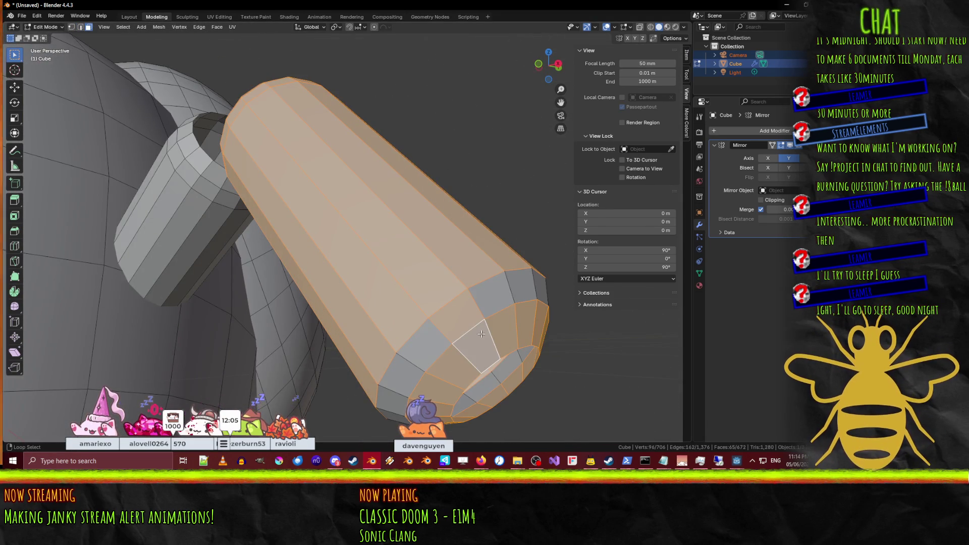
pyautogui.moveTo(473, 346); pyautogui.dragTo(508, 334, button='middle')
pyautogui.keyDown('alt'); pyautogui.keyDown('shift'); pyautogui.click(553, 322); pyautogui.keyUp('shift'); pyautogui.keyUp('alt')
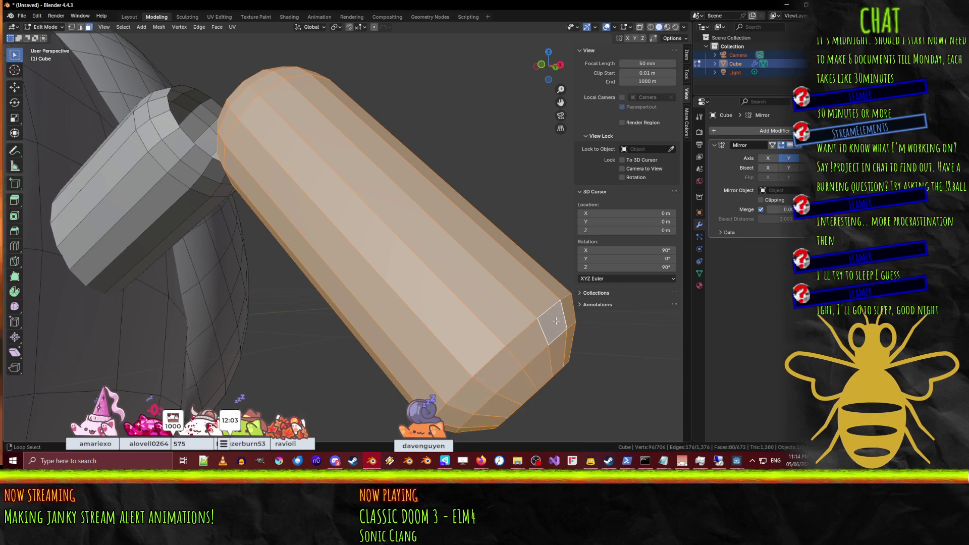
# Step: Scale the selected lower leg segment uniformly to 0.6 in front view, then deselect
pyautogui.press('KP_1')
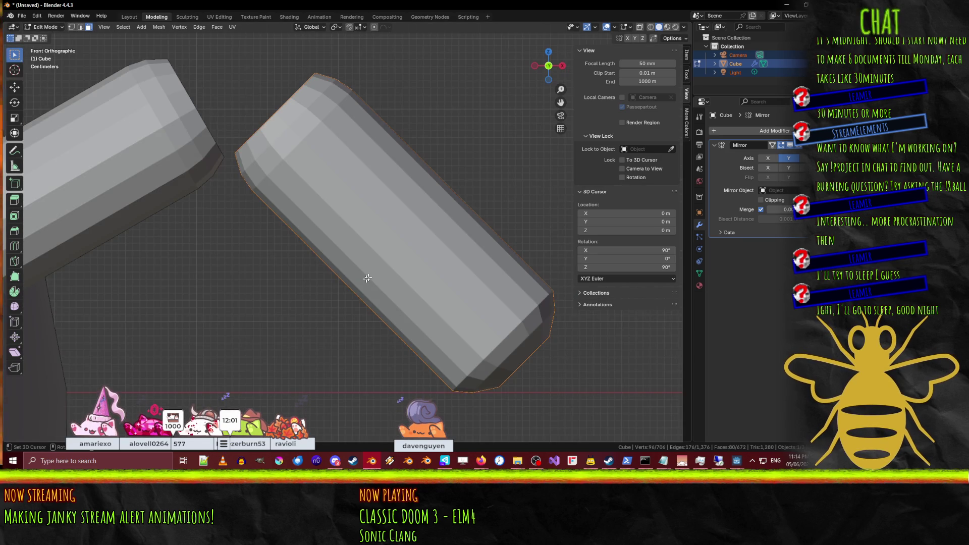
pyautogui.scroll(-3, 365, 279)
pyautogui.moveTo(365, 279); pyautogui.dragTo(463, 314, button='middle')
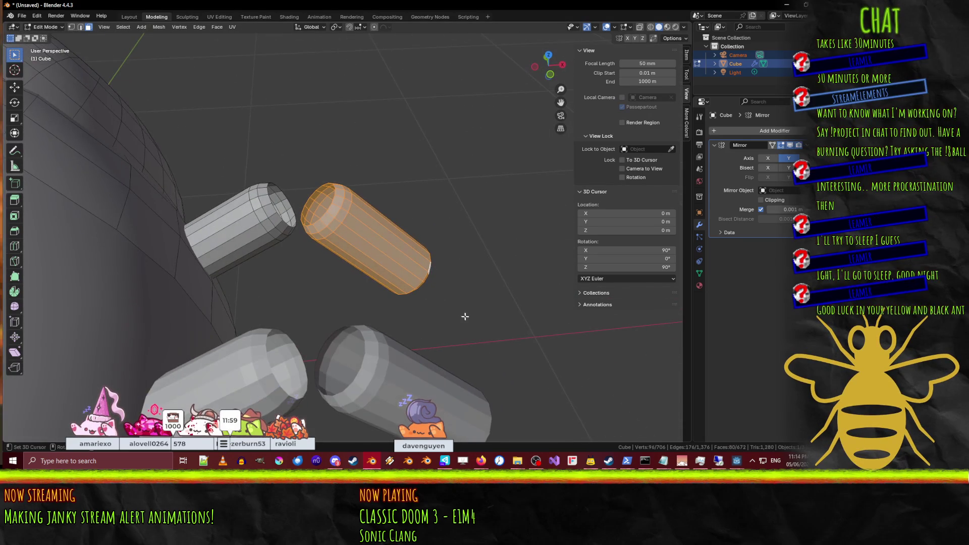
pyautogui.press('KP_1')
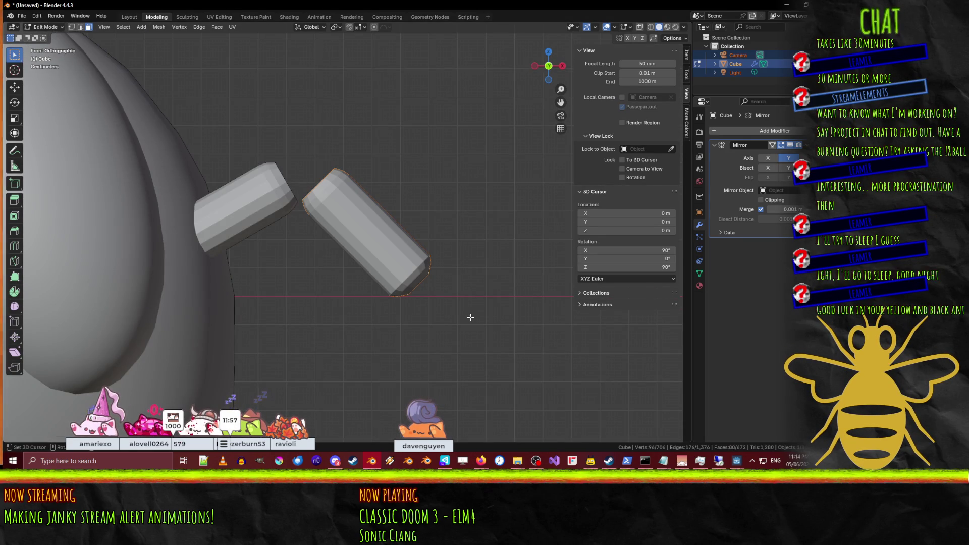
pyautogui.scroll(3, 468, 343)
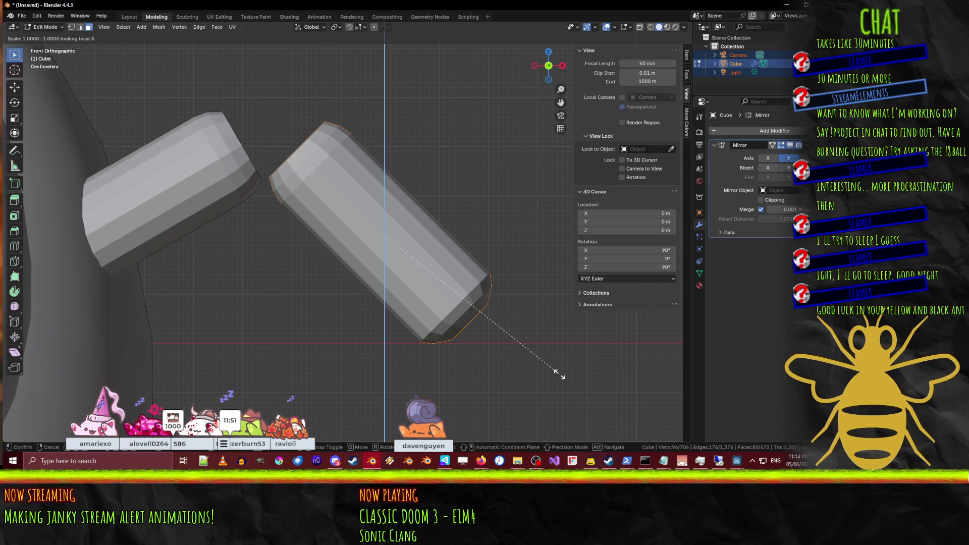
pyautogui.hotkey('shift', 'x')
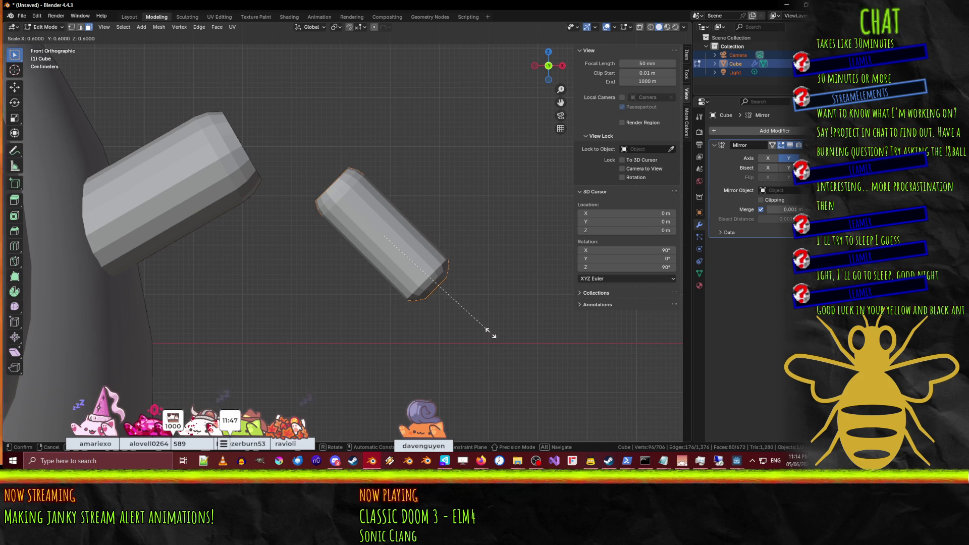
pyautogui.click(443, 343)
pyautogui.hotkey('alt', 'a')
# Step: Select the upper leg cylinder's face loops in wireframe and scale them down thinner
pyautogui.moveTo(259, 177)
pyautogui.mouseDown(button='middle')
pyautogui.moveTo(208, 277)
pyautogui.moveTo(186, 142)
pyautogui.mouseUp(button='middle')
pyautogui.keyDown('alt'); pyautogui.click(195, 147); pyautogui.keyUp('alt')
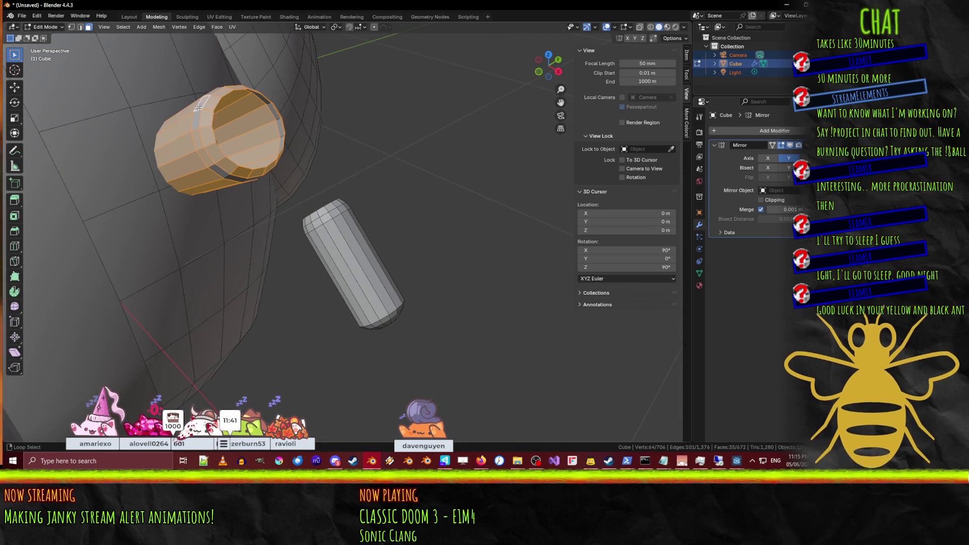
pyautogui.keyDown('shift'); pyautogui.click(201, 113); pyautogui.keyUp('shift')
pyautogui.click(107, 110)
pyautogui.moveTo(107, 110)
pyautogui.mouseDown(button='middle')
pyautogui.moveTo(218, 164)
pyautogui.moveTo(294, 168)
pyautogui.mouseUp(button='middle')
pyautogui.keyDown('alt'); pyautogui.keyDown('shift'); pyautogui.click(218, 165); pyautogui.keyUp('shift'); pyautogui.keyUp('alt')
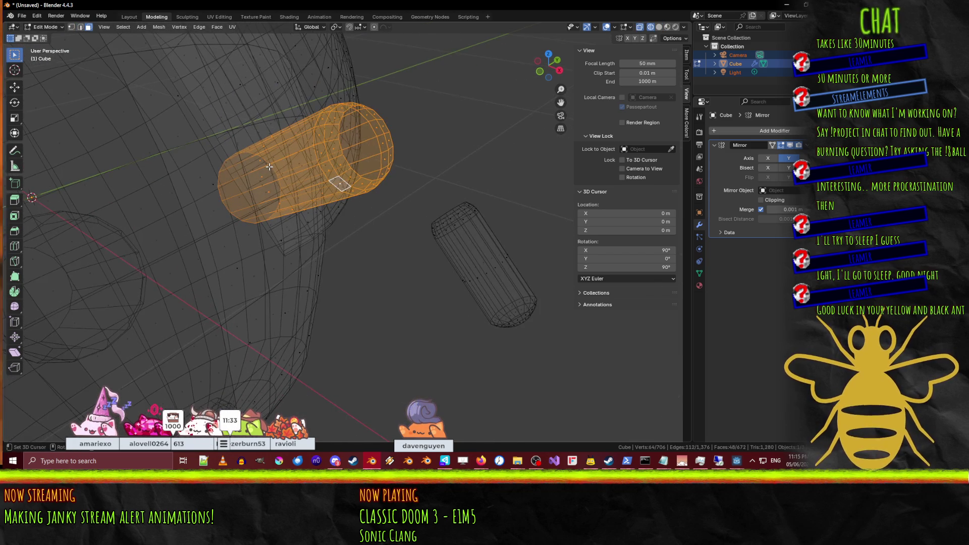
pyautogui.press('KP_1')
pyautogui.press('s')
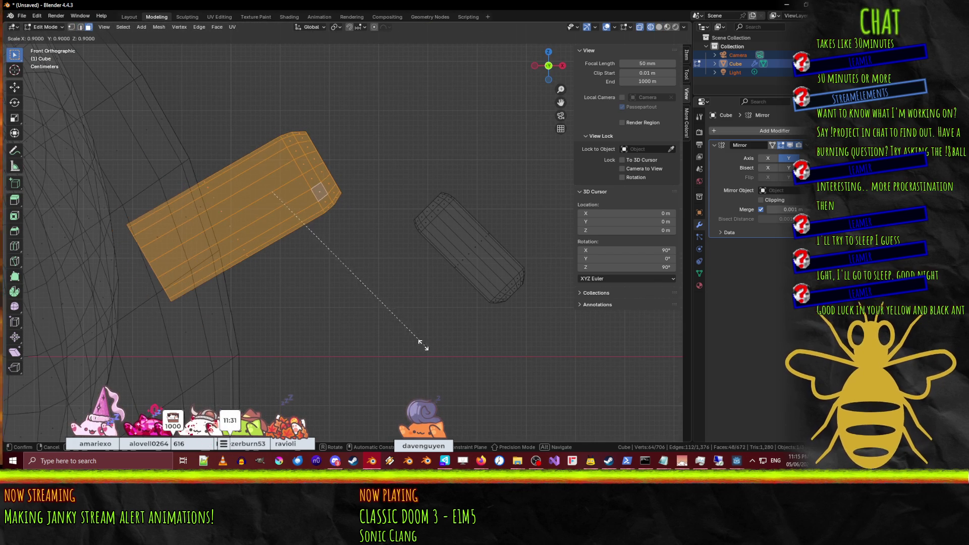
pyautogui.click(335, 285)
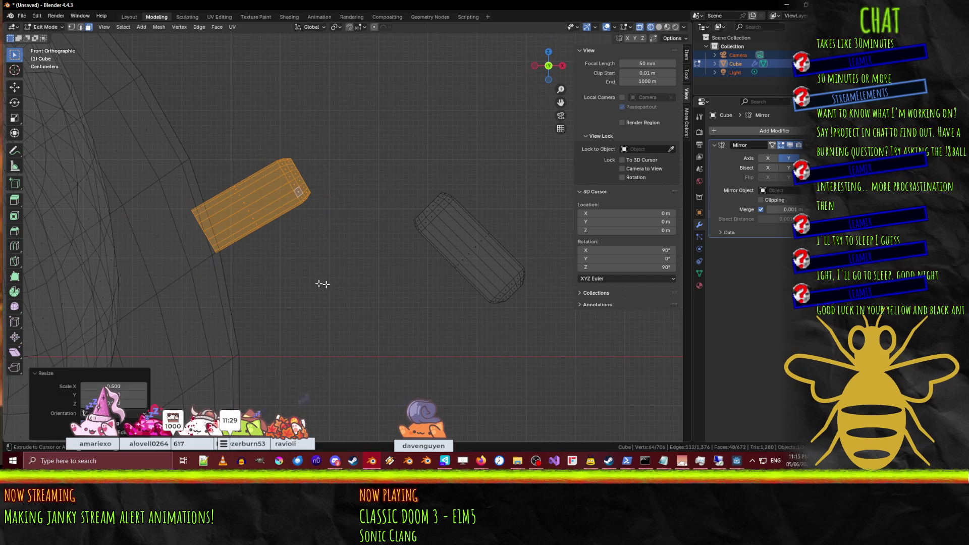
pyautogui.click(281, 258)
# Step: Return to solid shading and move an edge loop of the upper cylinder in front view
pyautogui.moveTo(281, 257)
pyautogui.mouseDown(button='middle')
pyautogui.moveTo(229, 265)
pyautogui.moveTo(283, 282)
pyautogui.moveTo(417, 396)
pyautogui.moveTo(444, 276)
pyautogui.moveTo(434, 272)
pyautogui.mouseUp(button='middle')
pyautogui.press('z')
pyautogui.click(227, 234)
pyautogui.scroll(3, 233, 241)
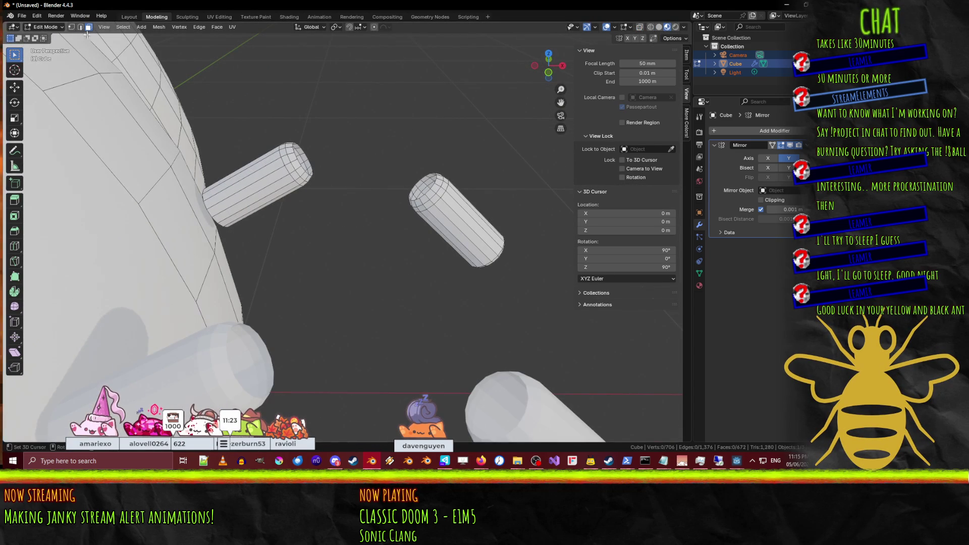
pyautogui.scroll(4, 289, 166)
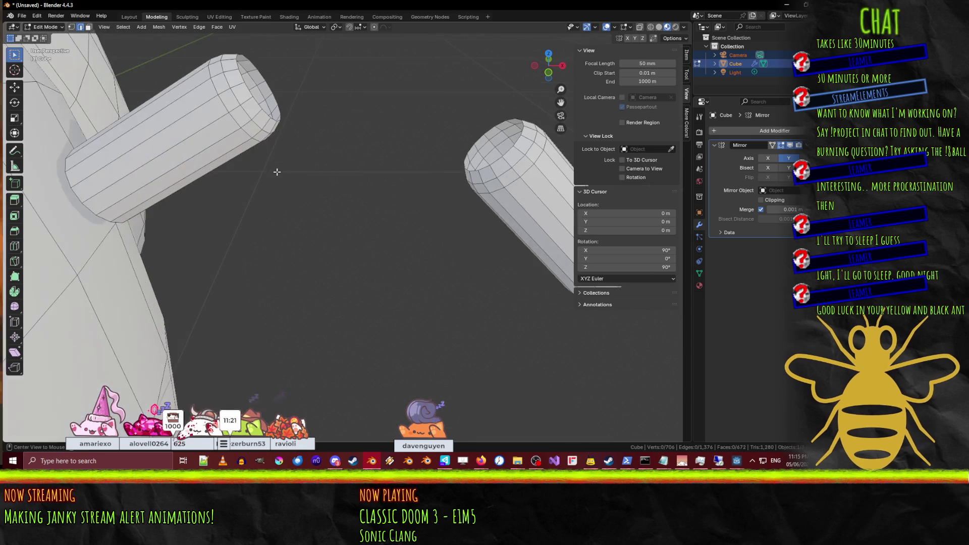
pyautogui.keyDown('alt'); pyautogui.click(226, 101); pyautogui.keyUp('alt')
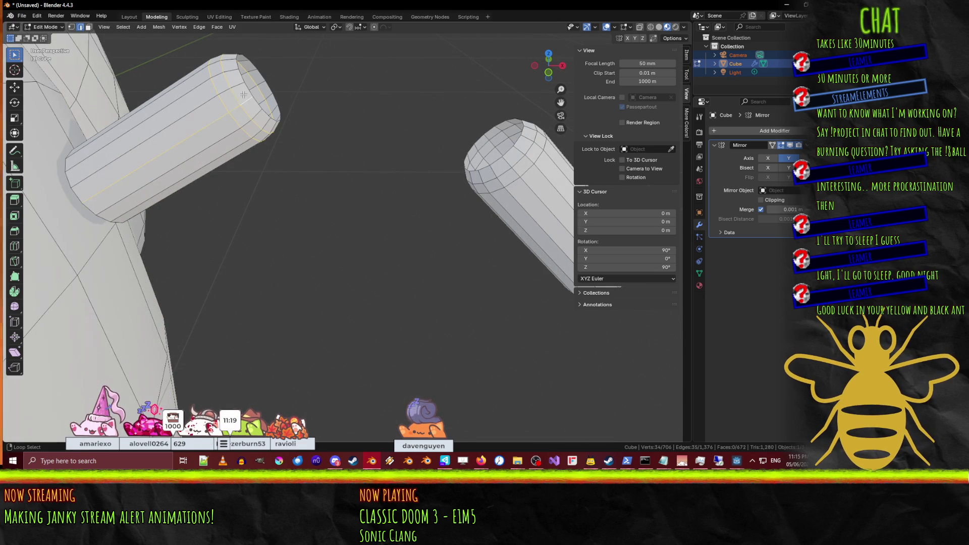
pyautogui.press('KP_1')
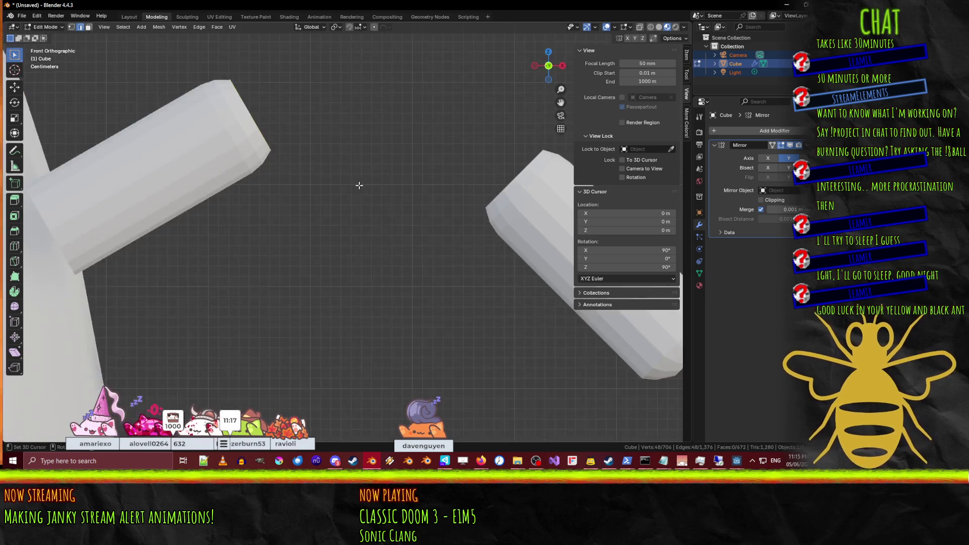
pyautogui.scroll(-3, 318, 219)
pyautogui.press('g')
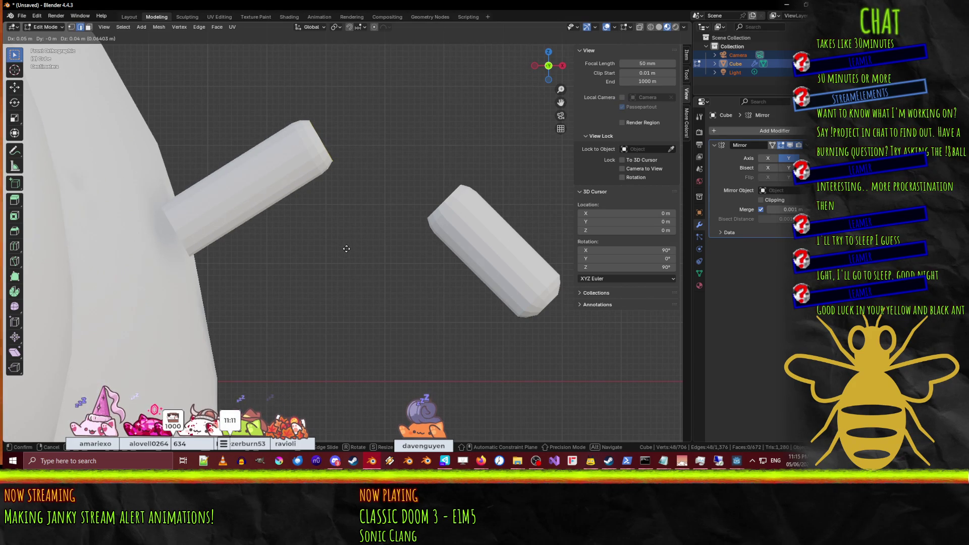
pyautogui.click(343, 249)
pyautogui.hotkey('alt', 'a')
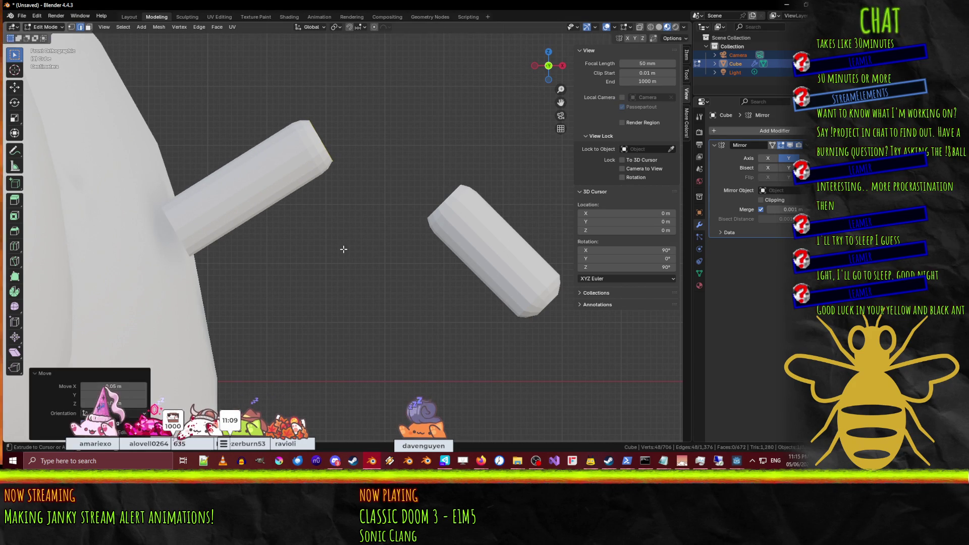
# Step: Move the lower segment's end loop toward the upper cylinder to lengthen it
pyautogui.moveTo(458, 244); pyautogui.dragTo(444, 237, button='middle')
pyautogui.scroll(5, 424, 233)
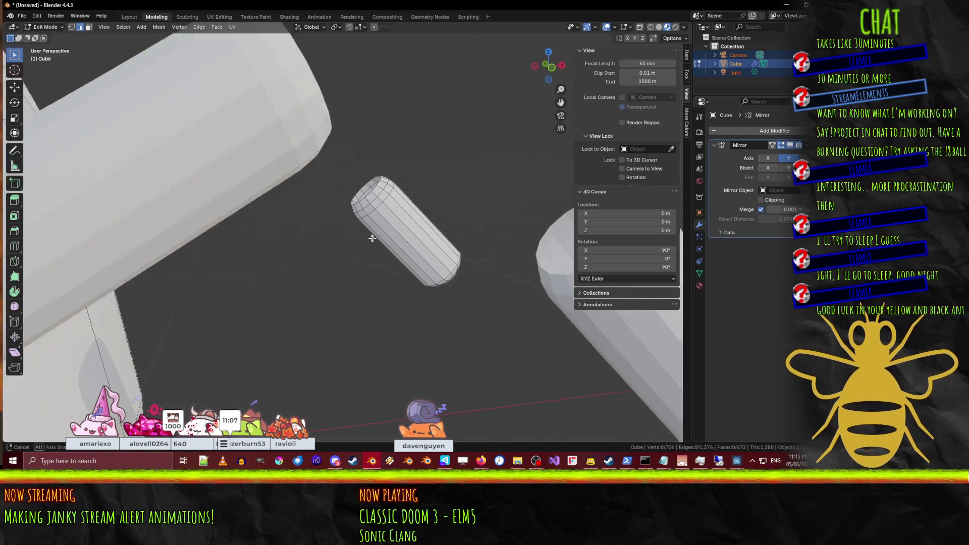
pyautogui.keyDown('alt'); pyautogui.click(374, 207); pyautogui.keyUp('alt')
pyautogui.moveTo(374, 206); pyautogui.dragTo(378, 195, button='middle')
pyautogui.press('KP_1')
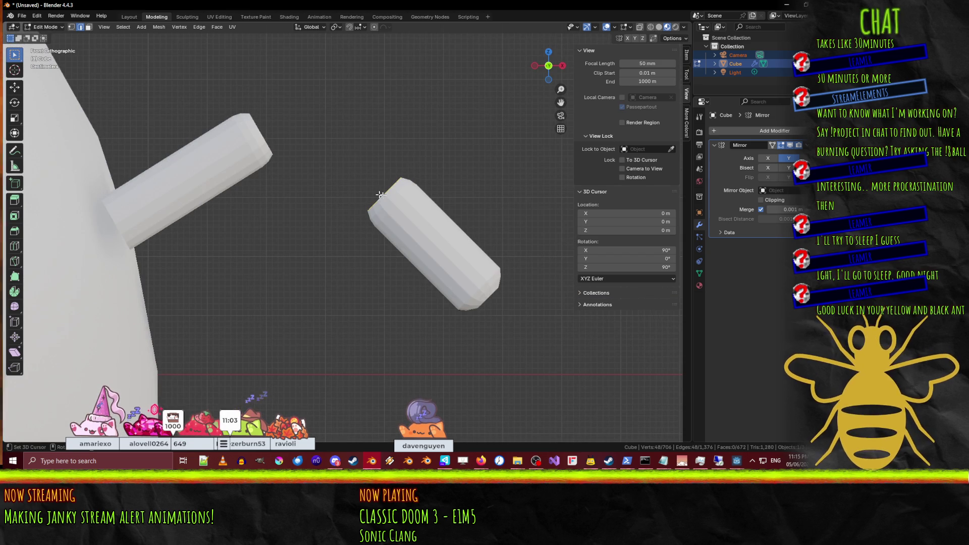
pyautogui.press('g')
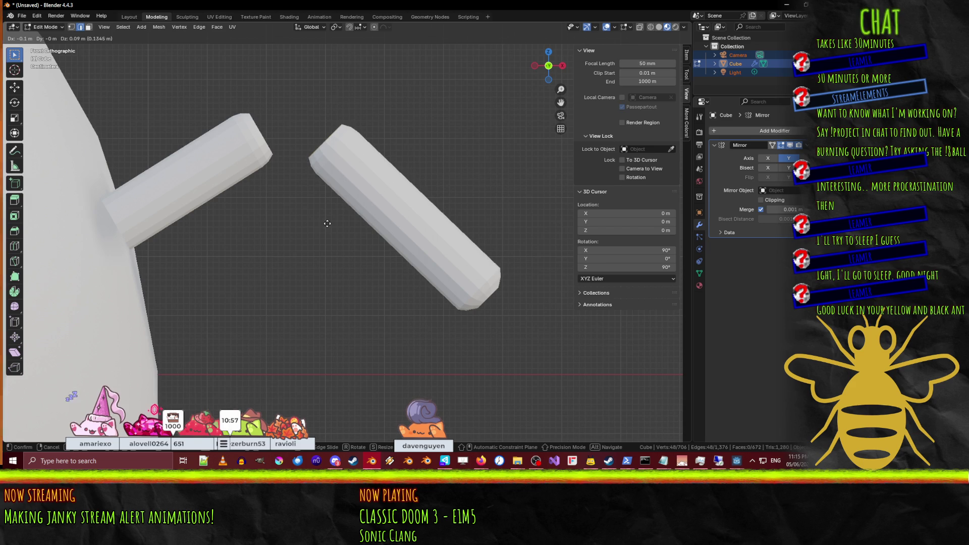
pyautogui.click(327, 223)
pyautogui.scroll(3, 288, 190)
pyautogui.moveTo(288, 190); pyautogui.dragTo(266, 275, button='middle')
# Step: Extrude the first tube's open end loop in place and scale the new rim down
pyautogui.scroll(2, 259, 228)
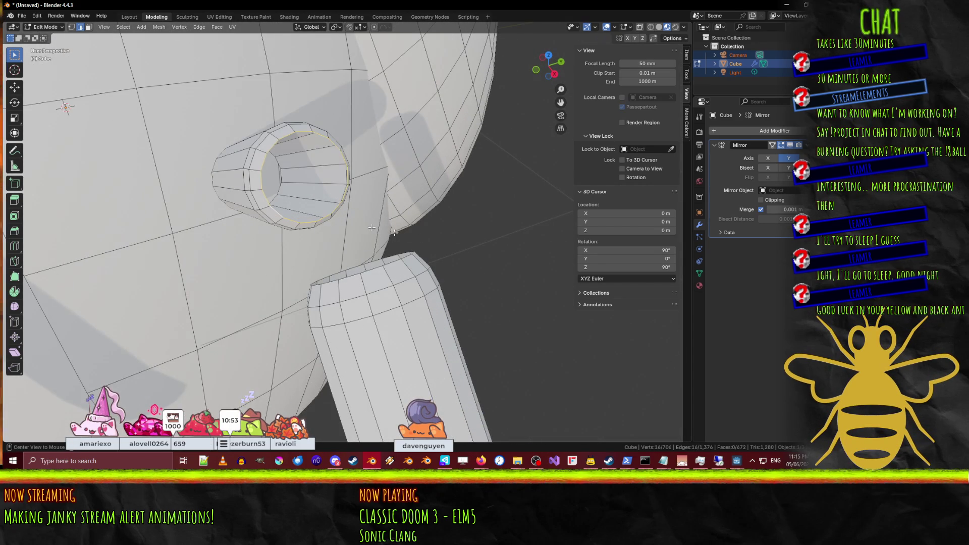
pyautogui.press('e')
pyautogui.rightClick(425, 241)
pyautogui.press('s')
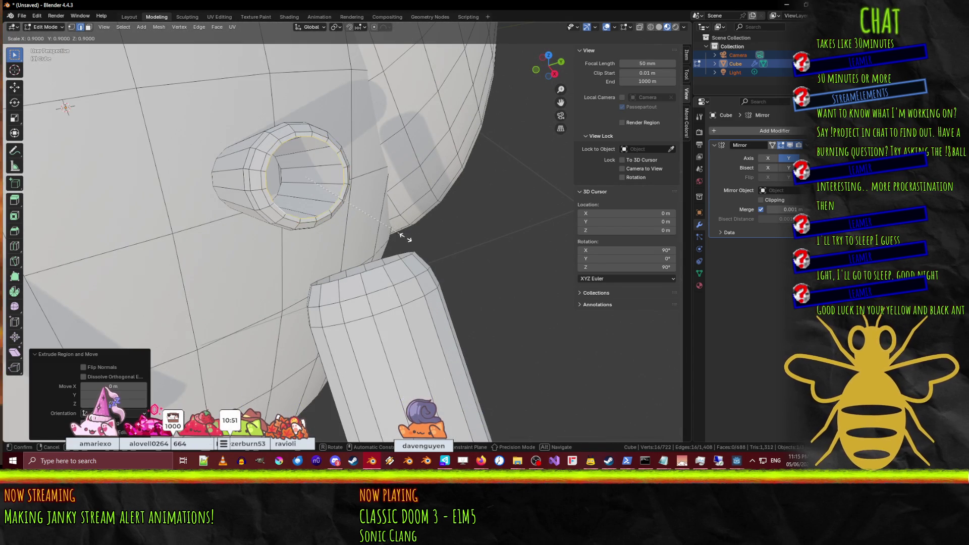
pyautogui.click(387, 236)
pyautogui.moveTo(387, 235); pyautogui.dragTo(423, 241, button='middle')
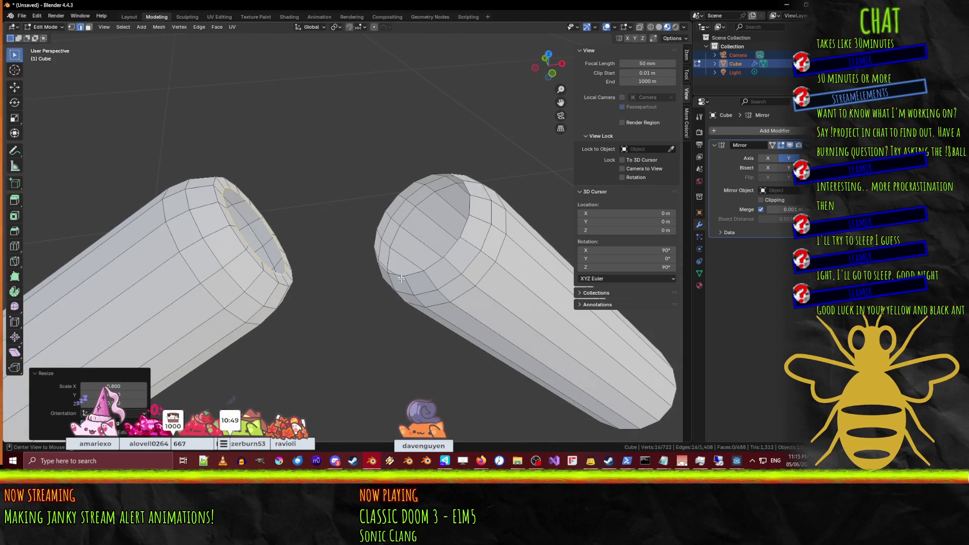
pyautogui.hotkey('alt', 'a')
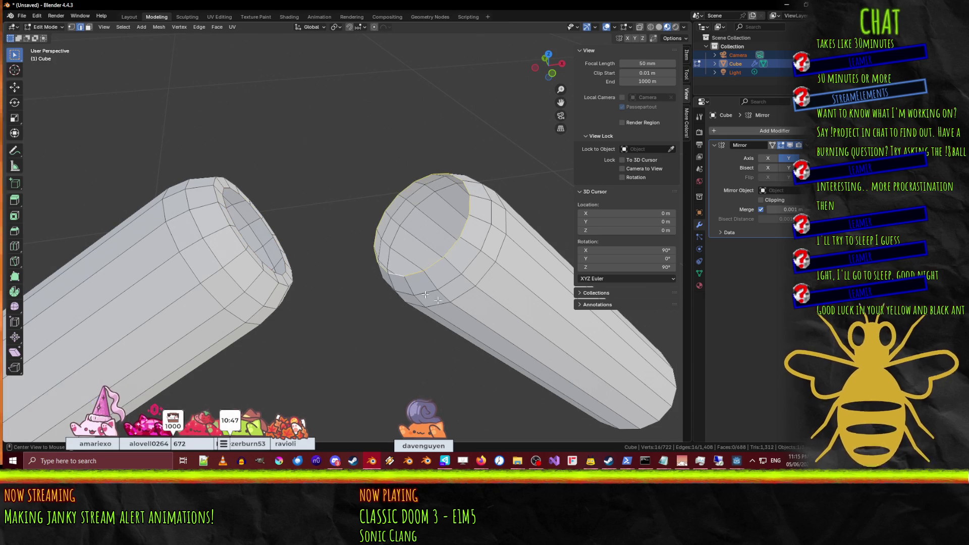
# Step: Extrude the other tube's end loop, scale it to 0.8, select both rims, search 'loop'
pyautogui.press('e')
pyautogui.rightClick(511, 321)
pyautogui.press('s')
pyautogui.click(486, 314)
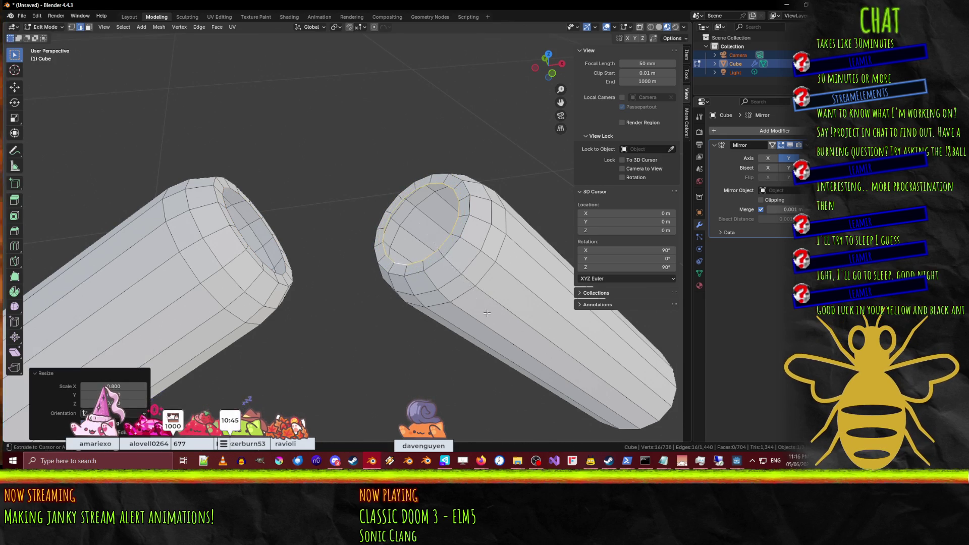
pyautogui.keyDown('alt'); pyautogui.keyDown('shift'); pyautogui.click(255, 258); pyautogui.keyUp('shift'); pyautogui.keyUp('alt')
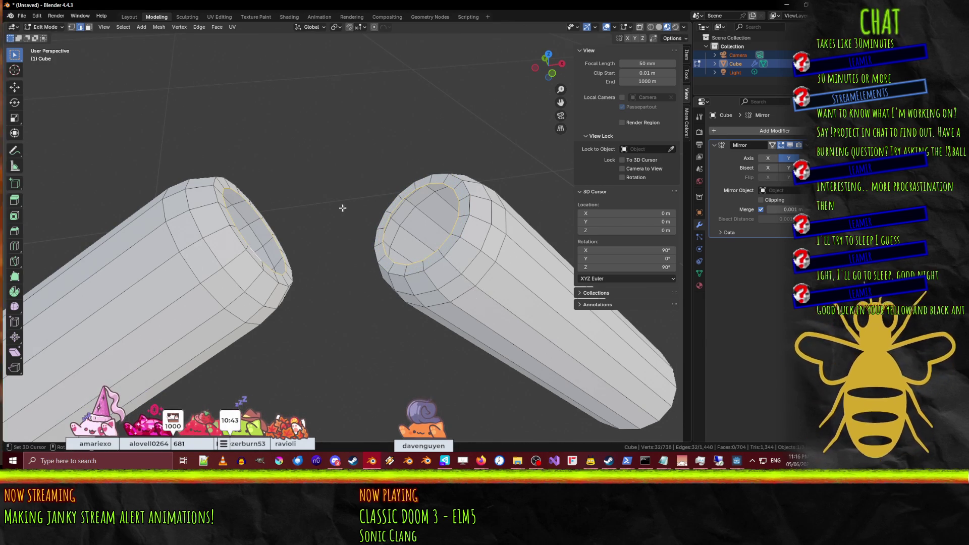
pyautogui.press('F3')
pyautogui.write('loop')
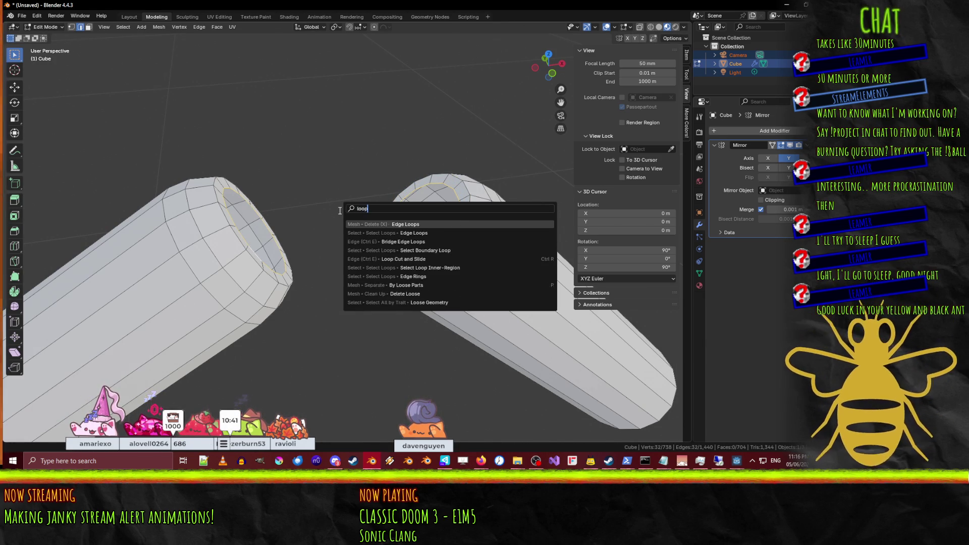
# Step: Bridge the two selected edge loops with Number of Cuts set to 3
pyautogui.click(424, 242)
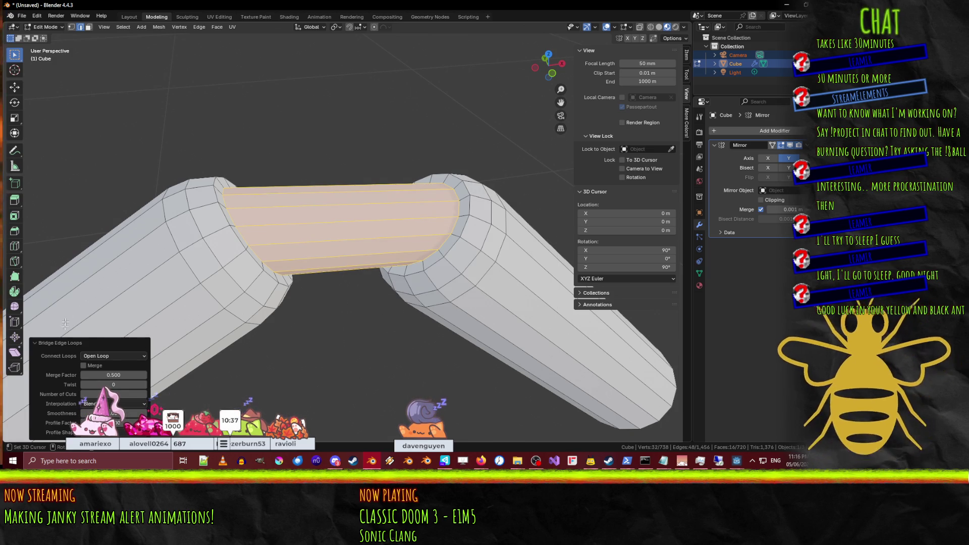
pyautogui.click(69, 345)
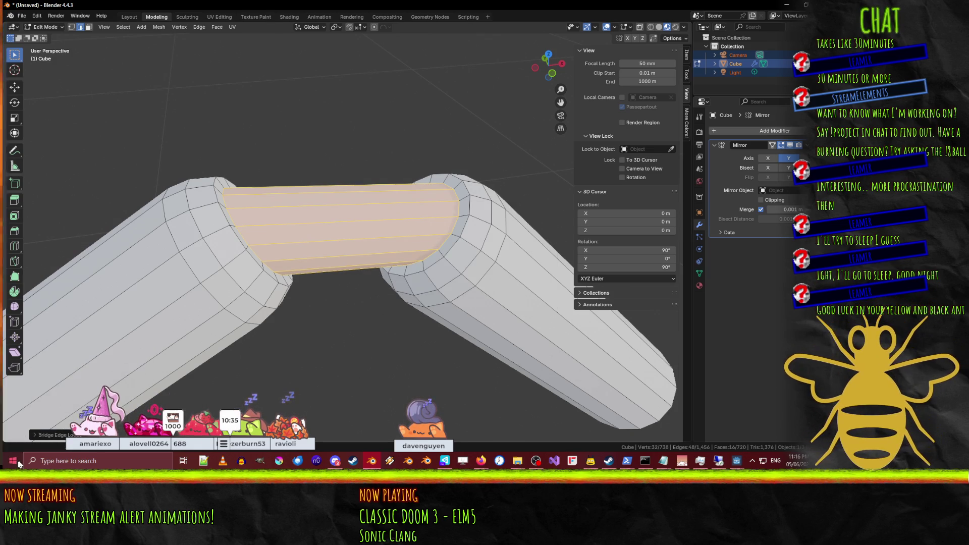
pyautogui.click(35, 436)
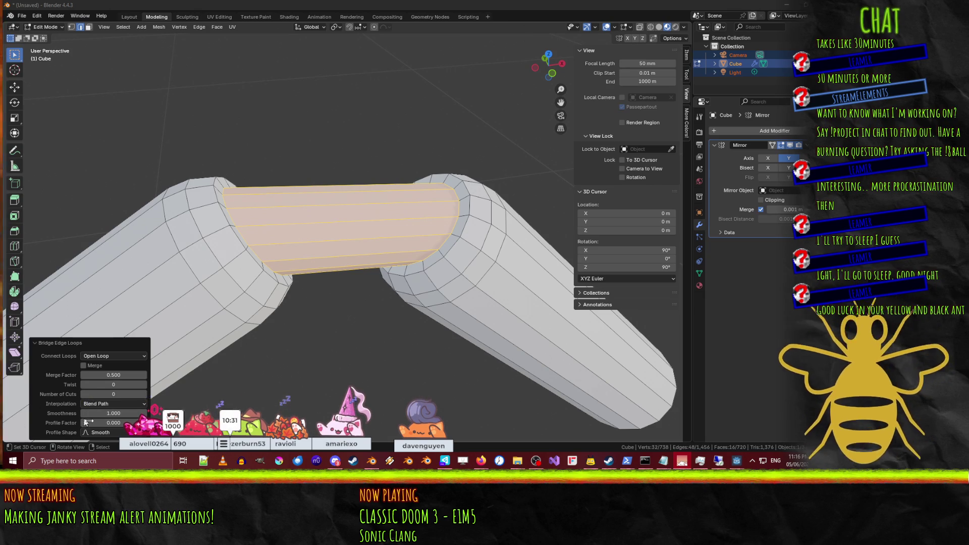
pyautogui.click(145, 394)
pyautogui.click(145, 394)
pyautogui.click(144, 392)
pyautogui.moveTo(323, 242)
pyautogui.mouseDown(button='middle')
pyautogui.moveTo(352, 243)
pyautogui.moveTo(328, 304)
pyautogui.moveTo(327, 368)
pyautogui.moveTo(340, 253)
pyautogui.moveTo(189, 288)
pyautogui.moveTo(253, 253)
pyautogui.moveTo(403, 288)
pyautogui.moveTo(323, 308)
pyautogui.mouseUp(button='middle')
pyautogui.scroll(-4, 352, 243)
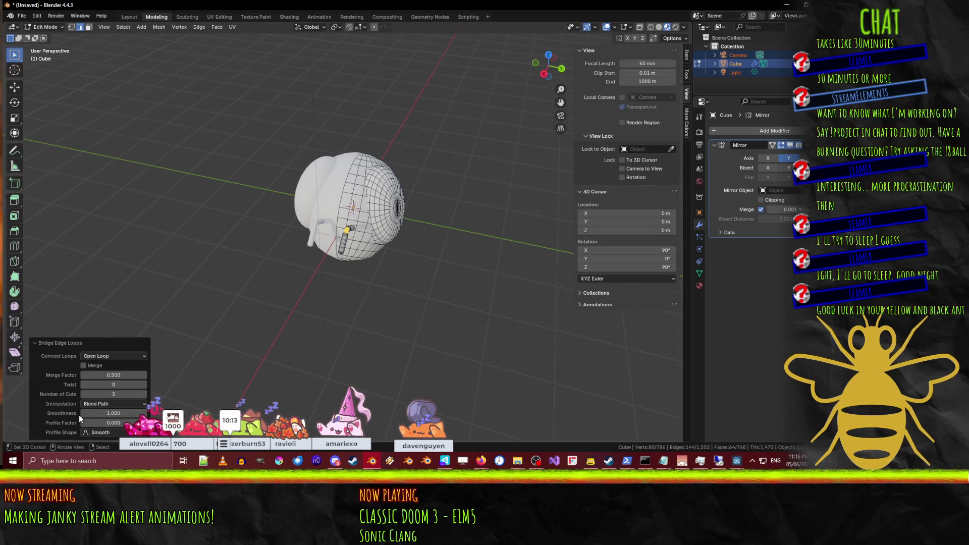
# Step: Raise the bridge's Number of Cuts to 5 and check the smoother elbow in front view
pyautogui.scroll(5, 376, 308)
pyautogui.moveTo(376, 308); pyautogui.dragTo(346, 235, button='middle')
pyautogui.click(144, 394)
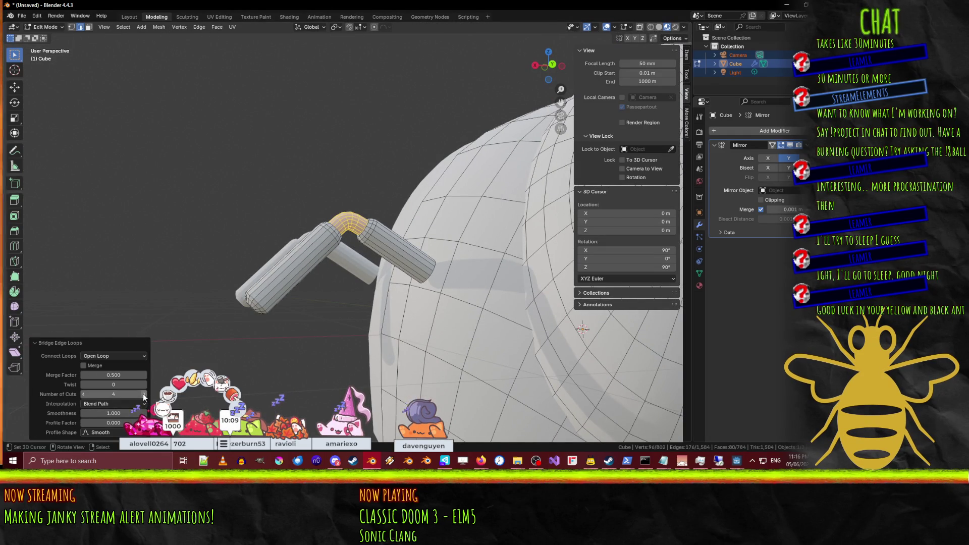
pyautogui.click(144, 394)
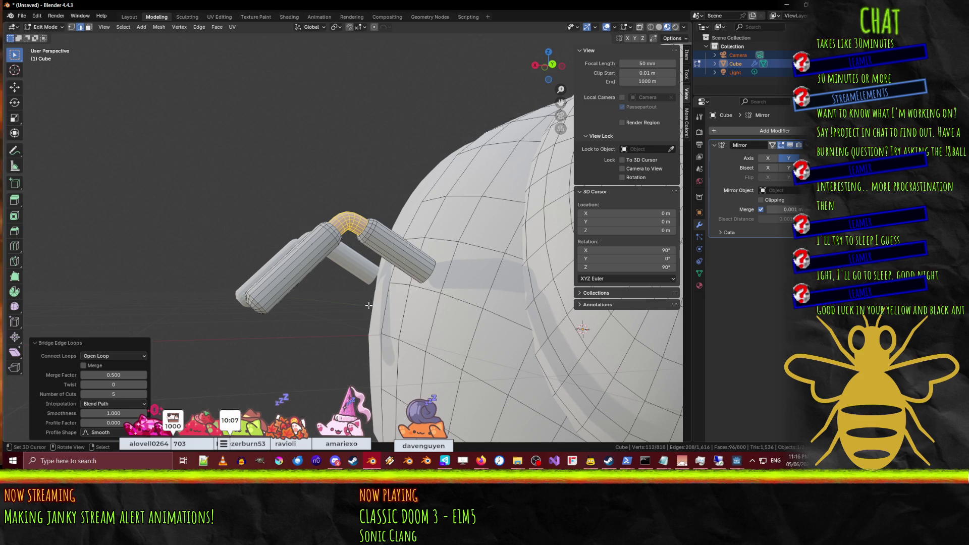
pyautogui.moveTo(313, 318)
pyautogui.mouseDown(button='middle')
pyautogui.moveTo(334, 315)
pyautogui.moveTo(280, 316)
pyautogui.moveTo(291, 300)
pyautogui.moveTo(383, 278)
pyautogui.mouseUp(button='middle')
pyautogui.press('KP_1')
pyautogui.press('KP_3')
pyautogui.press('KP_1')
pyautogui.hotkey('alt', 'a')
pyautogui.keyDown('alt'); pyautogui.middleClick(384, 278); pyautogui.keyUp('alt')
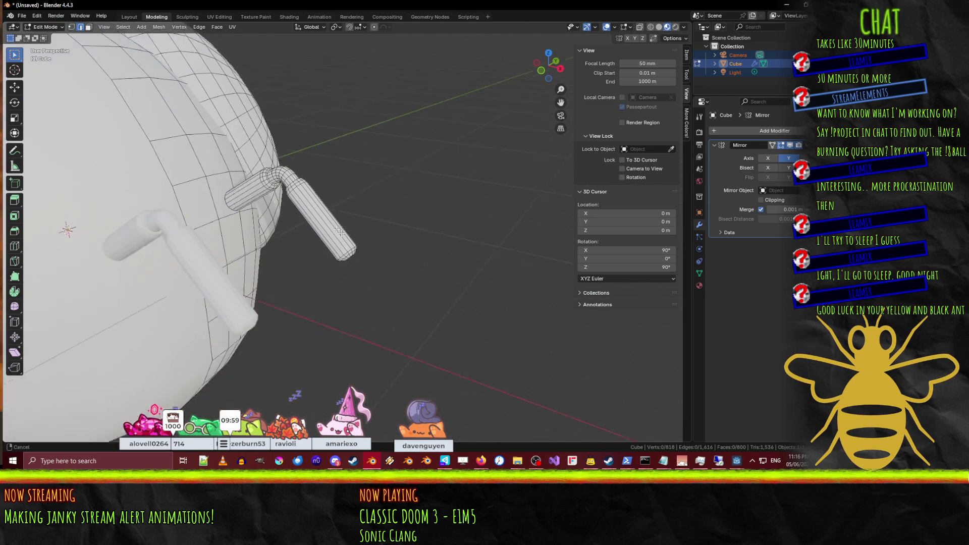
pyautogui.scroll(2, 329, 237)
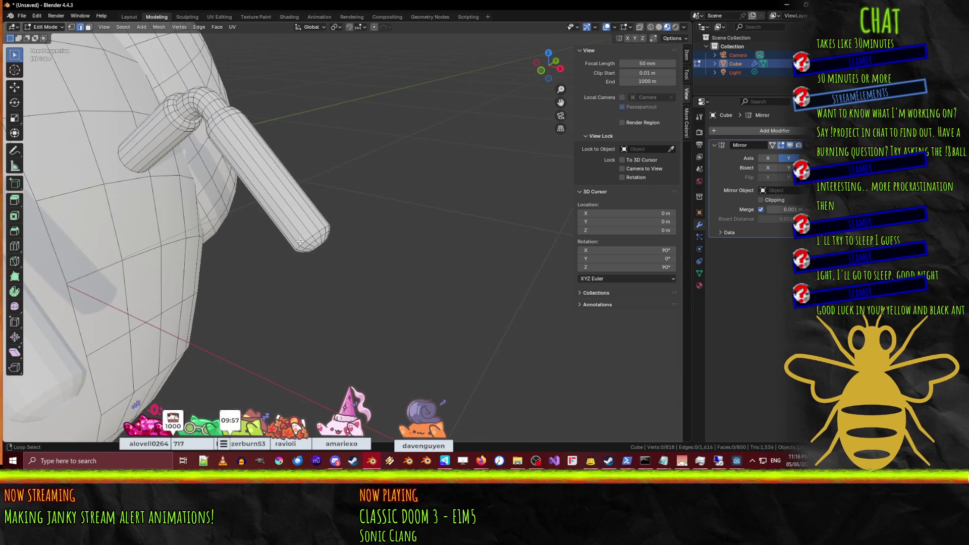
pyautogui.scroll(4, 314, 244)
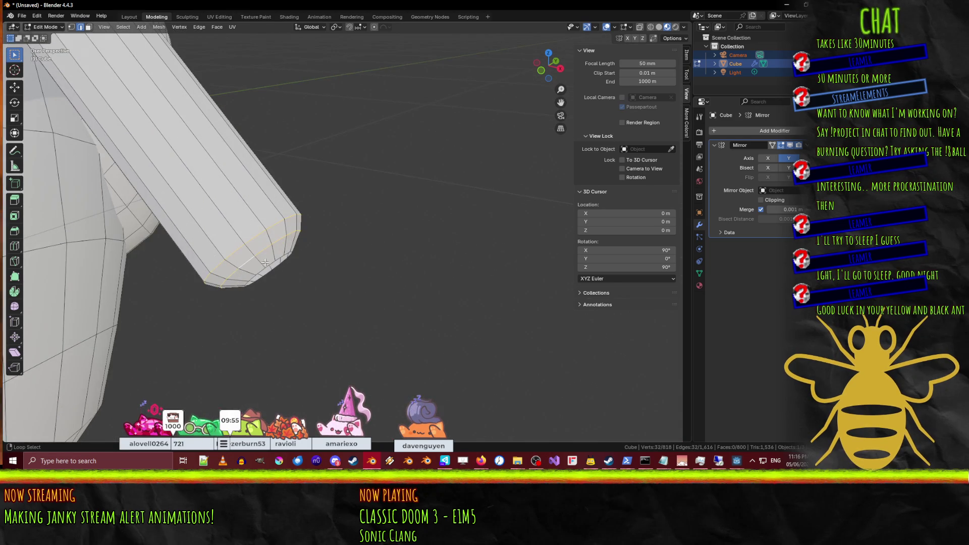
pyautogui.scroll(-3, 270, 265)
# Step: Move the arm's end loop in front view to lengthen the lower leg
pyautogui.press('KP_1')
pyautogui.scroll(-3, 271, 265)
pyautogui.keyDown('shift'); pyautogui.moveTo(270, 264); pyautogui.dragTo(353, 276, button='middle'); pyautogui.keyUp('shift')
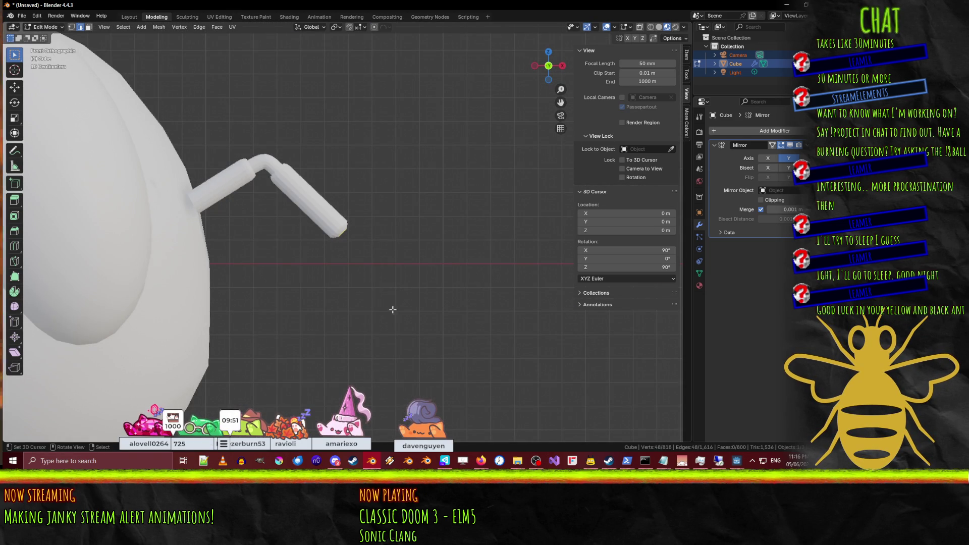
pyautogui.press('g')
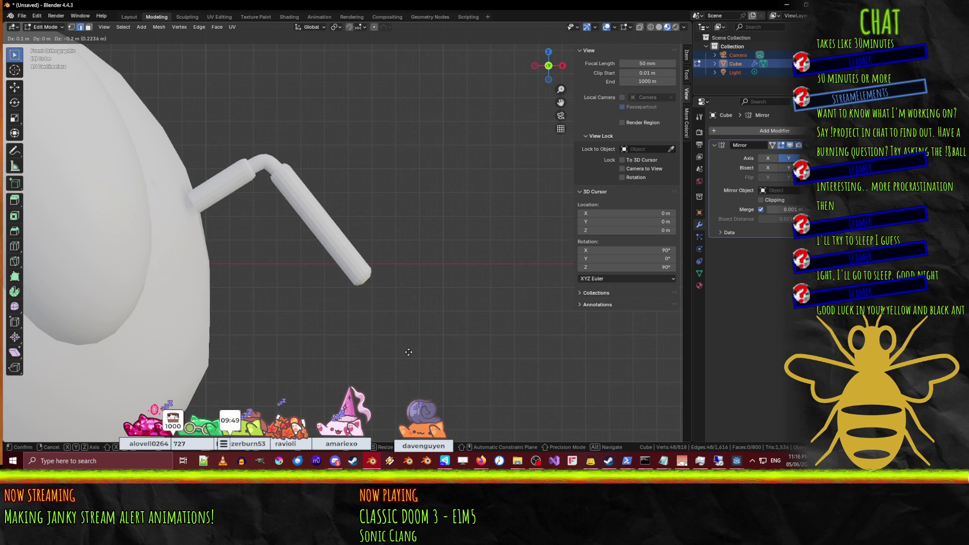
pyautogui.click(433, 392)
pyautogui.scroll(-4, 424, 268)
pyautogui.moveTo(424, 268)
pyautogui.mouseDown(button='middle')
pyautogui.moveTo(336, 285)
pyautogui.moveTo(252, 286)
pyautogui.moveTo(303, 262)
pyautogui.mouseUp(button='middle')
# Step: Box-select the whole bent tube in wireframe top view, excluding stray vertices near the body
pyautogui.press('KP_7')
pyautogui.scroll(4, 326, 258)
pyautogui.scroll(3, 326, 257)
pyautogui.press('z')
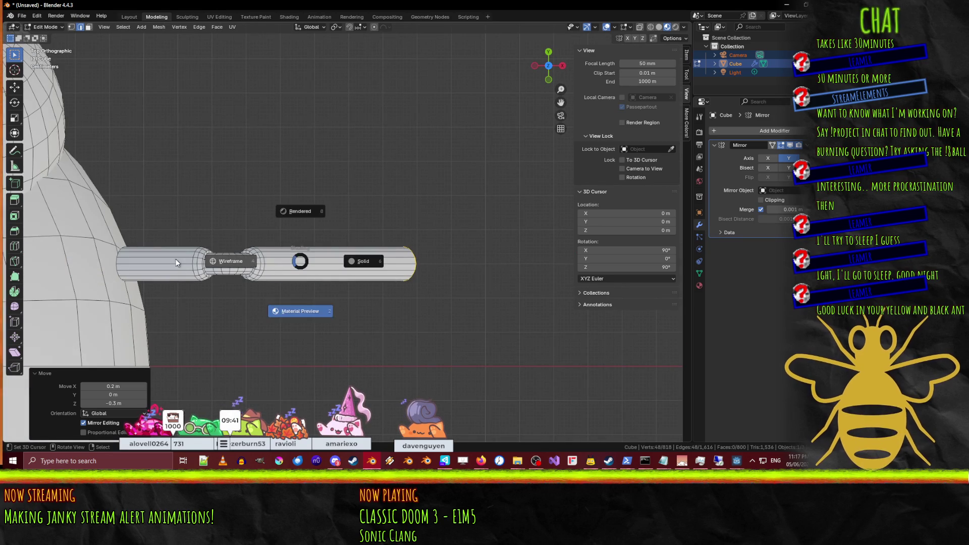
pyautogui.click(176, 259)
pyautogui.press('b')
pyautogui.moveTo(121, 245); pyautogui.dragTo(516, 292)
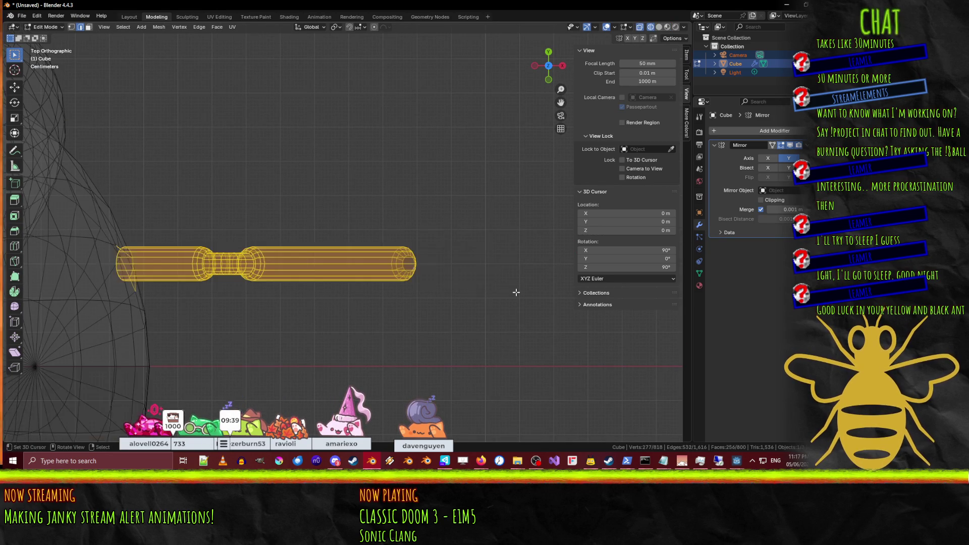
pyautogui.moveTo(501, 294)
pyautogui.mouseDown(button='middle')
pyautogui.moveTo(359, 210)
pyautogui.moveTo(223, 264)
pyautogui.mouseUp(button='middle')
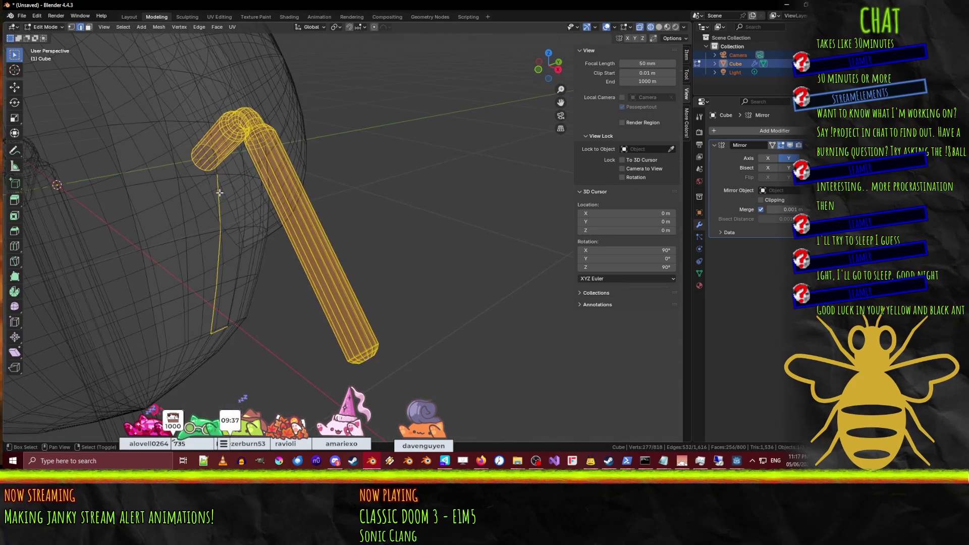
pyautogui.keyDown('shift'); pyautogui.click(215, 270); pyautogui.keyUp('shift')
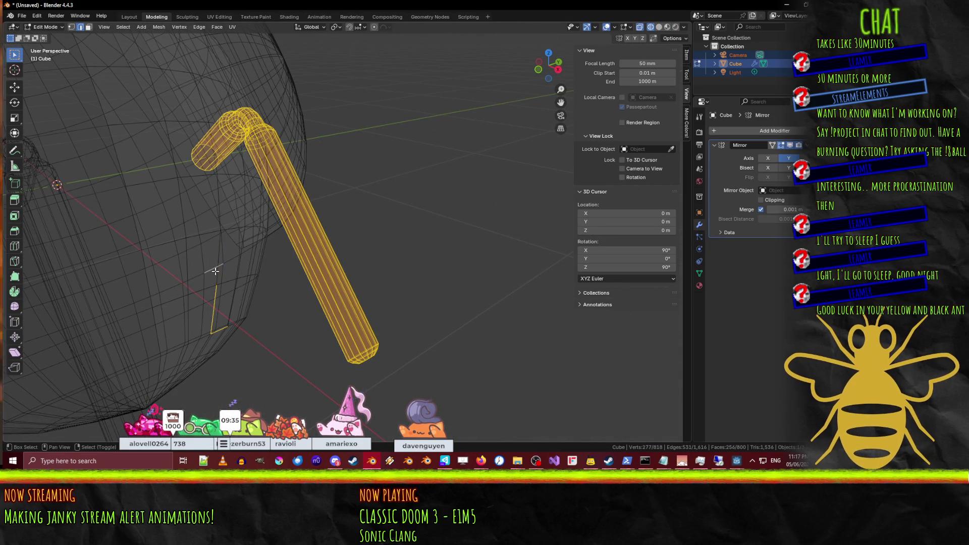
pyautogui.keyDown('shift'); pyautogui.click(212, 269); pyautogui.keyUp('shift')
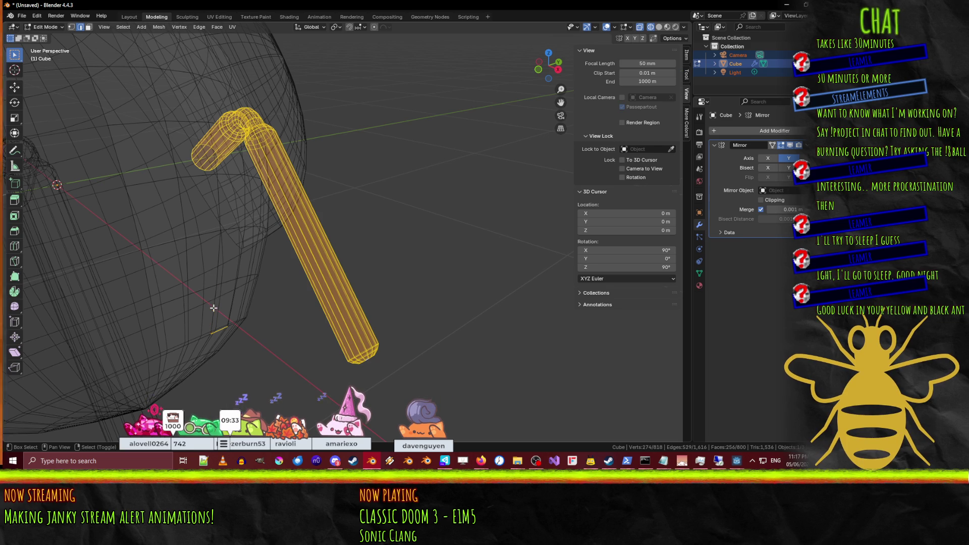
pyautogui.keyDown('shift'); pyautogui.click(221, 330); pyautogui.keyUp('shift')
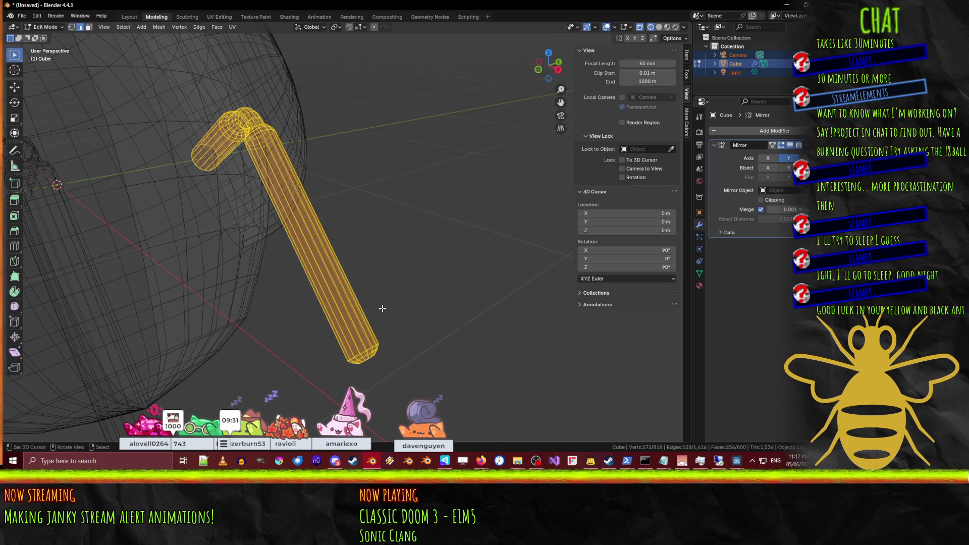
# Step: Rotate the selected leg by -10° in top view and return to solid shading
pyautogui.press('KP_7')
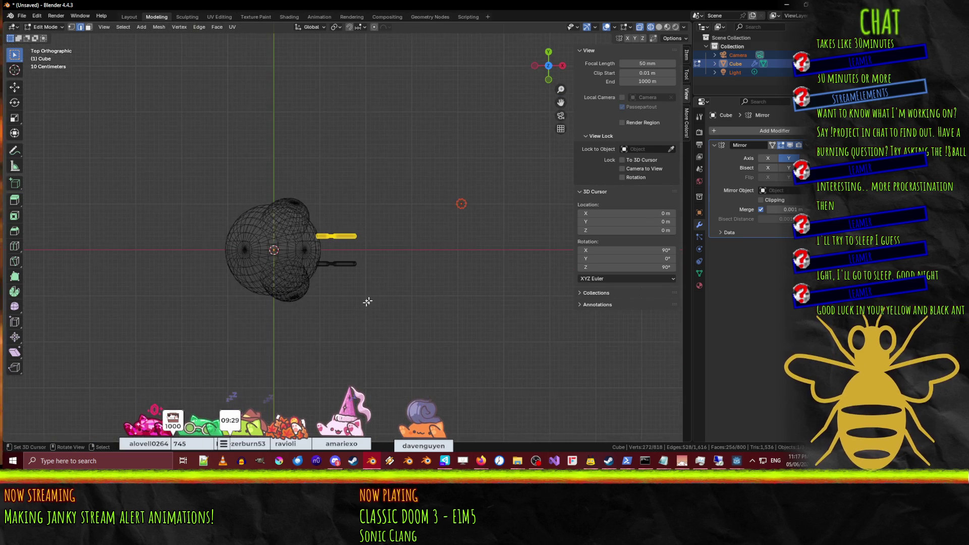
pyautogui.scroll(3, 371, 296)
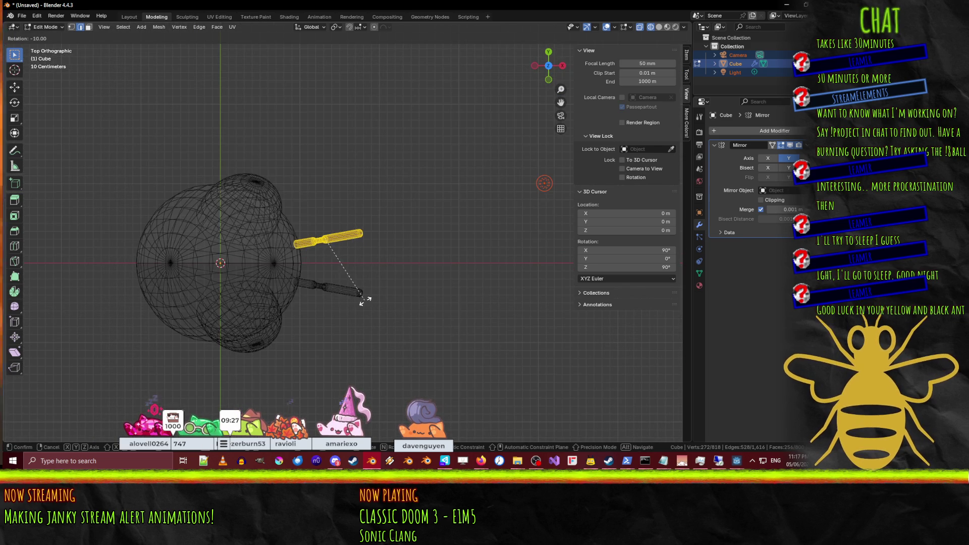
pyautogui.click(363, 301)
pyautogui.moveTo(363, 301); pyautogui.dragTo(343, 186, button='middle')
pyautogui.scroll(-5, 343, 186)
pyautogui.press('z')
pyautogui.click(373, 235)
pyautogui.scroll(5, 397, 236)
# Step: Inspect the bee body in Object Mode, then go back into Edit Mode
pyautogui.press('Tab')
pyautogui.moveTo(397, 236)
pyautogui.mouseDown(button='middle')
pyautogui.moveTo(475, 242)
pyautogui.moveTo(350, 238)
pyautogui.moveTo(434, 247)
pyautogui.moveTo(429, 217)
pyautogui.moveTo(472, 250)
pyautogui.moveTo(532, 258)
pyautogui.moveTo(450, 247)
pyautogui.moveTo(405, 214)
pyautogui.mouseUp(button='middle')
pyautogui.scroll(-5, 434, 247)
pyautogui.scroll(5, 449, 248)
pyautogui.press('Tab')
pyautogui.scroll(6, 406, 214)
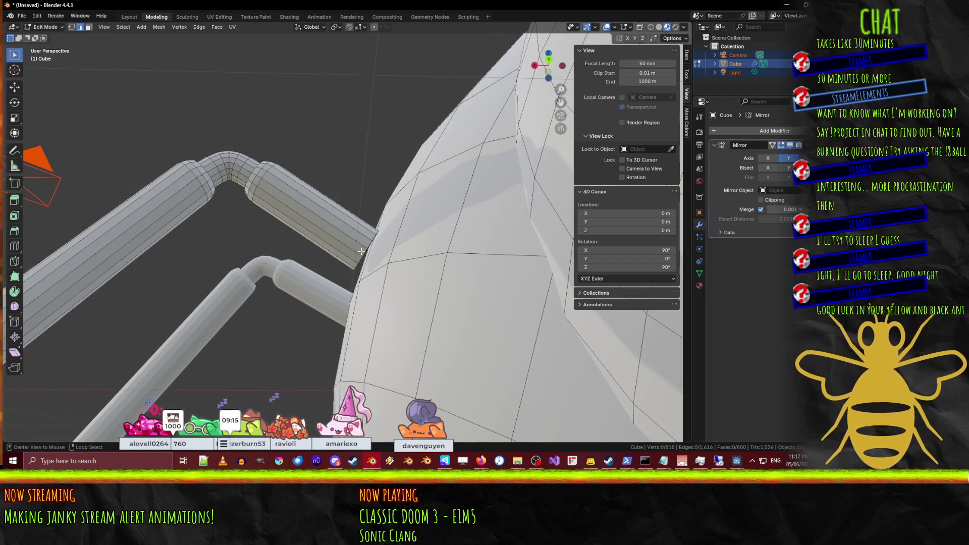
# Step: Switch to wireframe shading in the top orthographic view
pyautogui.scroll(-1, 361, 252)
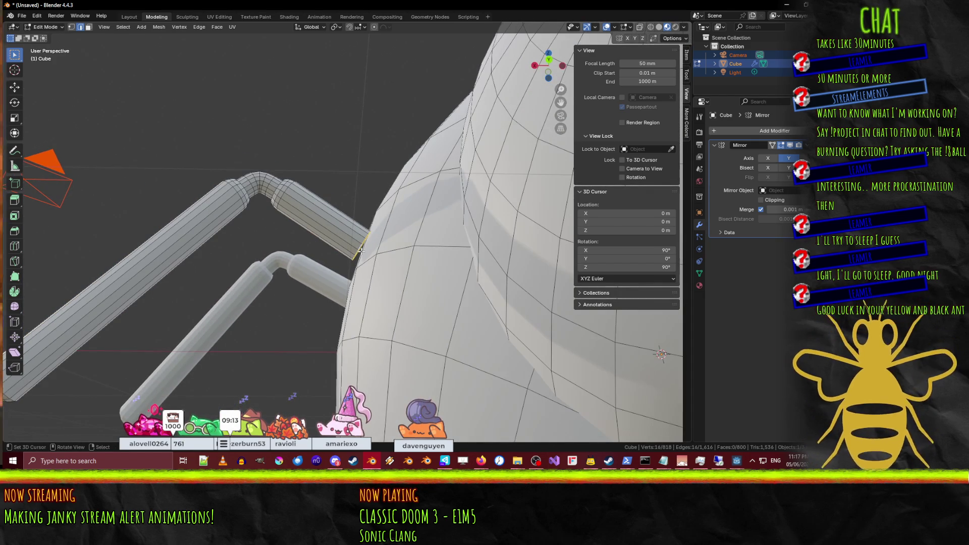
pyautogui.press('KP_3')
pyautogui.press('KP_7')
pyautogui.press('KP_1')
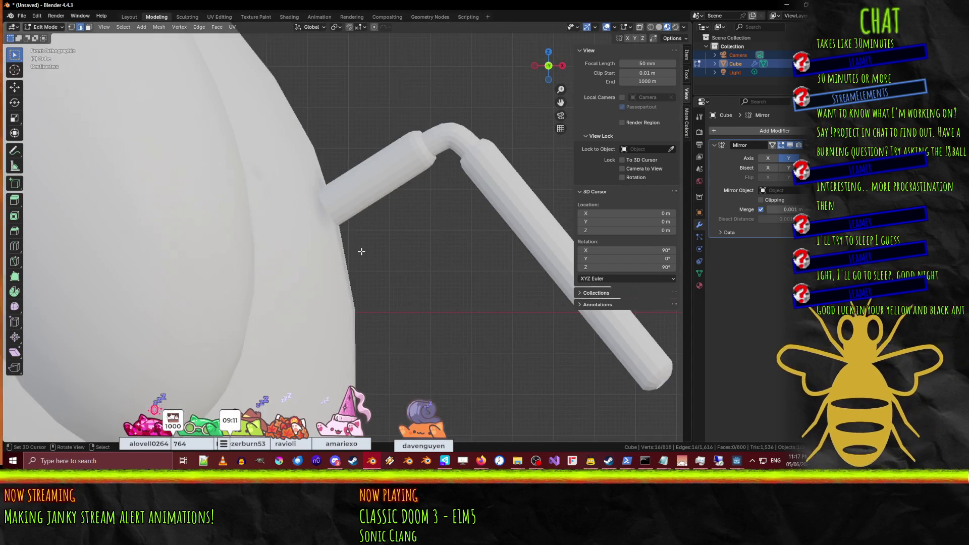
pyautogui.press('z')
pyautogui.click(271, 259)
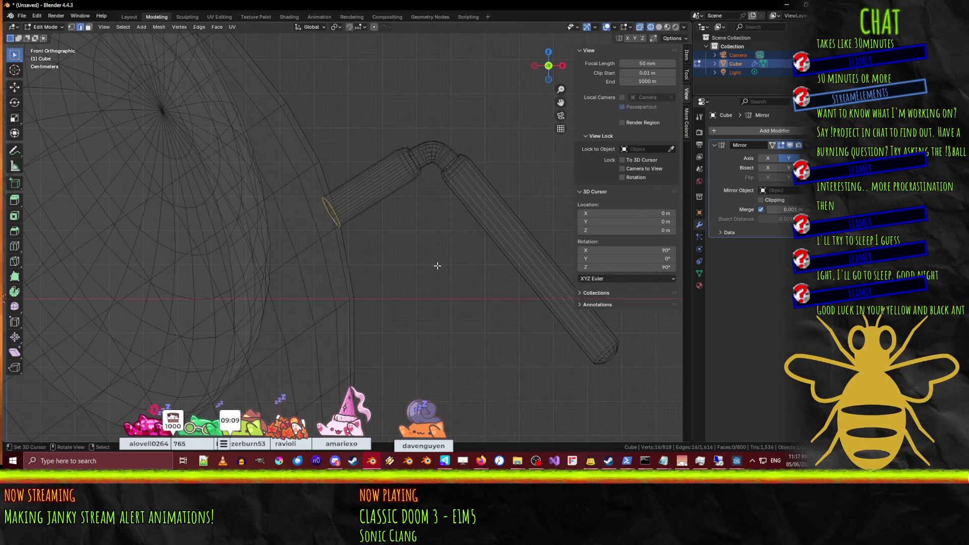
pyautogui.press('KP_7')
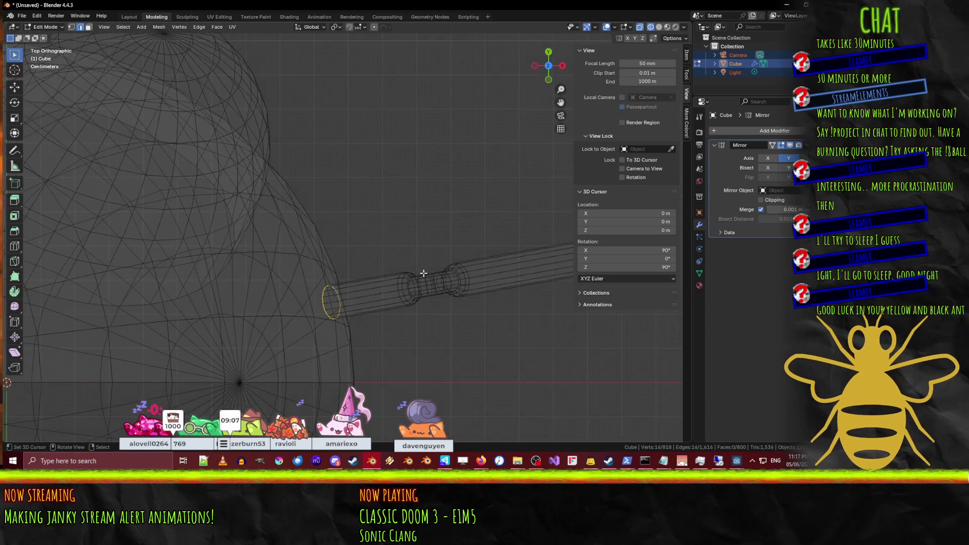
pyautogui.scroll(-3, 424, 273)
# Step: Move the leg's base ring -0.03 m in X and -0.02 m in Y, then return to solid Object Mode
pyautogui.press('g')
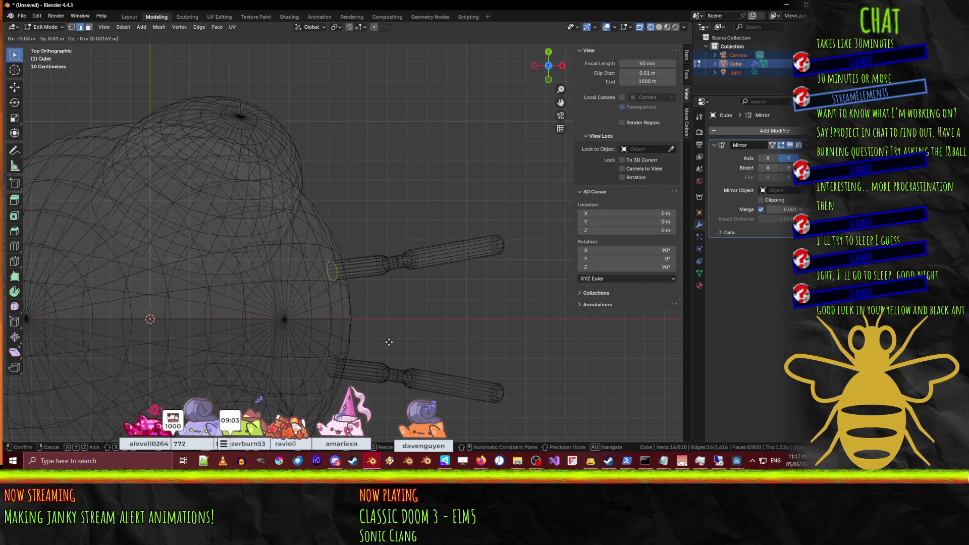
pyautogui.click(399, 390)
pyautogui.moveTo(399, 390); pyautogui.dragTo(383, 293, button='middle')
pyautogui.press('z')
pyautogui.click(479, 341)
pyautogui.moveTo(479, 341)
pyautogui.mouseDown(button='middle')
pyautogui.moveTo(308, 342)
pyautogui.moveTo(362, 347)
pyautogui.moveTo(395, 320)
pyautogui.moveTo(452, 343)
pyautogui.moveTo(417, 319)
pyautogui.moveTo(379, 246)
pyautogui.moveTo(455, 311)
pyautogui.moveTo(482, 285)
pyautogui.moveTo(359, 284)
pyautogui.moveTo(331, 224)
pyautogui.moveTo(321, 263)
pyautogui.mouseUp(button='middle')
pyautogui.press('Tab')
pyautogui.press('Tab')
pyautogui.scroll(5, 429, 286)
# Step: Insert a new edge loop around the bee's body, slid to -0.4 toward its lower half
pyautogui.scroll(4, 321, 204)
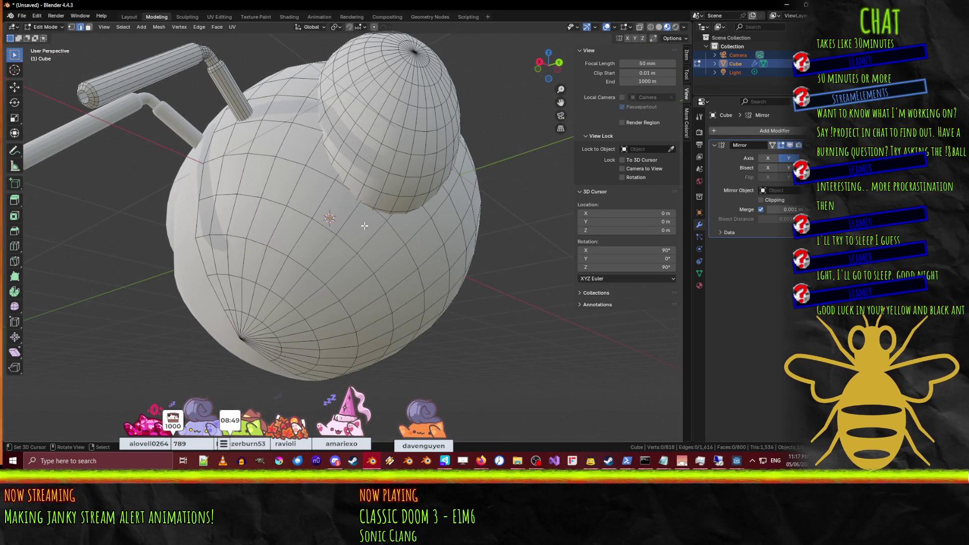
pyautogui.hotkey('ctrl', 'r')
pyautogui.click(348, 226)
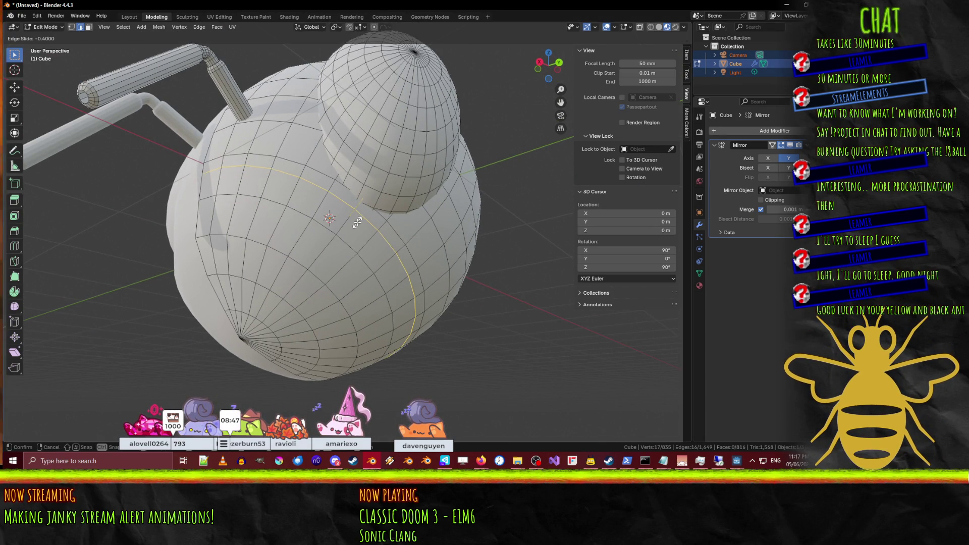
pyautogui.click(357, 222)
# Step: Select three edge loops on the body, down to the loop from the lower pole
pyautogui.click(330, 239)
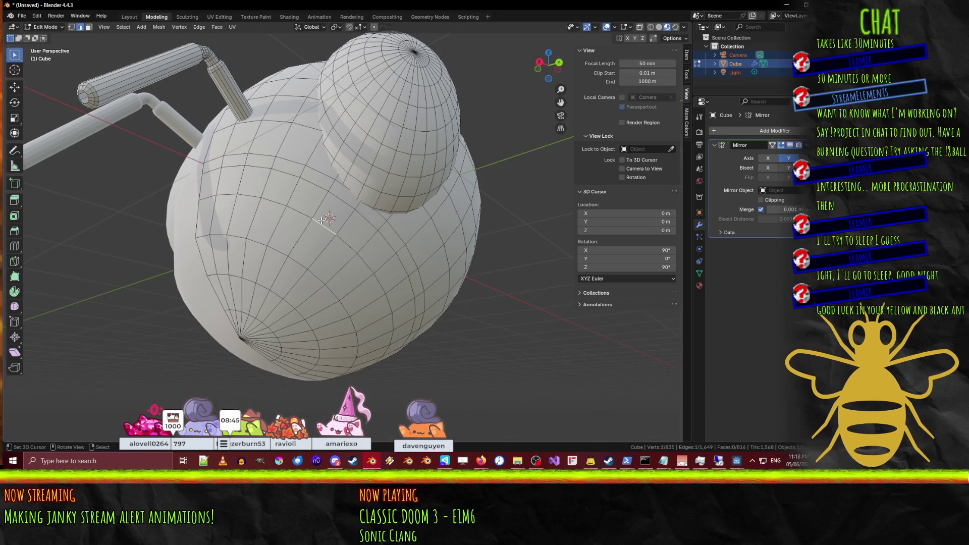
pyautogui.keyDown('shift'); pyautogui.click(300, 260); pyautogui.keyUp('shift')
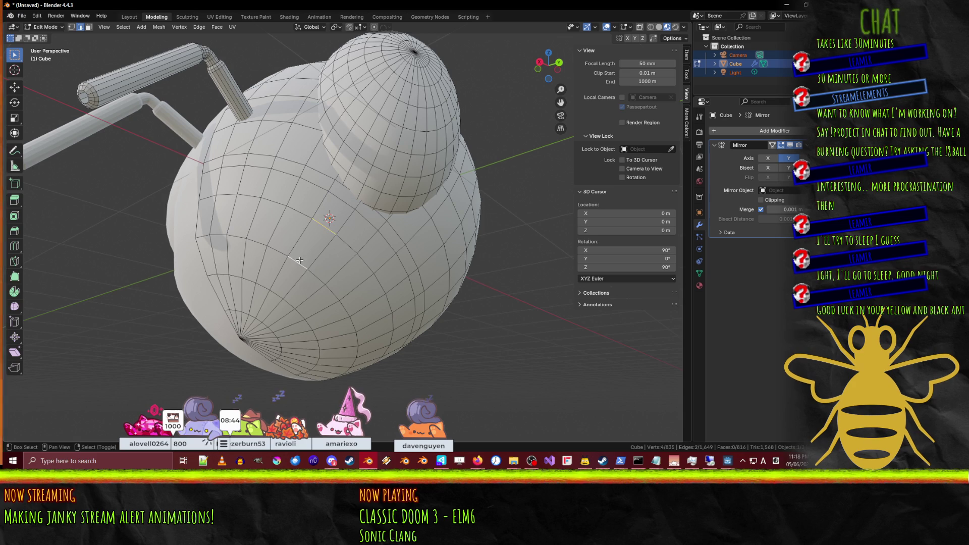
pyautogui.keyDown('alt'); pyautogui.keyDown('shift'); pyautogui.click(274, 286); pyautogui.keyUp('shift'); pyautogui.keyUp('alt')
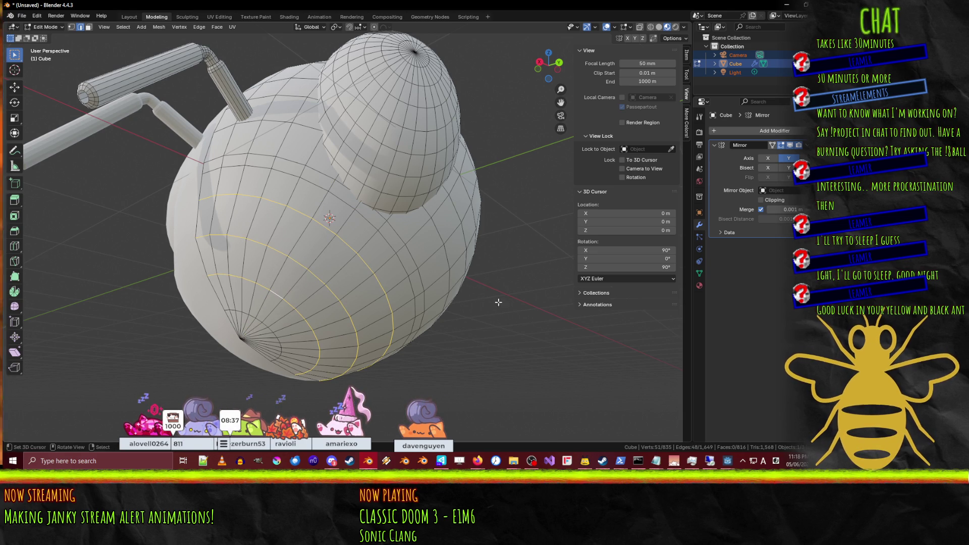
pyautogui.press('s')
pyautogui.rightClick(461, 307)
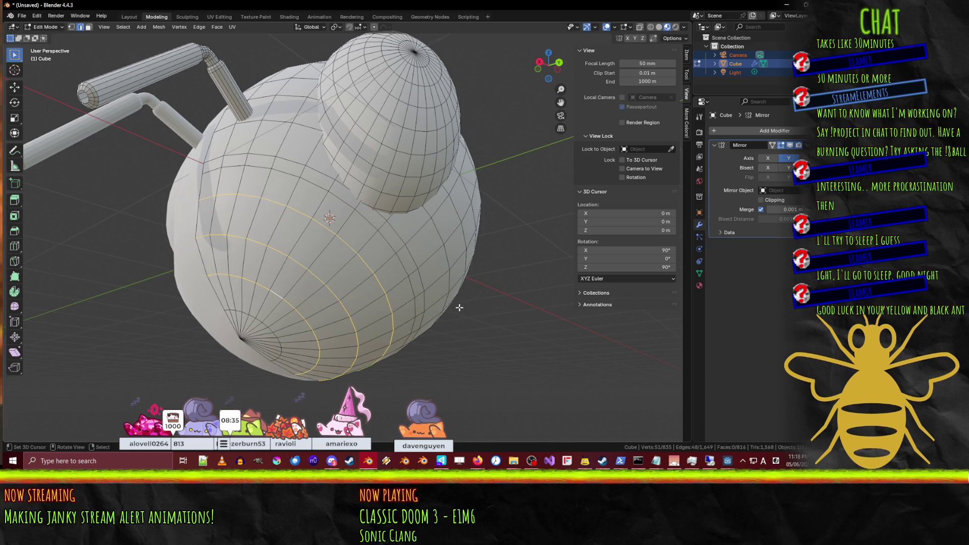
pyautogui.moveTo(460, 307); pyautogui.dragTo(486, 339, button='middle')
# Step: Test scaling the loops, restore the three-loop selection, and select another body edge loop
pyautogui.press('s')
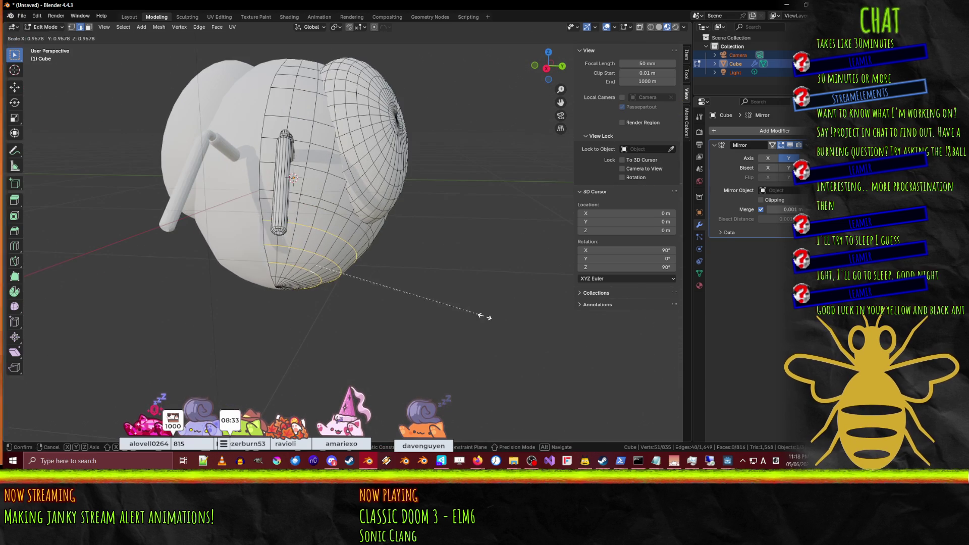
pyautogui.rightClick(475, 317)
pyautogui.hotkey('ctrl', 'z')
pyautogui.press('s')
pyautogui.rightClick(445, 279)
pyautogui.hotkey('ctrl', 'shift', 'z')
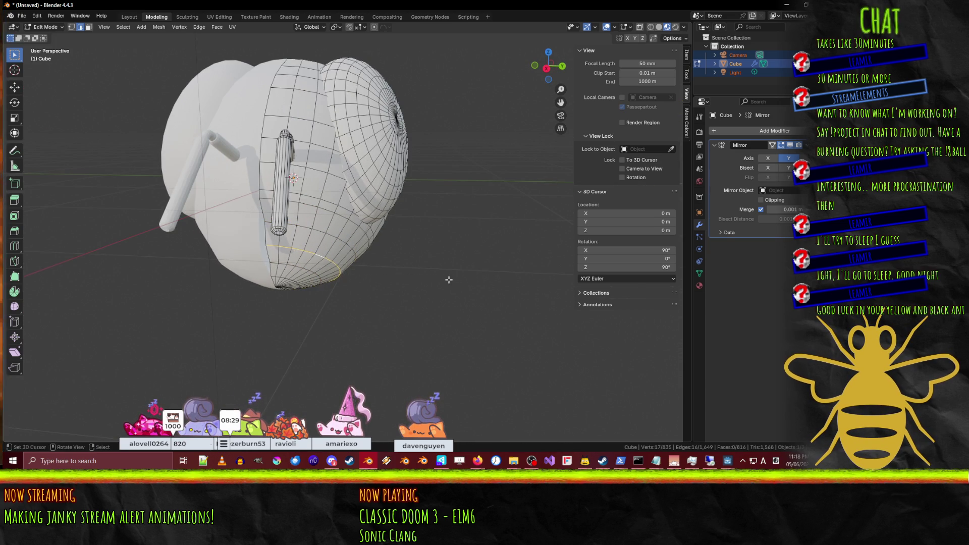
pyautogui.moveTo(452, 281)
pyautogui.mouseDown(button='middle')
pyautogui.moveTo(503, 296)
pyautogui.moveTo(395, 220)
pyautogui.moveTo(303, 233)
pyautogui.mouseUp(button='middle')
pyautogui.scroll(4, 263, 238)
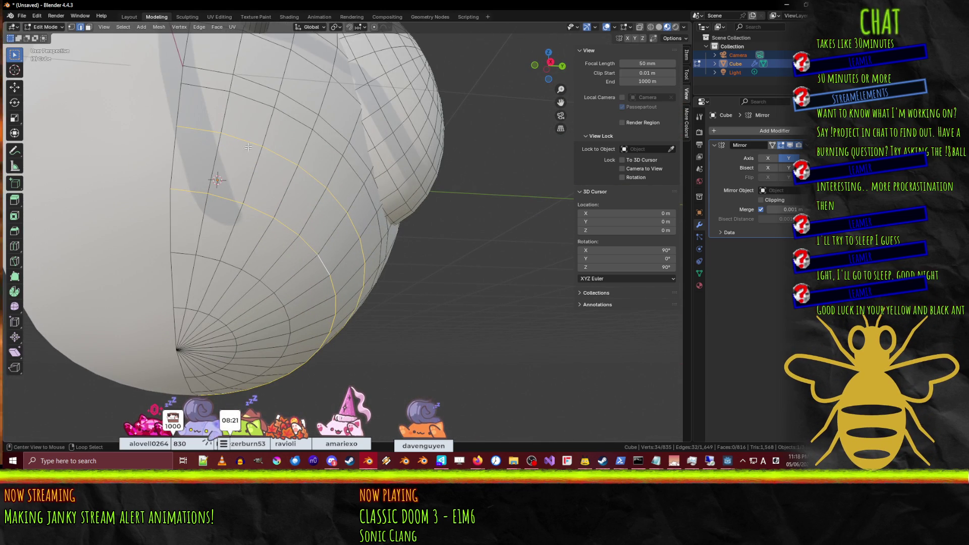
pyautogui.keyDown('alt'); pyautogui.click(193, 133); pyautogui.keyUp('alt')
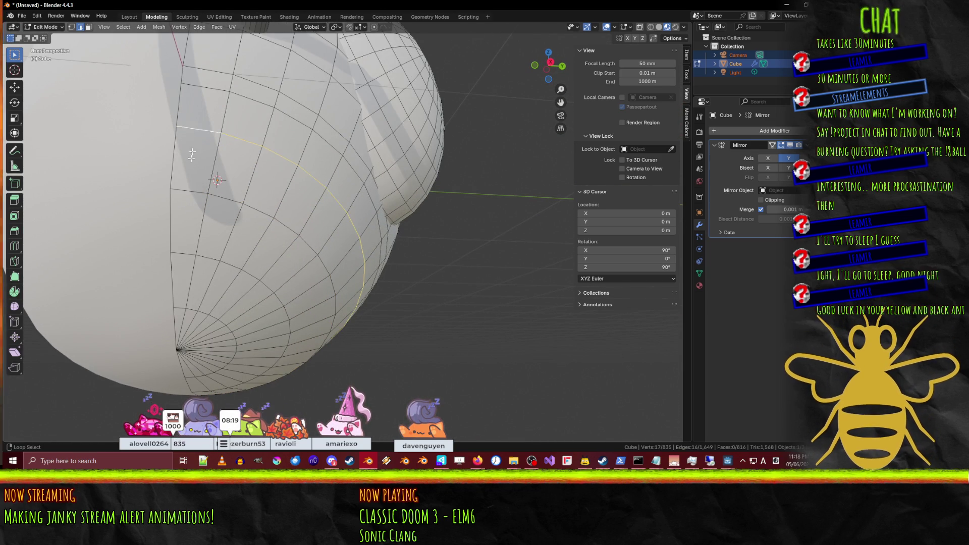
# Step: Select the lower body edge loops and set the pivot point to the 3D cursor
pyautogui.moveTo(190, 198); pyautogui.dragTo(206, 262, button='middle')
pyautogui.keyDown('alt'); pyautogui.keyDown('shift'); pyautogui.click(201, 257); pyautogui.keyUp('shift'); pyautogui.keyUp('alt')
pyautogui.keyDown('alt'); pyautogui.keyDown('shift'); pyautogui.click(175, 283); pyautogui.keyUp('shift'); pyautogui.keyUp('alt')
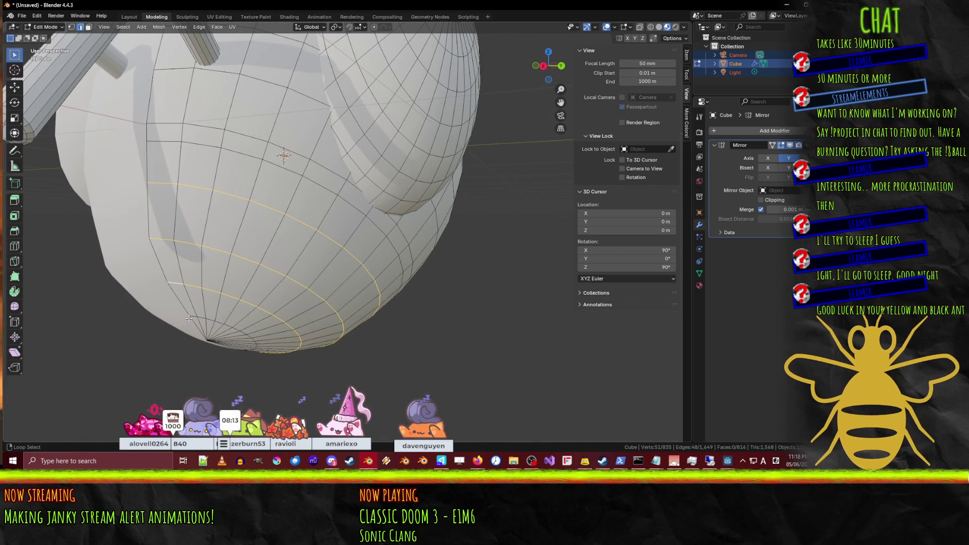
pyautogui.keyDown('alt'); pyautogui.keyDown('shift'); pyautogui.click(189, 318); pyautogui.keyUp('shift'); pyautogui.keyUp('alt')
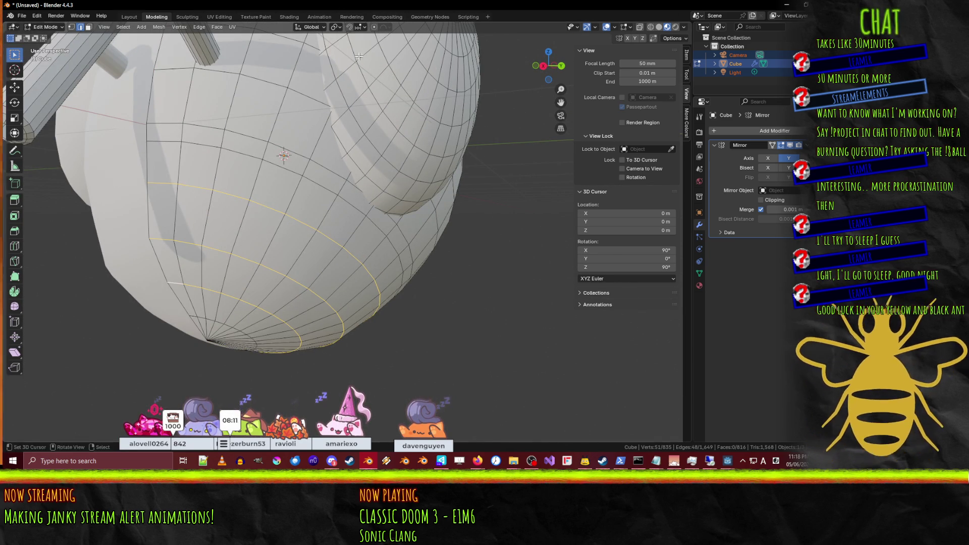
pyautogui.click(324, 28)
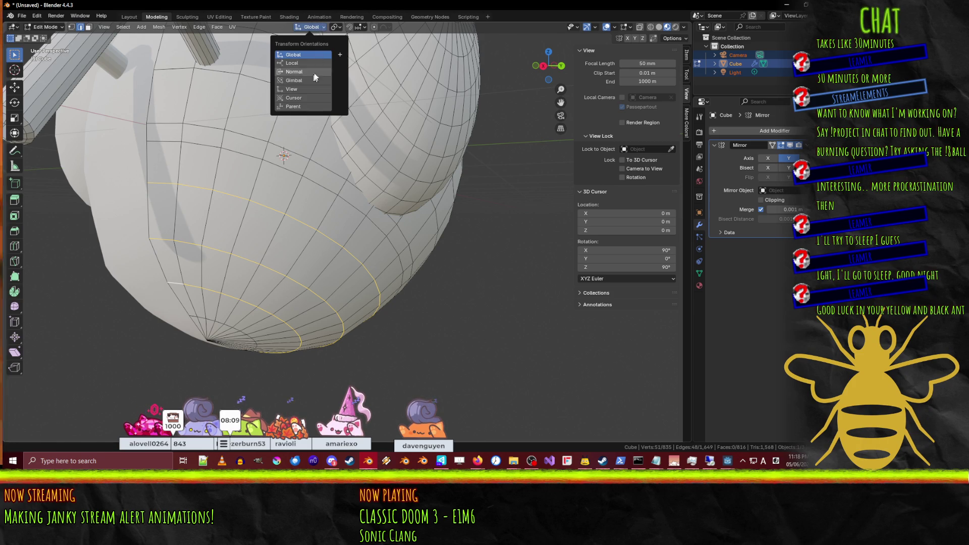
pyautogui.moveTo(342, 27)
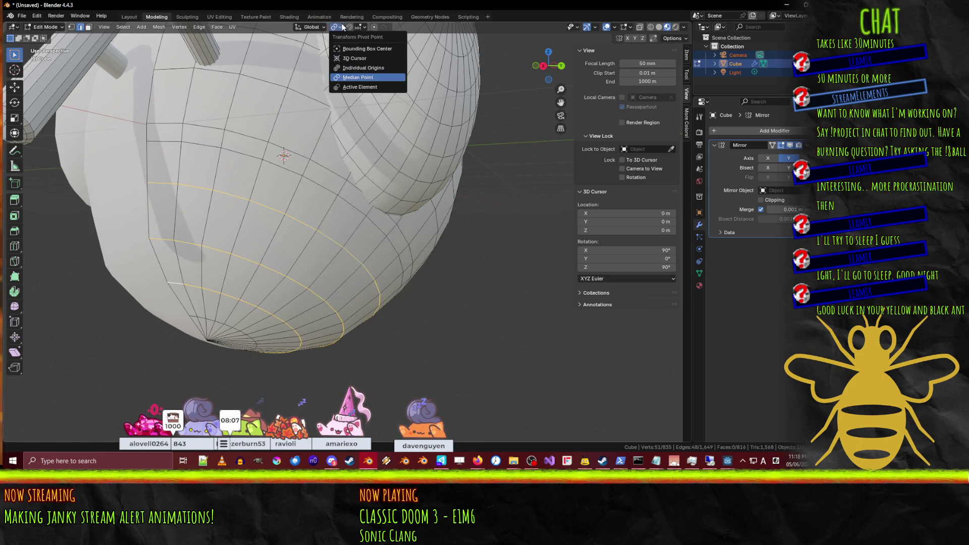
pyautogui.click(342, 59)
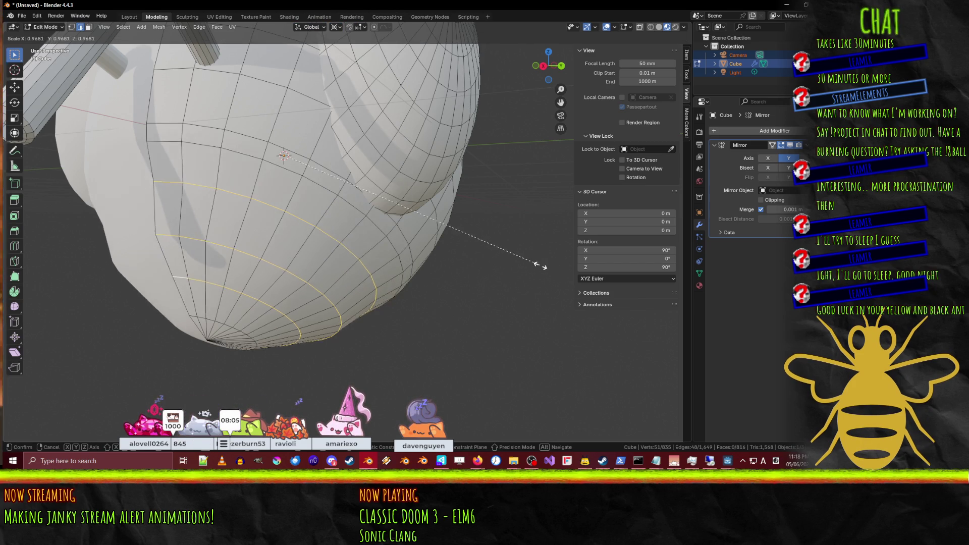
# Step: In side view, shrink the selected lower loops to 0.973 around the 3D cursor
pyautogui.press('KP_3')
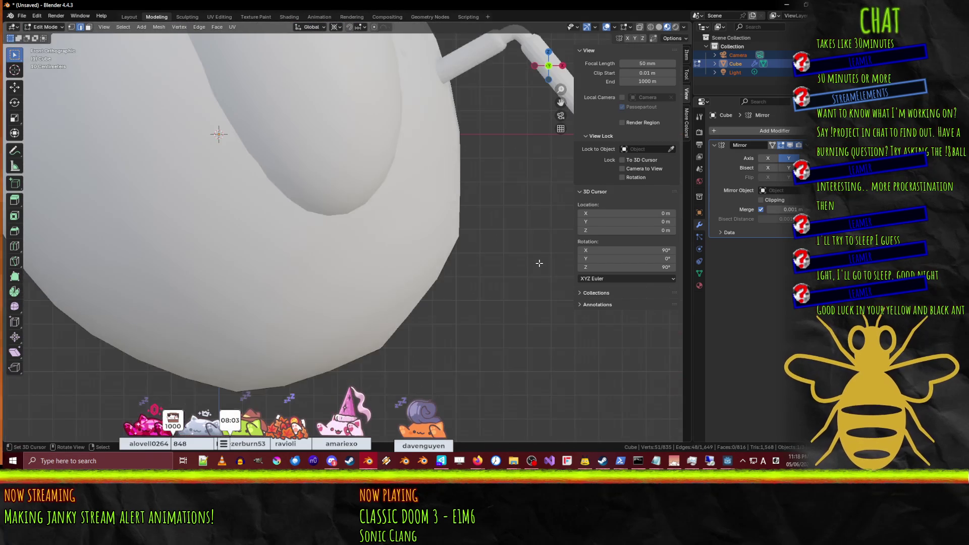
pyautogui.press('s')
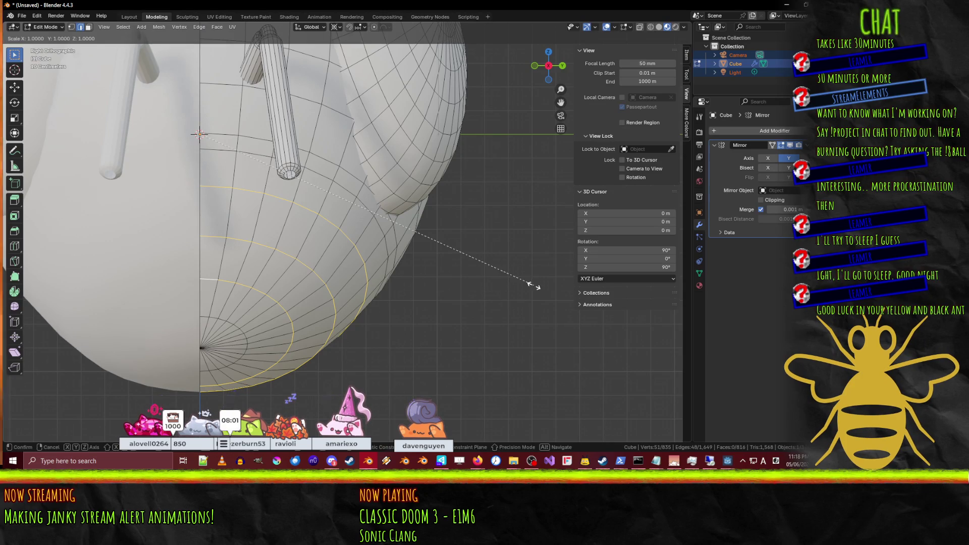
pyautogui.rightClick(522, 283)
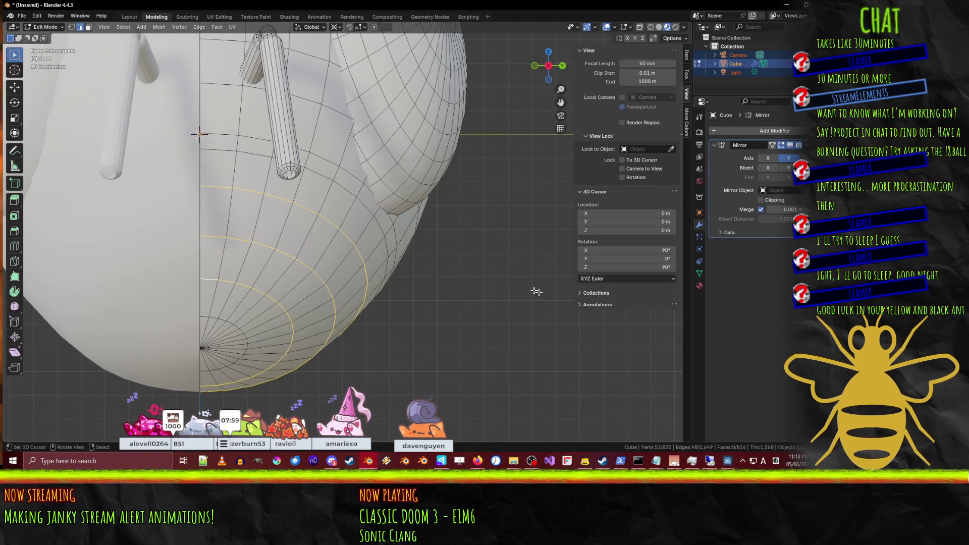
pyautogui.press('s')
pyautogui.click(536, 288)
pyautogui.moveTo(536, 288)
pyautogui.mouseDown(button='middle')
pyautogui.moveTo(432, 315)
pyautogui.moveTo(417, 268)
pyautogui.moveTo(452, 200)
pyautogui.moveTo(355, 251)
pyautogui.mouseUp(button='middle')
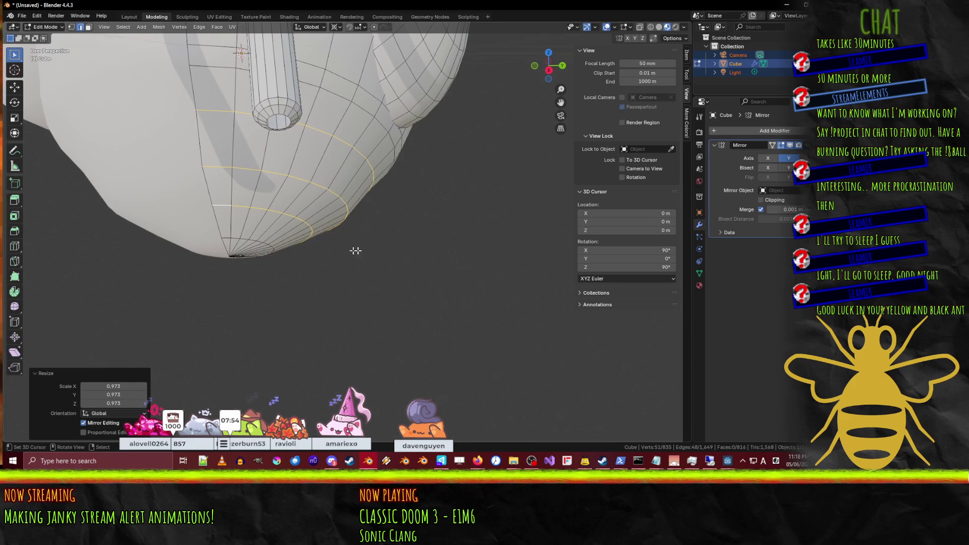
# Step: Select only the bottom edge loop and widen it to 1.031
pyautogui.keyDown('alt'); pyautogui.click(296, 221); pyautogui.keyUp('alt')
pyautogui.press('s')
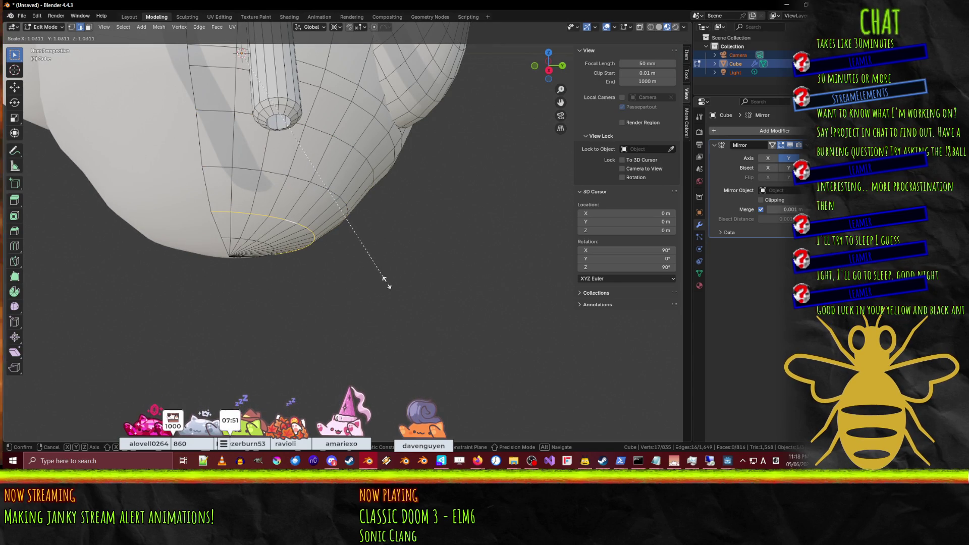
pyautogui.click(384, 281)
pyautogui.scroll(-5, 383, 280)
pyautogui.moveTo(384, 280)
pyautogui.mouseDown(button='middle')
pyautogui.moveTo(320, 210)
pyautogui.moveTo(376, 230)
pyautogui.moveTo(256, 206)
pyautogui.moveTo(309, 215)
pyautogui.mouseUp(button='middle')
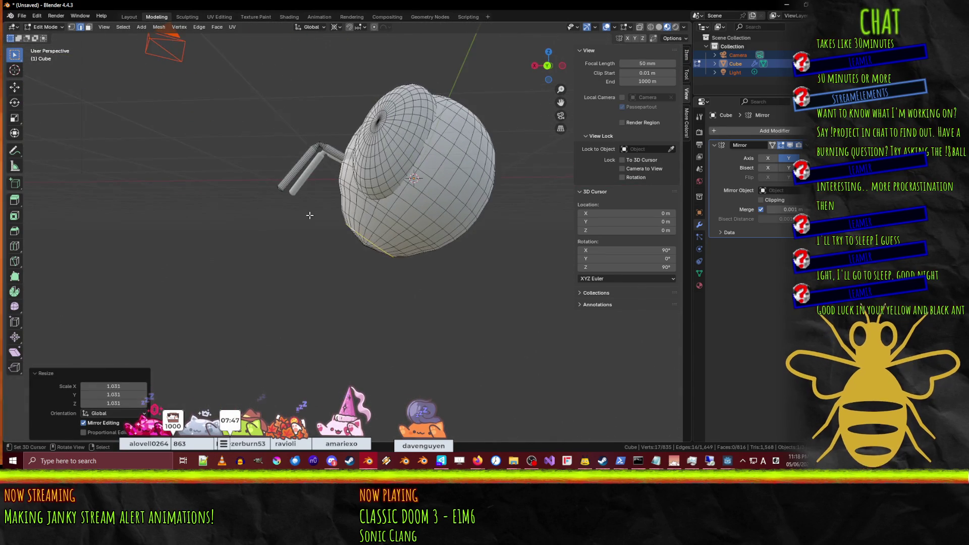
# Step: Check the body from the back view, then preview the open browser windows
pyautogui.press('KP_3')
pyautogui.press('KP_1')
pyautogui.press('ctrl+KP_1')
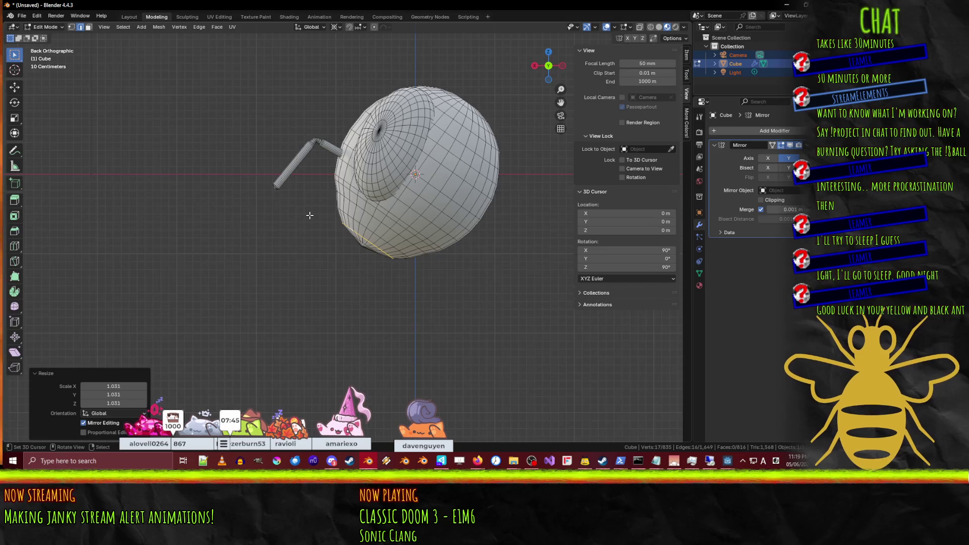
pyautogui.scroll(5, 252, 216)
pyautogui.moveTo(255, 218); pyautogui.dragTo(313, 225, button='middle')
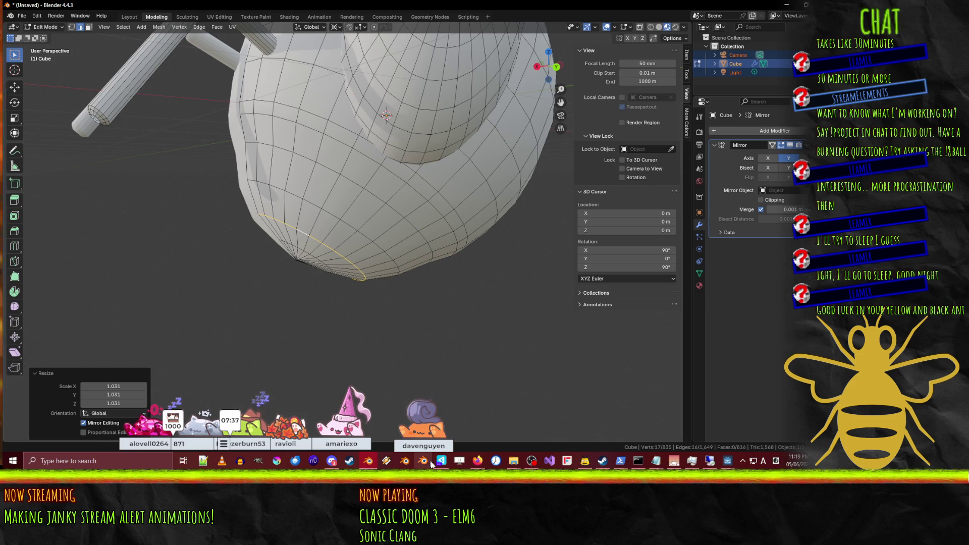
pyautogui.click(479, 463)
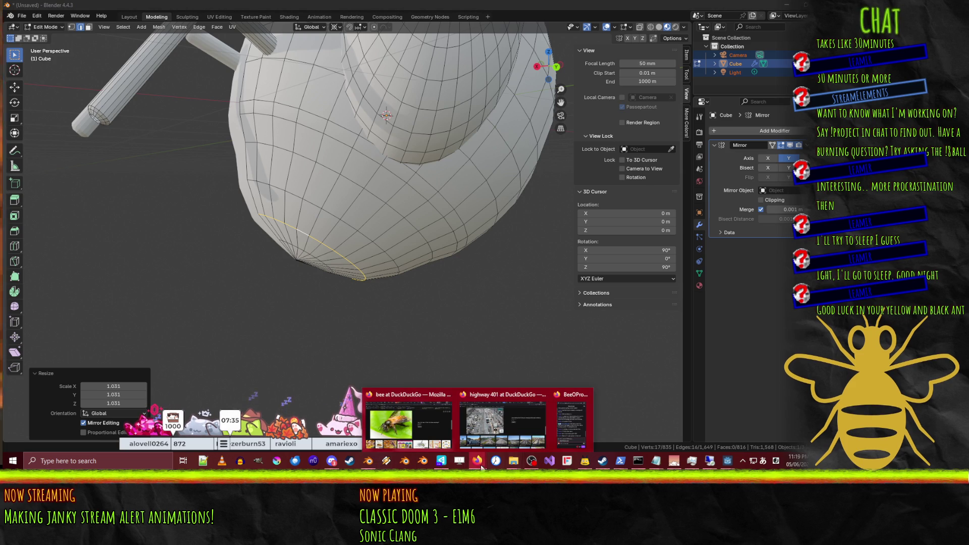
pyautogui.click(370, 465)
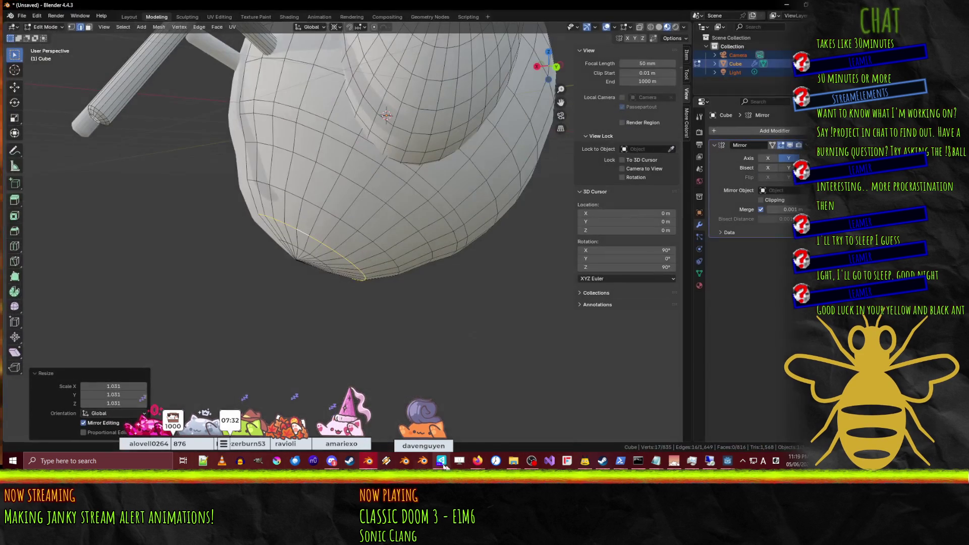
pyautogui.click(477, 460)
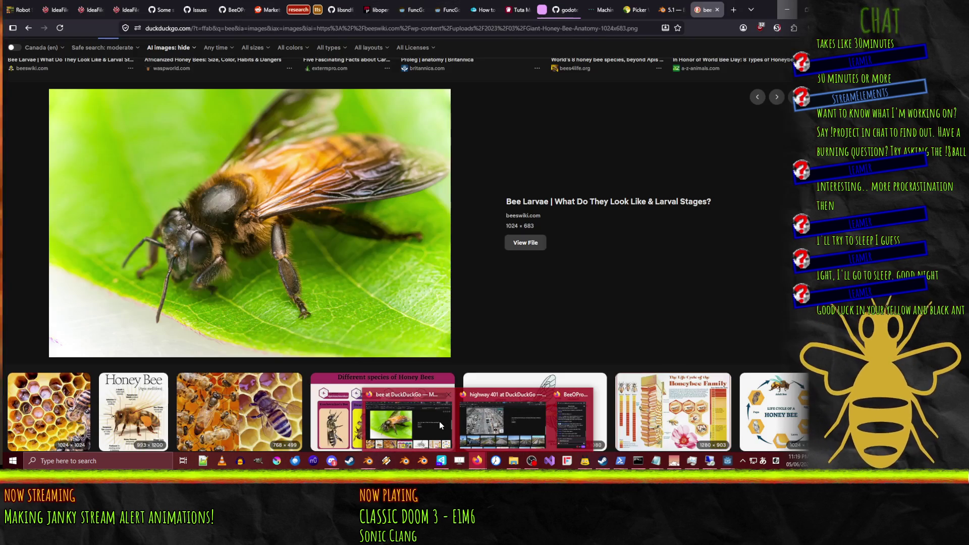
# Step: Preview the How Pollination Works For Bees and BeesWiki bee images in DuckDuckGo
pyautogui.click(440, 425)
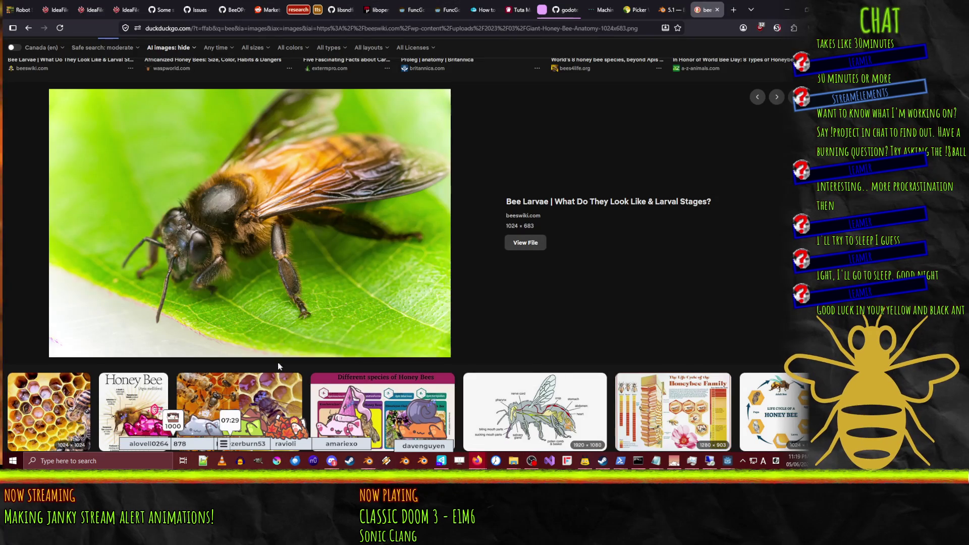
pyautogui.scroll(-5, 281, 343)
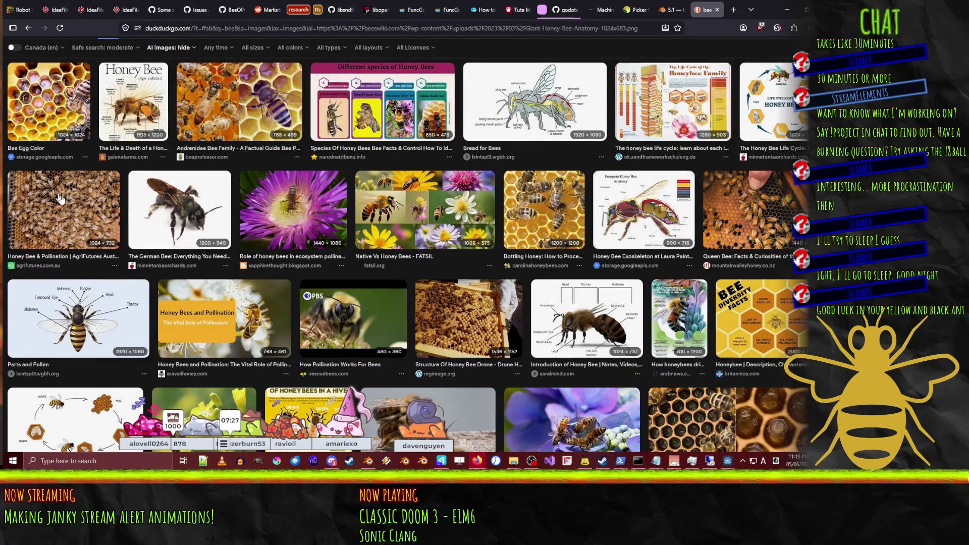
pyautogui.scroll(-5, 21, 185)
pyautogui.scroll(5, 21, 186)
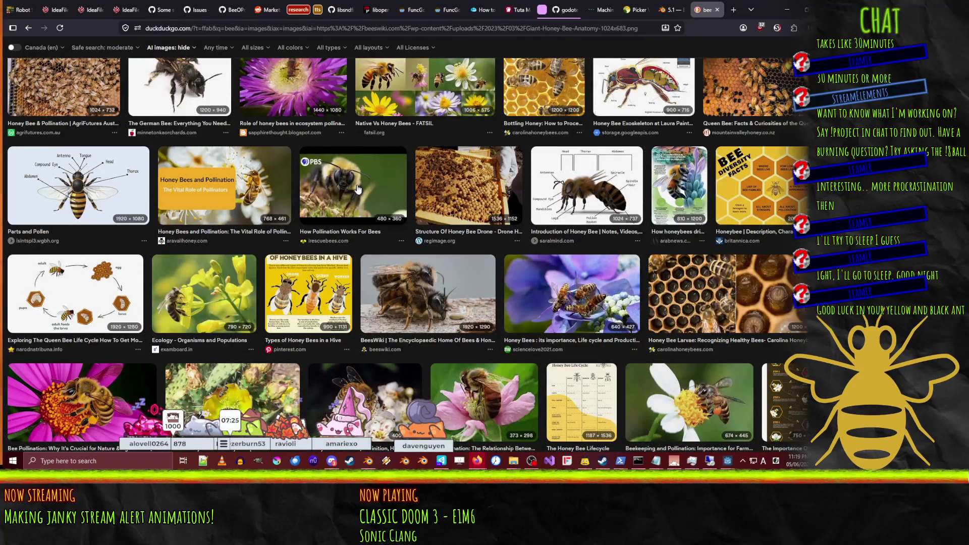
pyautogui.click(355, 185)
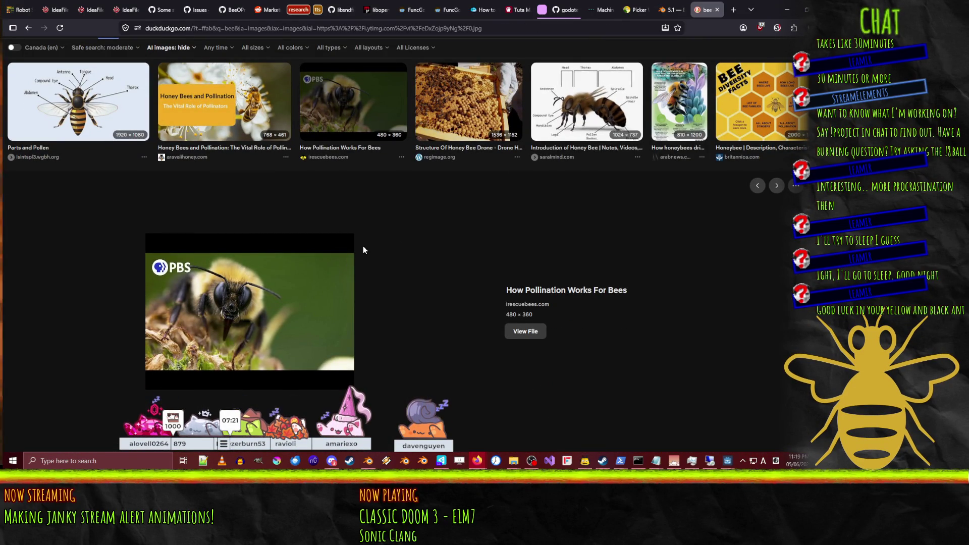
pyautogui.scroll(-6, 371, 238)
pyautogui.click(386, 250)
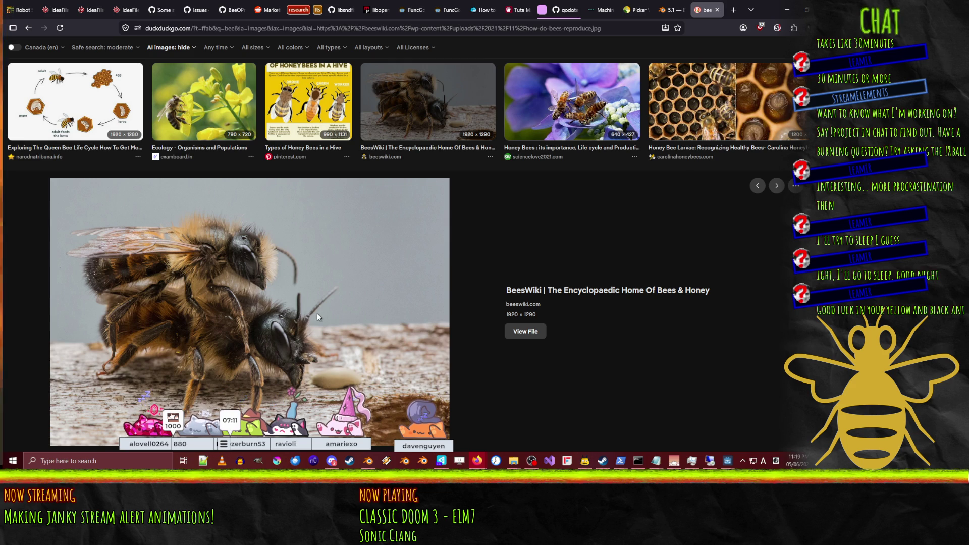
# Step: Preview the gettyimages bee, Bee Egg Color, Andrenidae and labelled Honey Bee anatomy images
pyautogui.scroll(5, 317, 314)
pyautogui.scroll(-3, 317, 314)
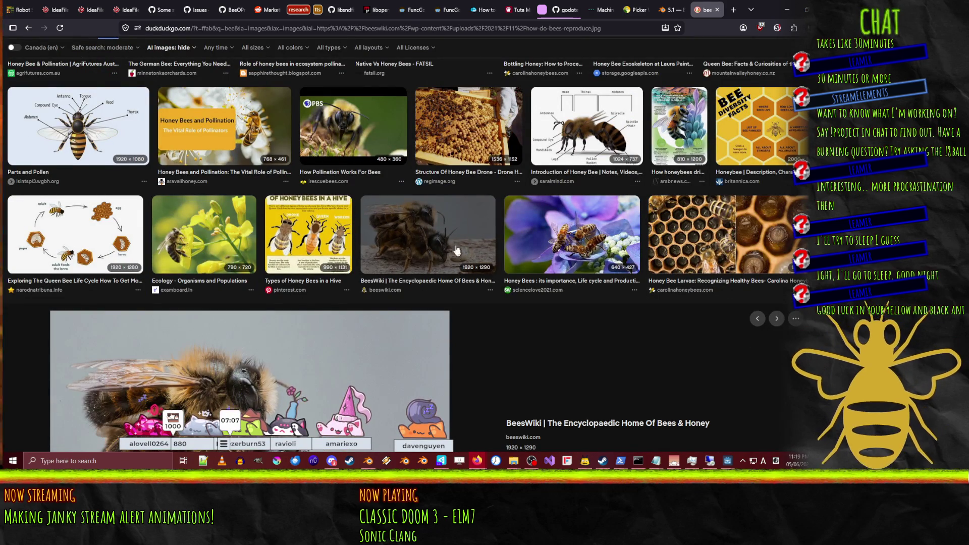
pyautogui.scroll(-4, 456, 255)
pyautogui.scroll(-7, 342, 286)
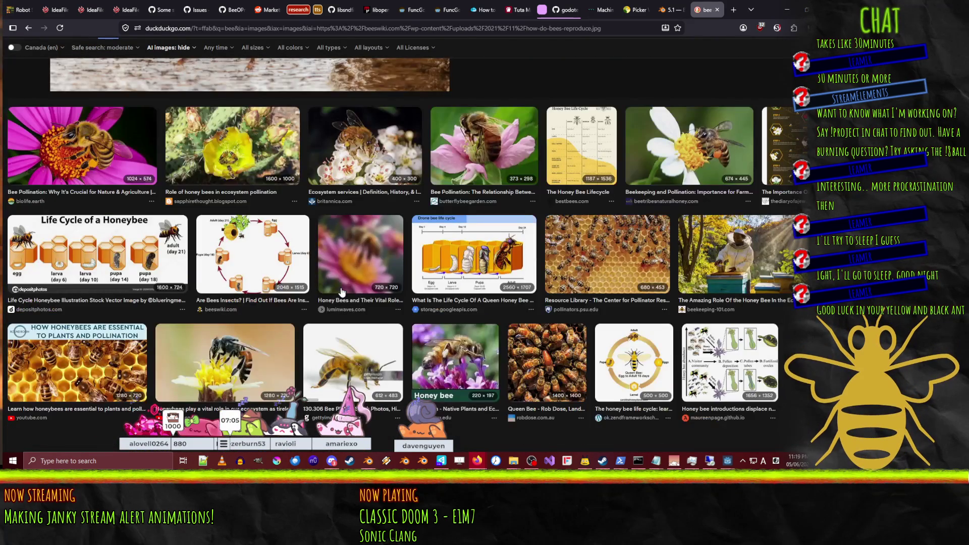
pyautogui.click(356, 353)
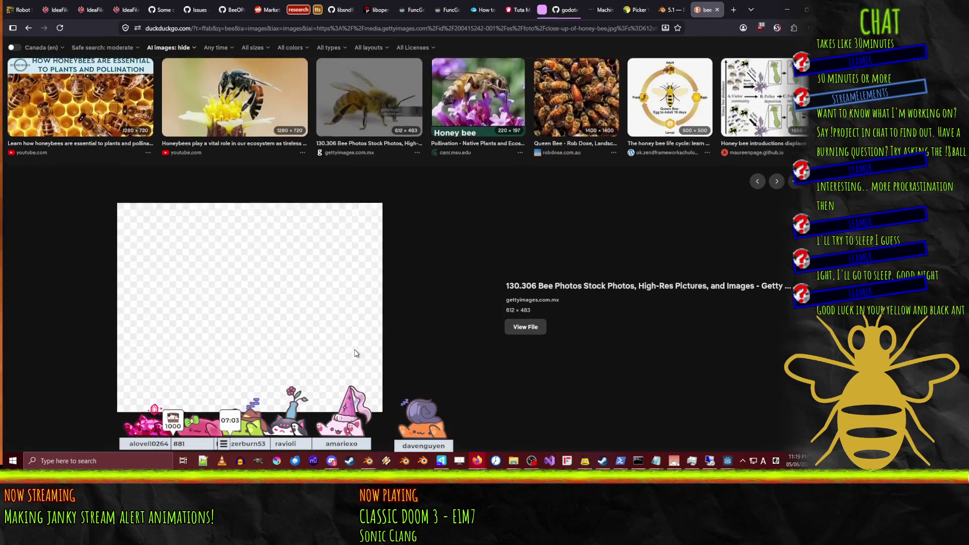
pyautogui.scroll(-3, 409, 299)
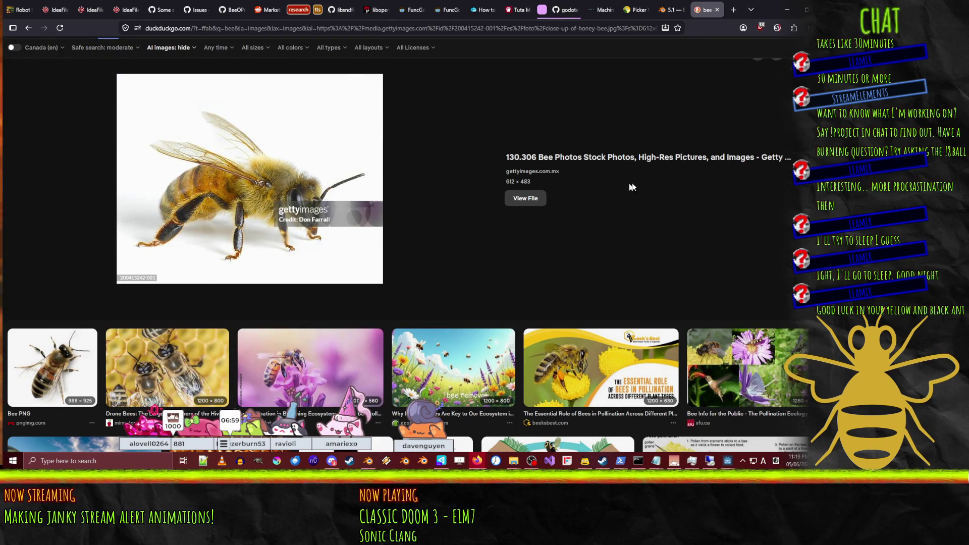
pyautogui.scroll(-10, 489, 316)
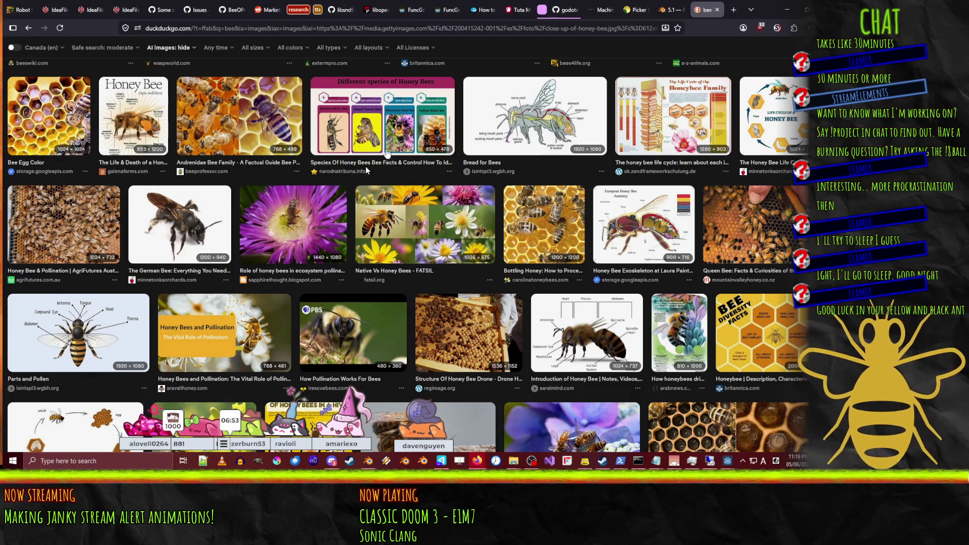
pyautogui.click(69, 110)
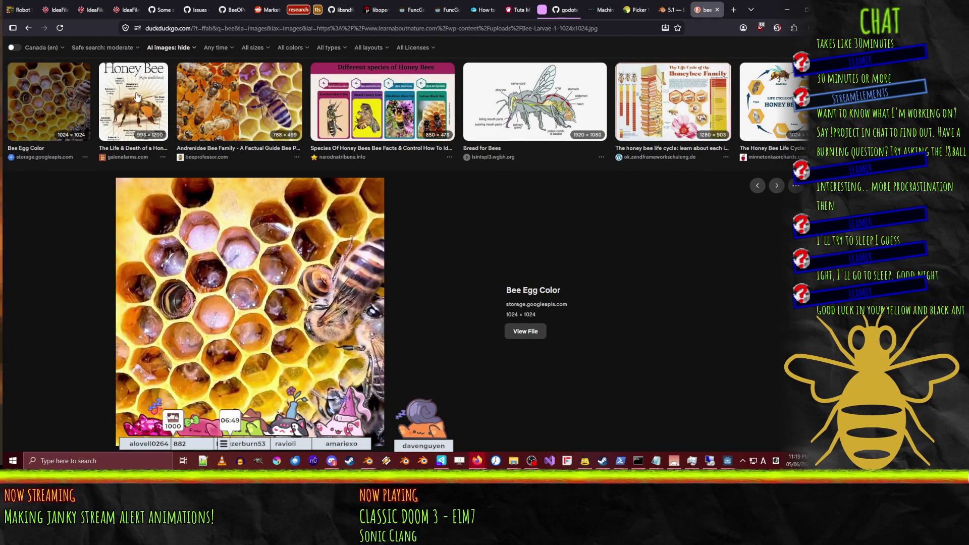
pyautogui.click(237, 101)
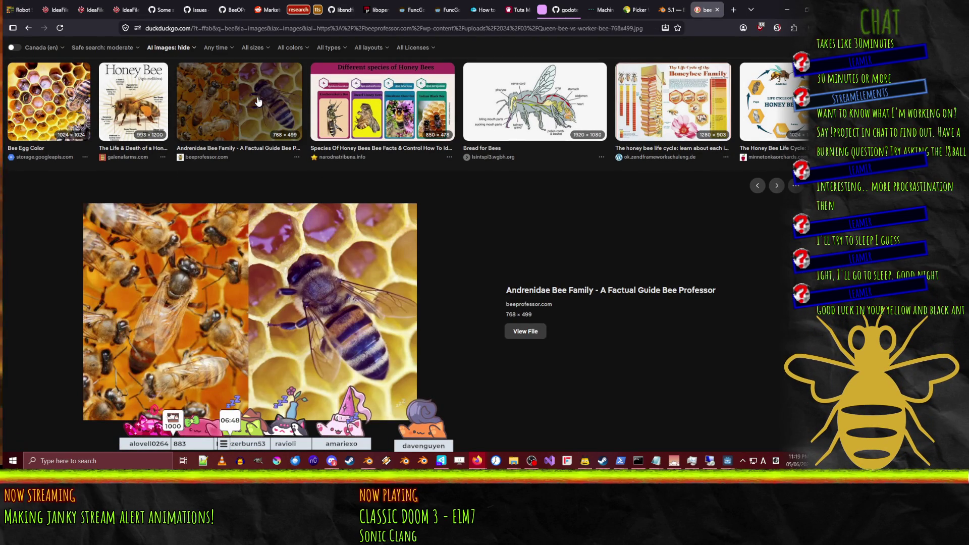
pyautogui.click(142, 114)
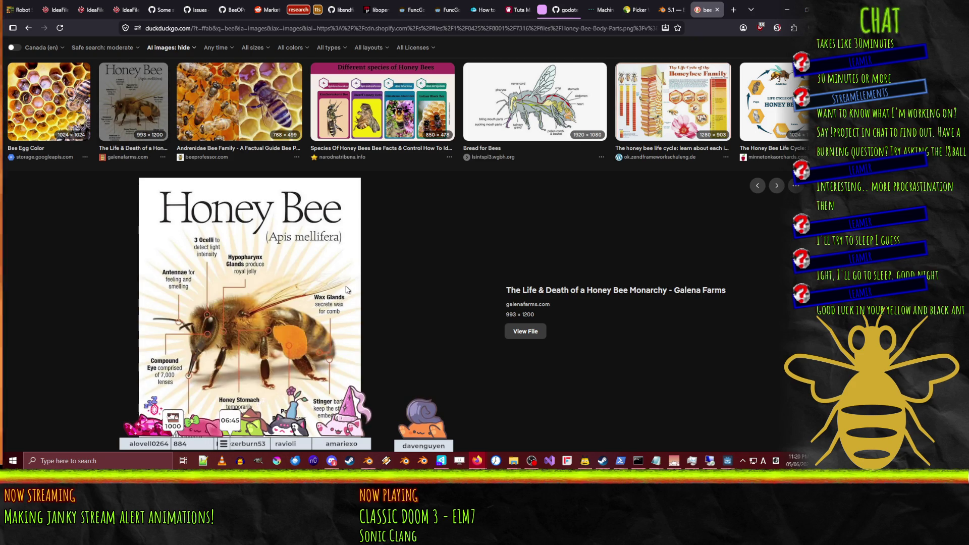
# Step: Return to Blender and orbit around the head mesh
pyautogui.hotkey('alt', 'Tab')
pyautogui.scroll(-3, 344, 279)
pyautogui.moveTo(345, 279)
pyautogui.mouseDown(button='middle')
pyautogui.moveTo(370, 260)
pyautogui.moveTo(354, 253)
pyautogui.mouseUp(button='middle')
# Step: In back view, enlarge the selected lower edge loop to 1.028
pyautogui.scroll(4, 355, 254)
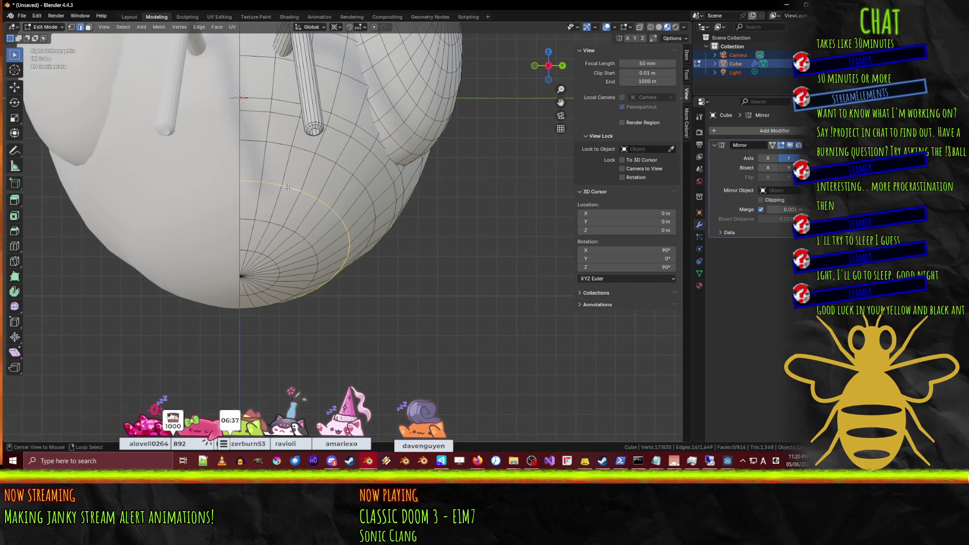
pyautogui.press('ctrl+KP_1')
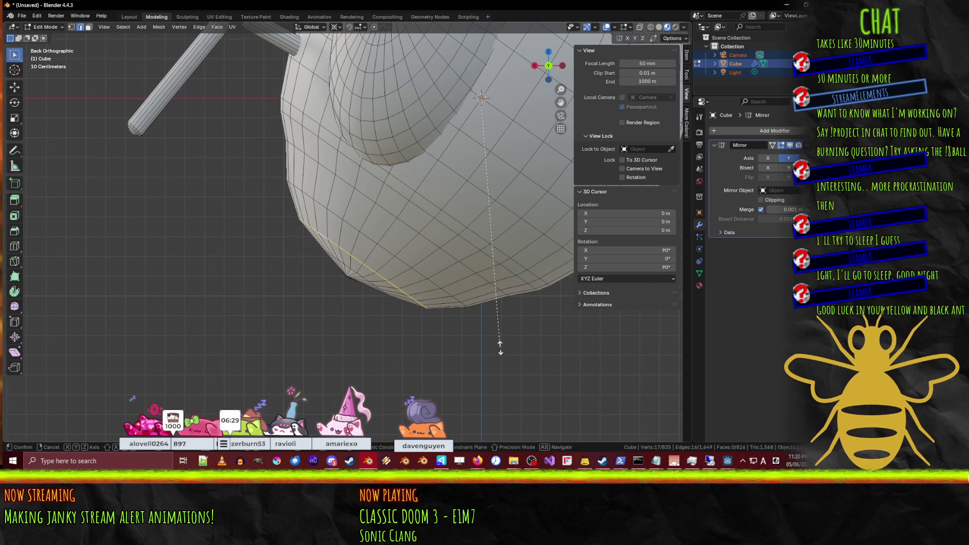
pyautogui.press('s')
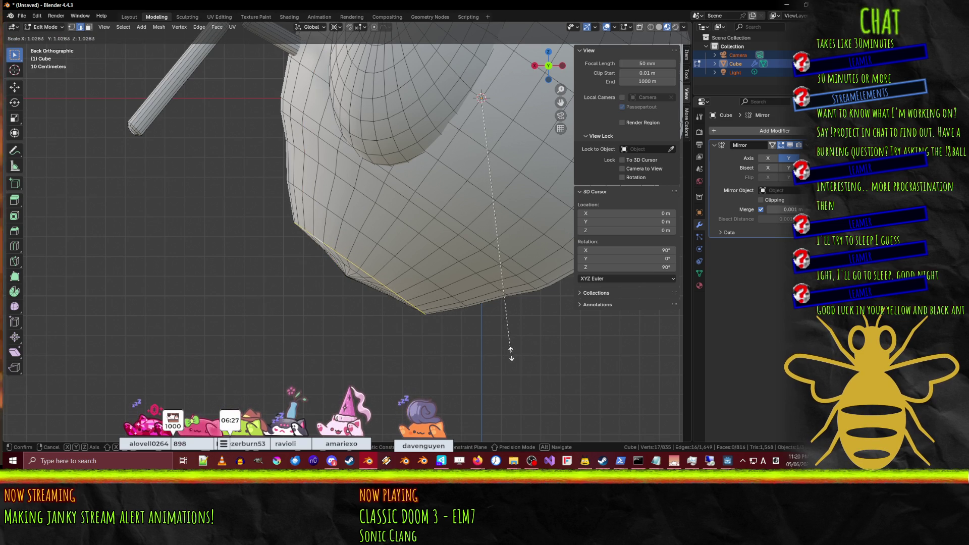
pyautogui.click(511, 353)
# Step: Select the next lower loop plus a bottom vertex and scale them to 1.138
pyautogui.keyDown('shift'); pyautogui.moveTo(348, 320); pyautogui.dragTo(346, 225, button='middle'); pyautogui.keyUp('shift')
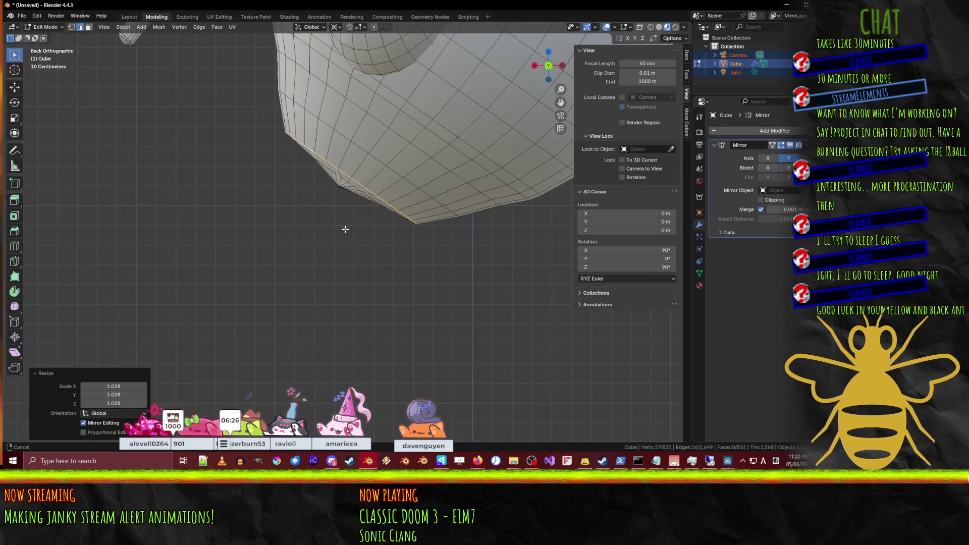
pyautogui.keyDown('alt'); pyautogui.click(338, 185); pyautogui.keyUp('alt')
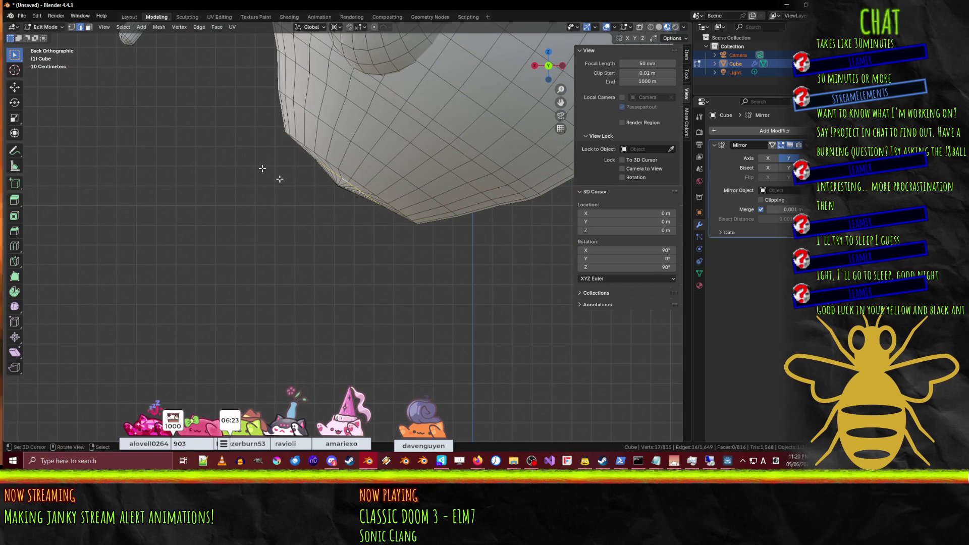
pyautogui.keyDown('shift'); pyautogui.click(338, 186); pyautogui.keyUp('shift')
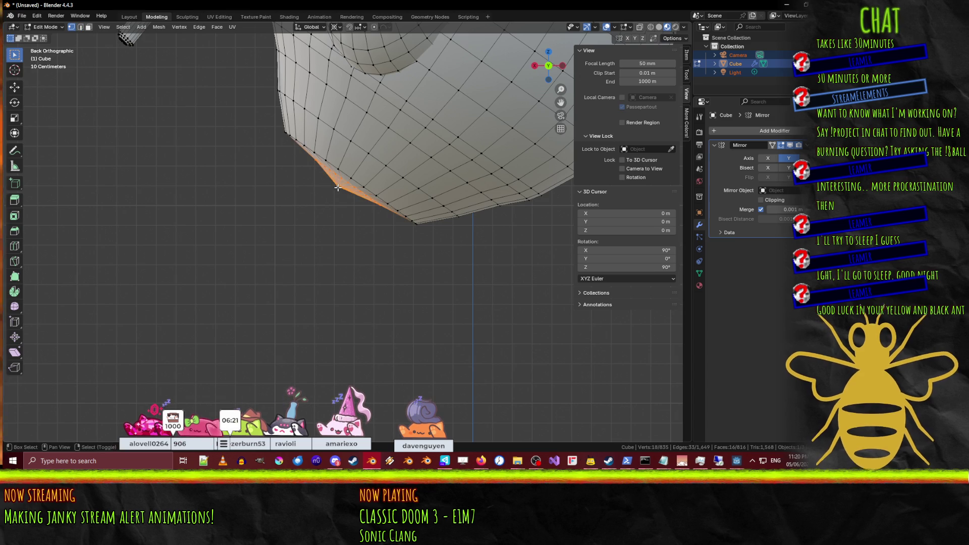
pyautogui.press('s')
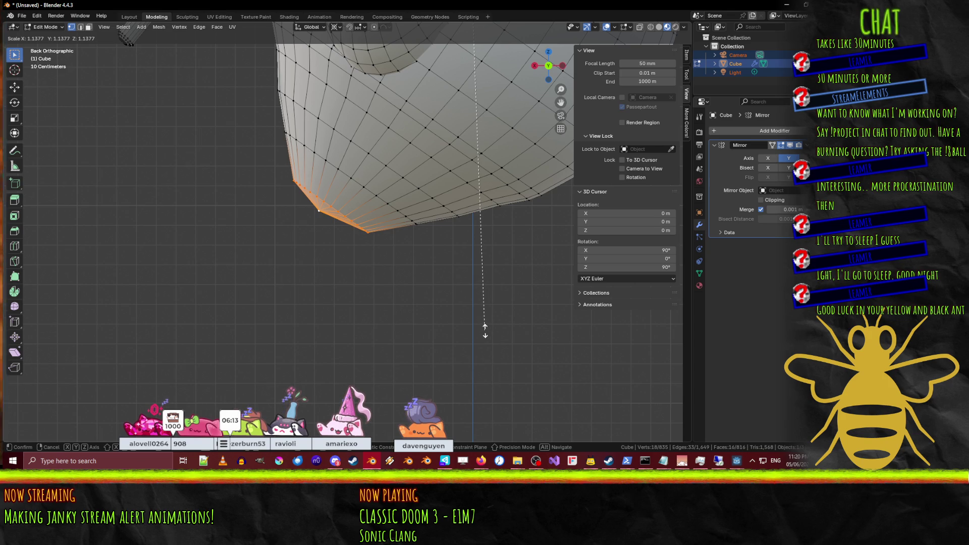
pyautogui.click(485, 331)
# Step: Add two vertices up the left side, then clear the vertex selection
pyautogui.scroll(-3, 427, 255)
pyautogui.scroll(1, 426, 255)
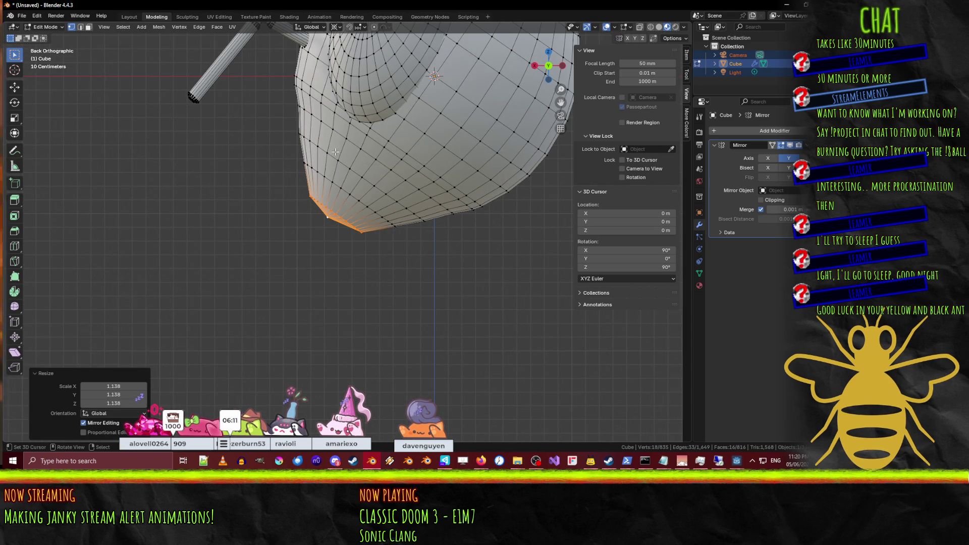
pyautogui.keyDown('shift'); pyautogui.click(323, 177); pyautogui.keyUp('shift')
pyautogui.keyDown('shift'); pyautogui.click(328, 152); pyautogui.keyUp('shift')
pyautogui.click(279, 155)
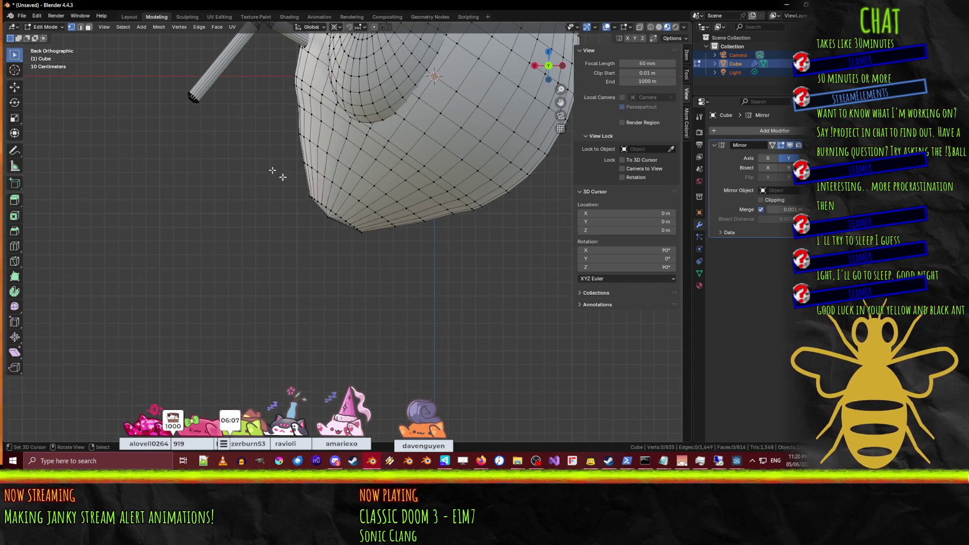
pyautogui.scroll(1, 279, 155)
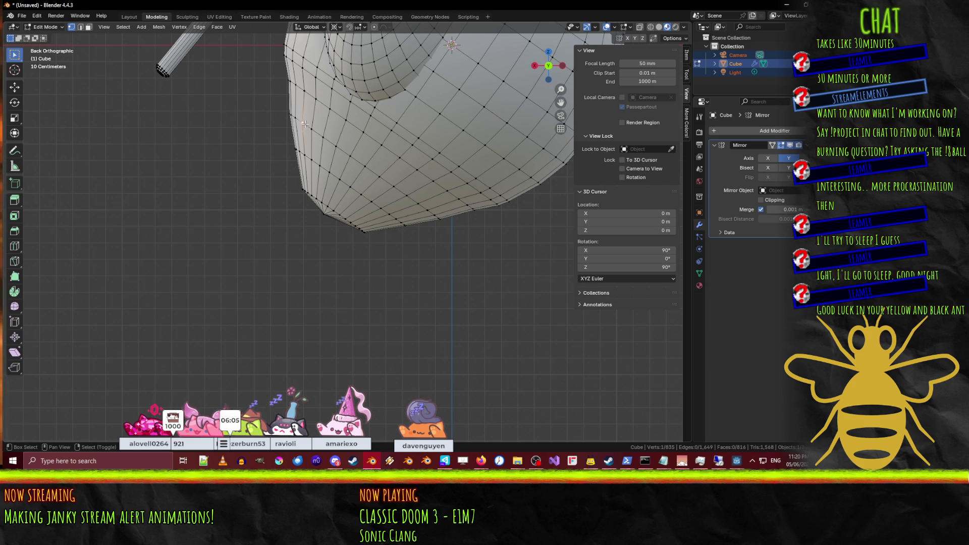
# Step: In edge select mode, shrink the diagonal lower-head edge loop to 0.993
pyautogui.hotkey('alt', 'shift')
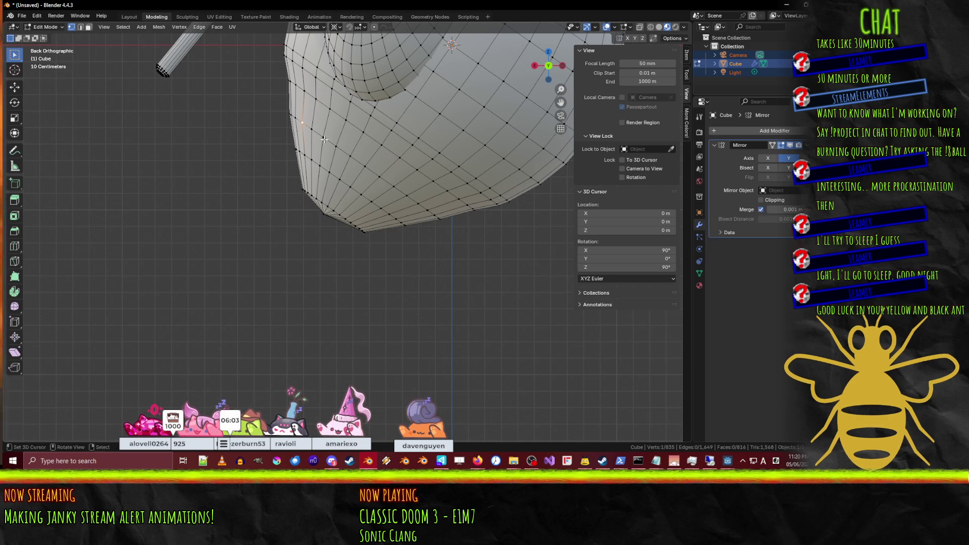
pyautogui.click(83, 27)
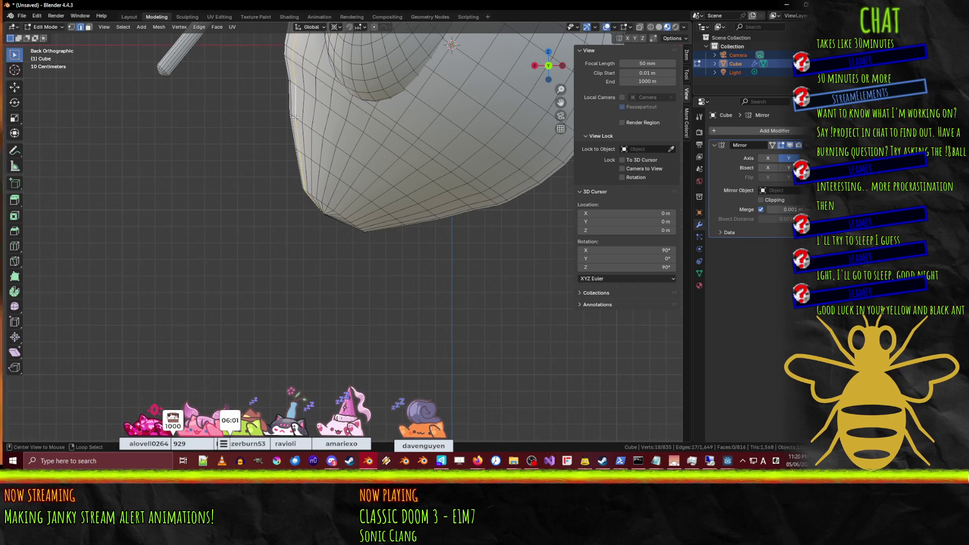
pyautogui.keyDown('alt'); pyautogui.click(297, 120); pyautogui.keyUp('alt')
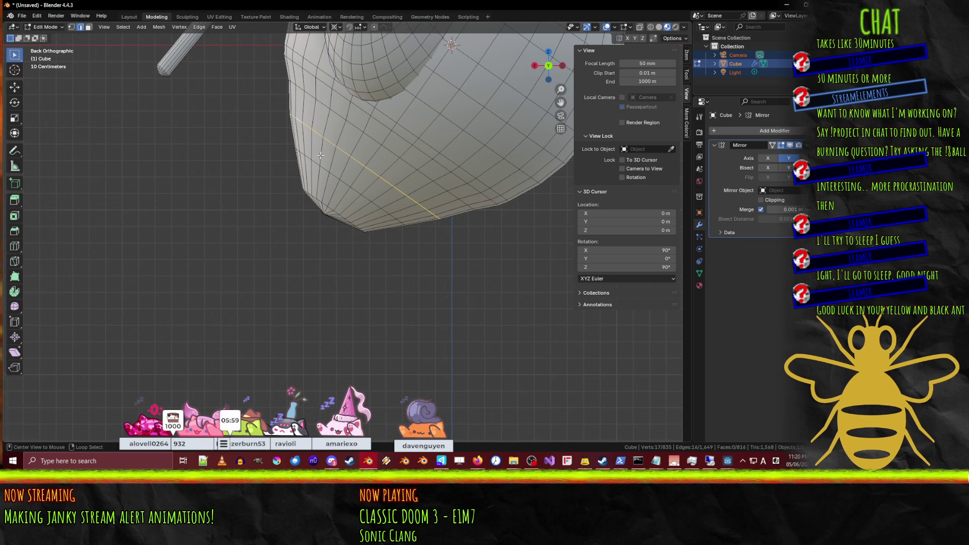
pyautogui.press('s')
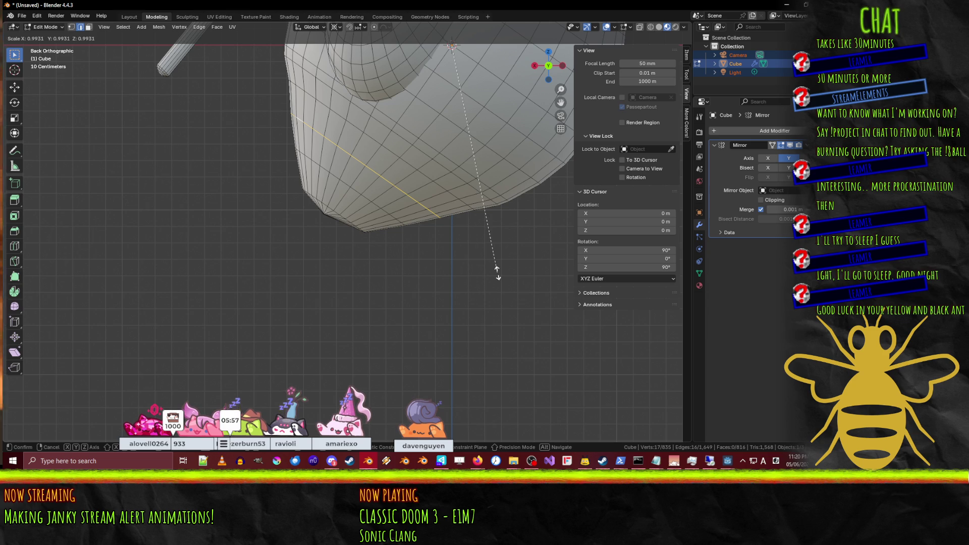
pyautogui.click(497, 272)
pyautogui.scroll(-3, 380, 192)
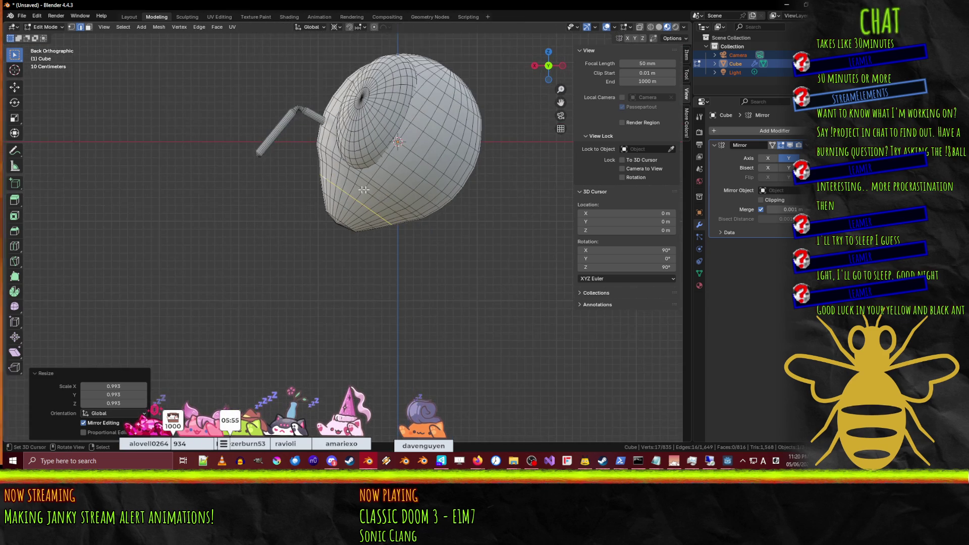
pyautogui.scroll(4, 318, 185)
pyautogui.moveTo(251, 164)
pyautogui.mouseDown(button='middle')
pyautogui.moveTo(245, 151)
pyautogui.moveTo(313, 212)
pyautogui.moveTo(371, 191)
pyautogui.mouseUp(button='middle')
pyautogui.scroll(-4, 372, 190)
# Step: Switch the viewport to solid shading and clear the current selection
pyautogui.press('z')
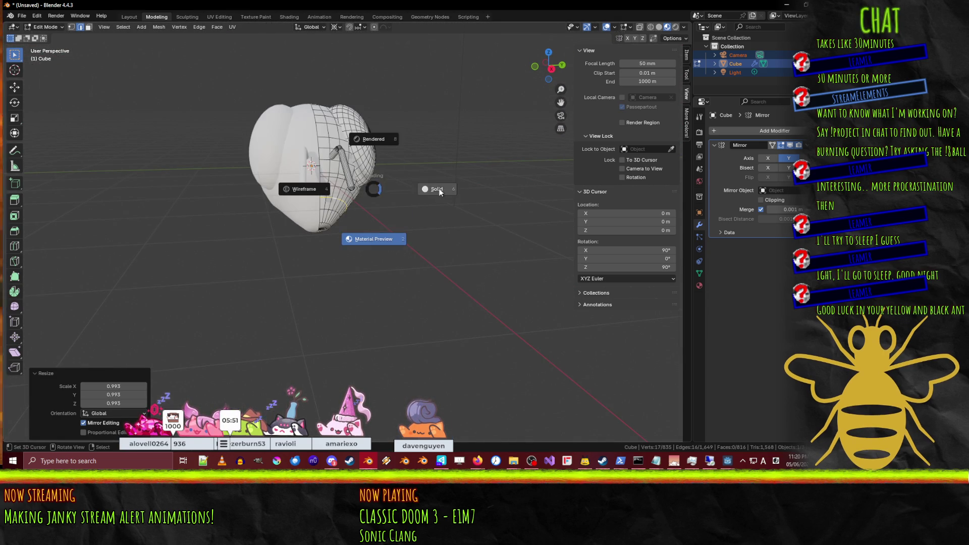
pyautogui.click(437, 189)
pyautogui.moveTo(437, 189)
pyautogui.mouseDown(button='middle')
pyautogui.moveTo(413, 200)
pyautogui.moveTo(443, 209)
pyautogui.moveTo(441, 232)
pyautogui.moveTo(384, 206)
pyautogui.moveTo(432, 201)
pyautogui.moveTo(342, 192)
pyautogui.moveTo(446, 202)
pyautogui.moveTo(413, 212)
pyautogui.moveTo(335, 274)
pyautogui.moveTo(314, 362)
pyautogui.mouseUp(button='middle')
pyautogui.scroll(5, 412, 200)
pyautogui.click(412, 200)
pyautogui.scroll(5, 445, 174)
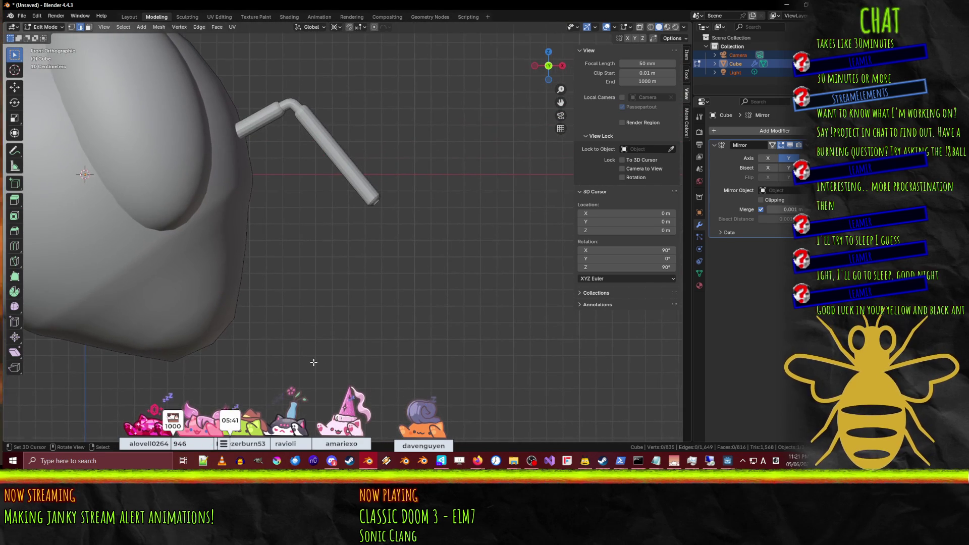
# Step: Re-enter Edit Mode on the head, switch to wireframe and deselect everything
pyautogui.press('Tab')
pyautogui.keyDown('shift'); pyautogui.moveTo(318, 145); pyautogui.dragTo(313, 236, button='middle'); pyautogui.keyUp('shift')
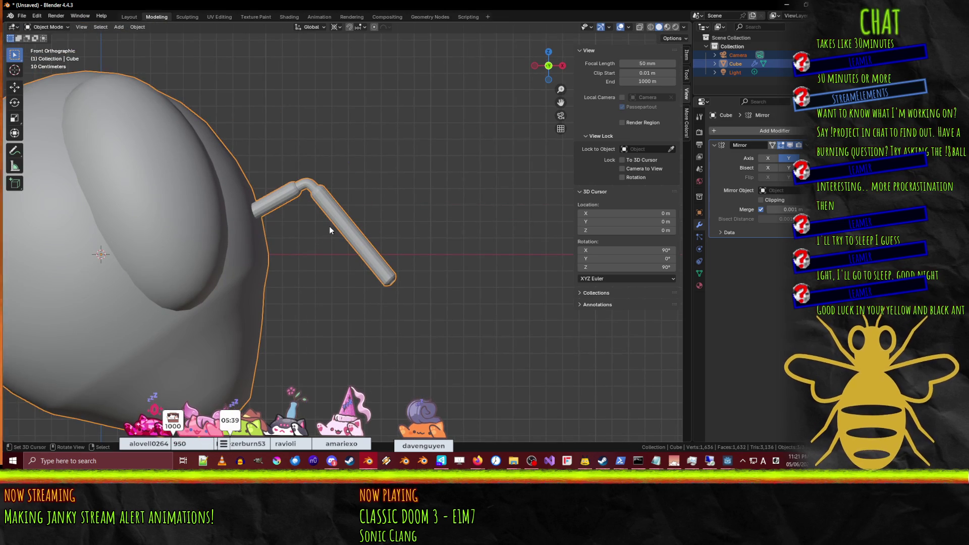
pyautogui.press('Tab')
pyautogui.scroll(3, 333, 227)
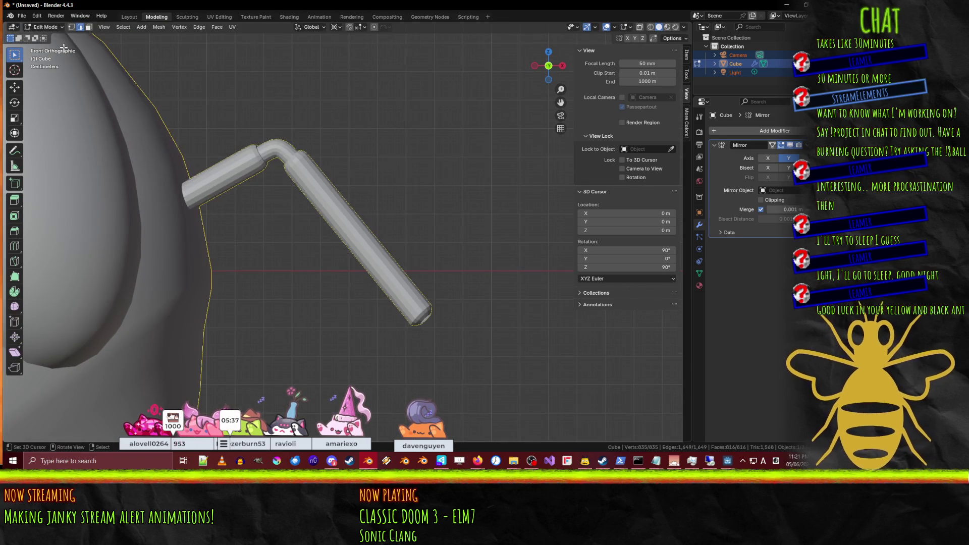
pyautogui.click(245, 122)
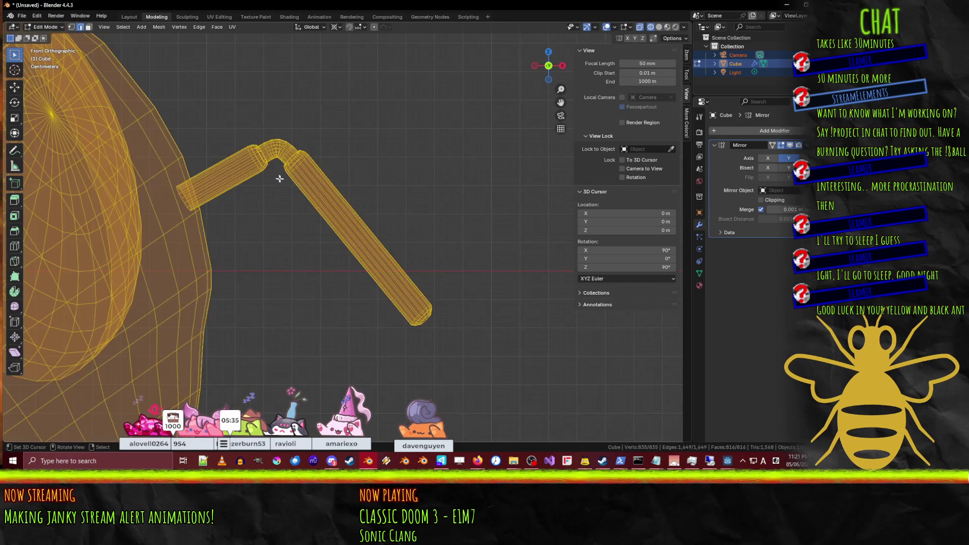
pyautogui.hotkey('alt', 'a')
# Step: Box-select the upper antenna vertices, confirm their move in front view, then deselect
pyautogui.moveTo(229, 115)
pyautogui.mouseDown(button='middle')
pyautogui.moveTo(306, 186)
pyautogui.moveTo(385, 216)
pyautogui.moveTo(359, 119)
pyautogui.mouseUp(button='middle')
pyautogui.scroll(5, 358, 122)
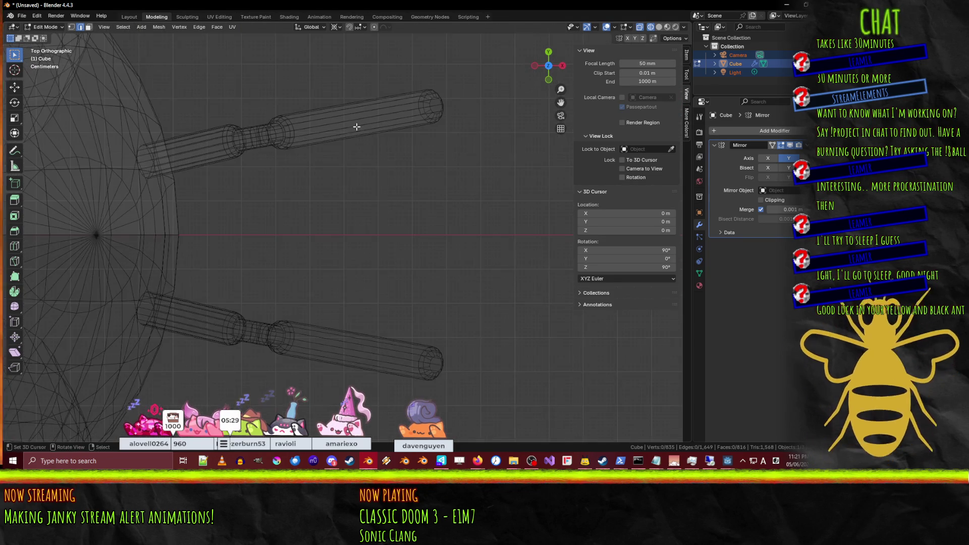
pyautogui.moveTo(206, 64)
pyautogui.mouseDown()
pyautogui.moveTo(351, 119)
pyautogui.moveTo(493, 190)
pyautogui.mouseUp()
pyautogui.press('KP_1')
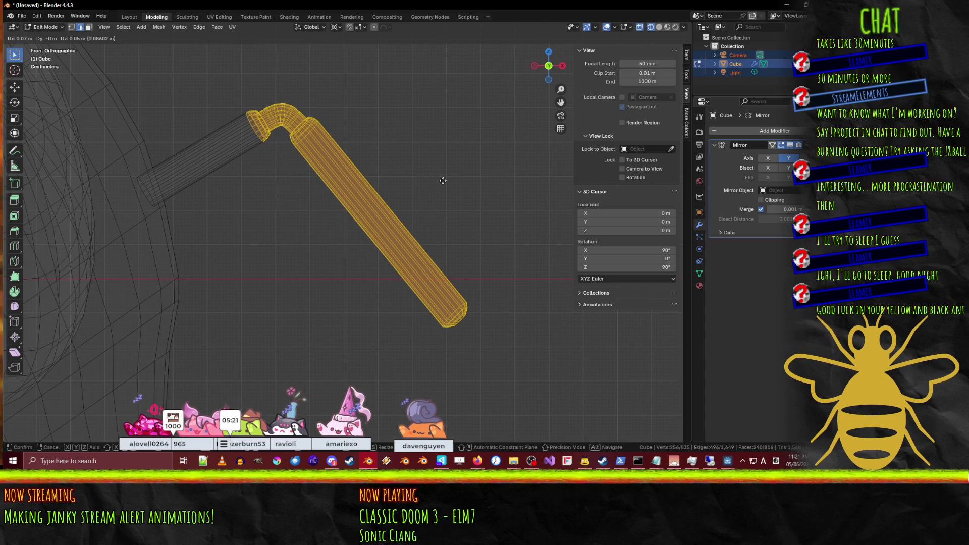
pyautogui.click(443, 181)
pyautogui.click(426, 192)
# Step: Move the antenna tube's end cap 0.4 m outward and down
pyautogui.scroll(-3, 427, 192)
pyautogui.moveTo(392, 254); pyautogui.dragTo(423, 293)
pyautogui.keyDown('shift'); pyautogui.moveTo(495, 320); pyautogui.dragTo(422, 243, button='middle'); pyautogui.keyUp('shift')
pyautogui.press('g')
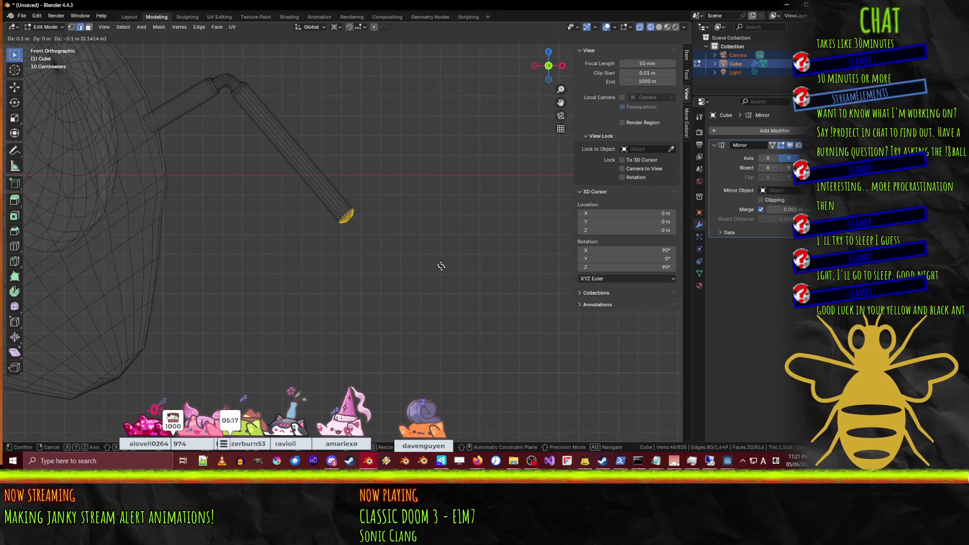
pyautogui.click(492, 327)
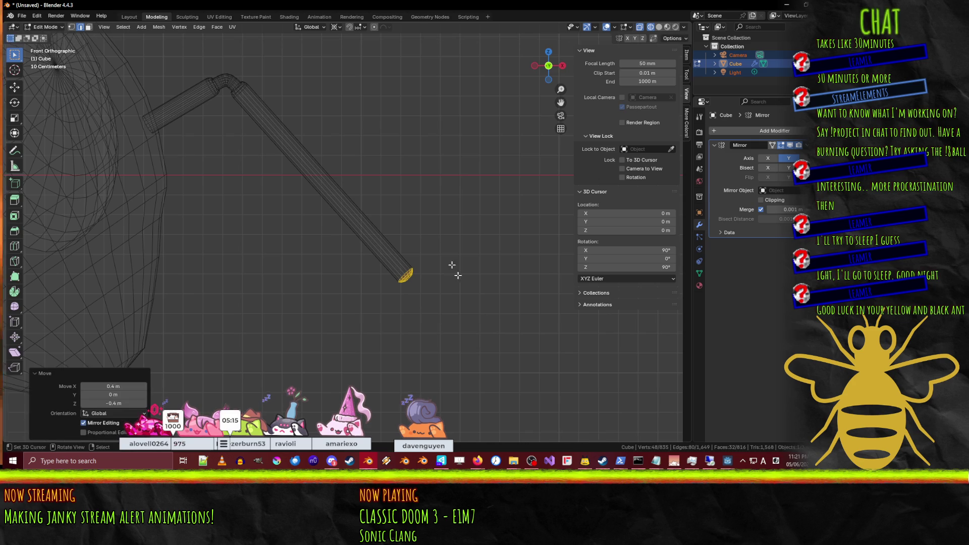
pyautogui.scroll(-3, 462, 282)
# Step: From the top view, move the antenna tip slightly upward
pyautogui.press('KP_7')
pyautogui.scroll(4, 383, 238)
pyautogui.scroll(3, 283, 222)
pyautogui.press('b')
pyautogui.press('g')
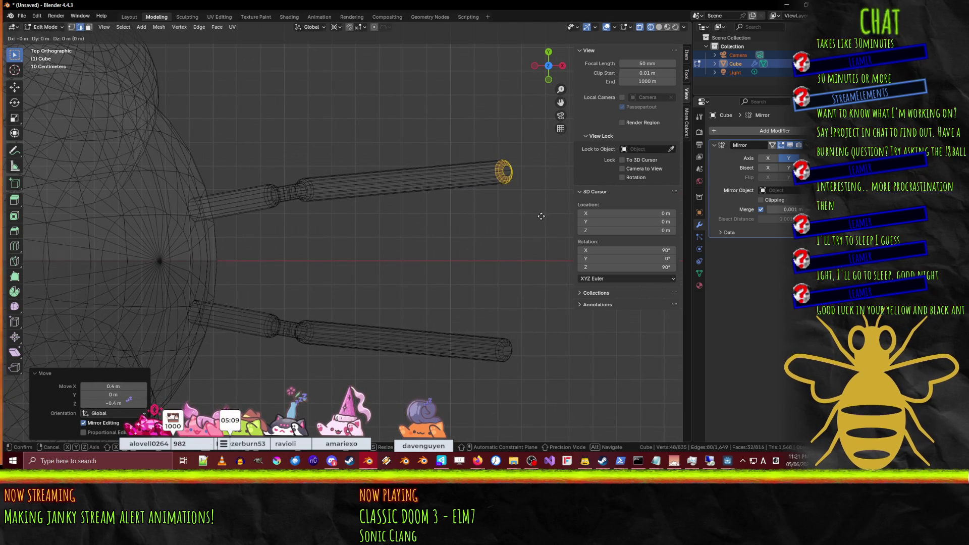
pyautogui.click(534, 166)
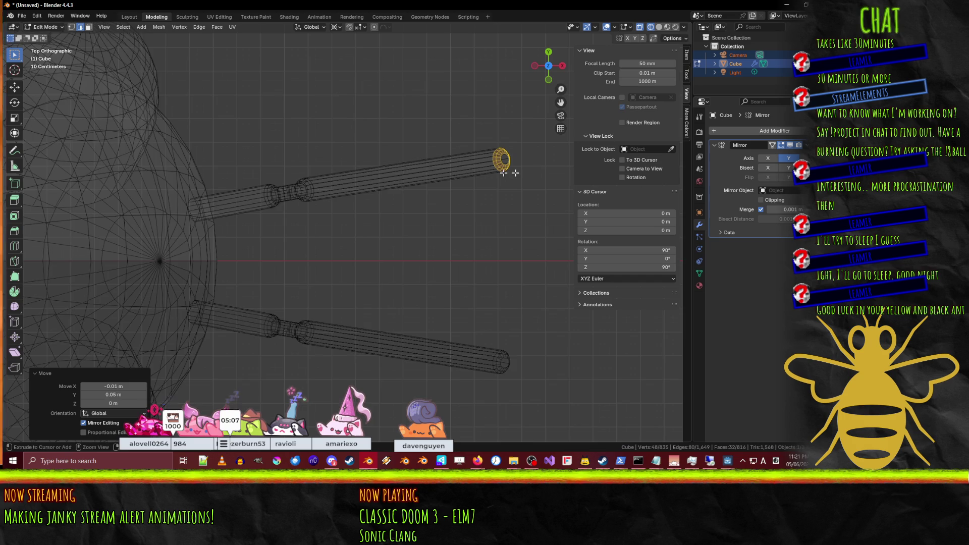
# Step: Box-select the whole upper antenna and view it from the front
pyautogui.scroll(-3, 316, 174)
pyautogui.moveTo(307, 178); pyautogui.dragTo(497, 229)
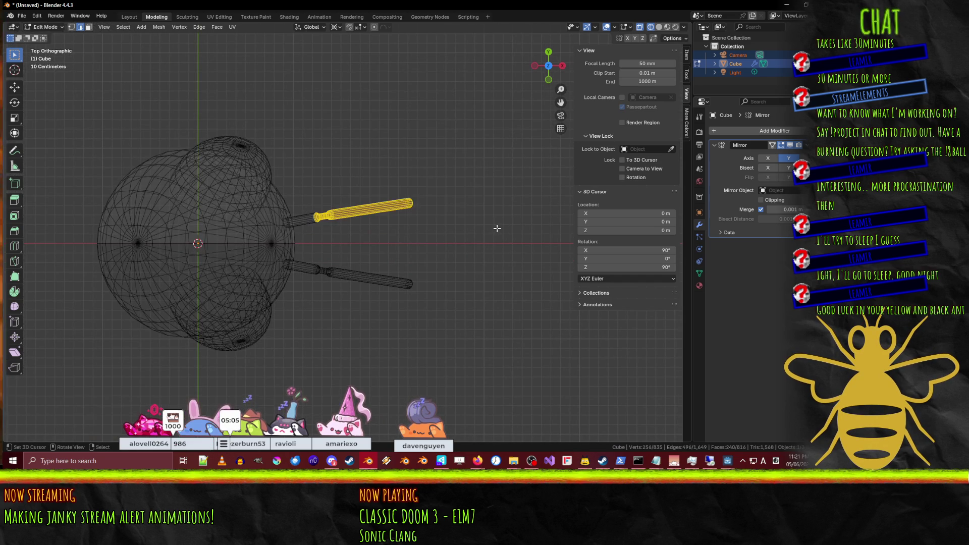
pyautogui.press('KP_1')
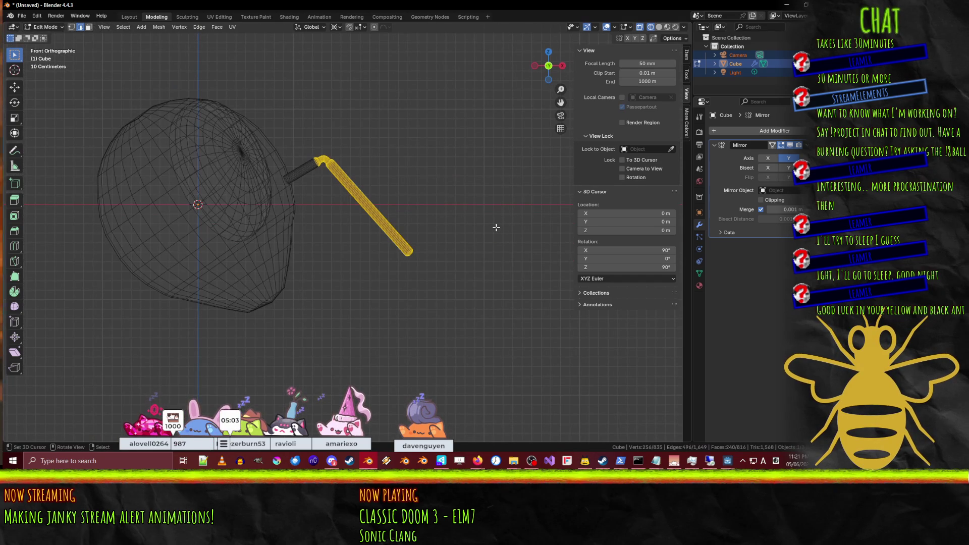
# Step: Return to Object Mode and show the bee head in Material Preview shading
pyautogui.moveTo(502, 242)
pyautogui.mouseDown(button='middle')
pyautogui.moveTo(426, 265)
pyautogui.moveTo(432, 277)
pyautogui.mouseUp(button='middle')
pyautogui.press('a')
pyautogui.press('Tab')
pyautogui.press('z')
pyautogui.click(449, 327)
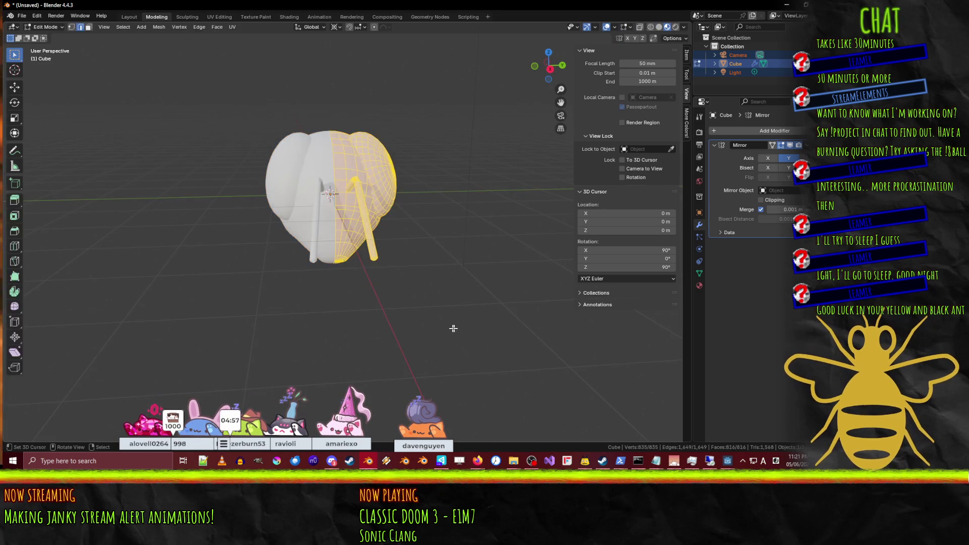
# Step: Orbit and zoom around the shaded bee head, then bring up the save window
pyautogui.moveTo(476, 311)
pyautogui.mouseDown(button='middle')
pyautogui.moveTo(357, 309)
pyautogui.moveTo(459, 320)
pyautogui.moveTo(401, 304)
pyautogui.moveTo(377, 265)
pyautogui.moveTo(396, 296)
pyautogui.moveTo(357, 259)
pyautogui.moveTo(393, 276)
pyautogui.moveTo(370, 278)
pyautogui.moveTo(386, 280)
pyautogui.moveTo(369, 262)
pyautogui.moveTo(393, 268)
pyautogui.moveTo(278, 250)
pyautogui.moveTo(381, 275)
pyautogui.moveTo(499, 267)
pyautogui.mouseUp(button='middle')
pyautogui.scroll(-6, 400, 304)
pyautogui.scroll(5, 396, 296)
pyautogui.scroll(-4, 388, 281)
pyautogui.scroll(5, 390, 269)
pyautogui.scroll(-4, 499, 267)
pyautogui.moveTo(378, 279)
pyautogui.mouseDown(button='middle')
pyautogui.moveTo(374, 241)
pyautogui.moveTo(385, 276)
pyautogui.mouseUp(button='middle')
pyautogui.hotkey('ctrl', 's')
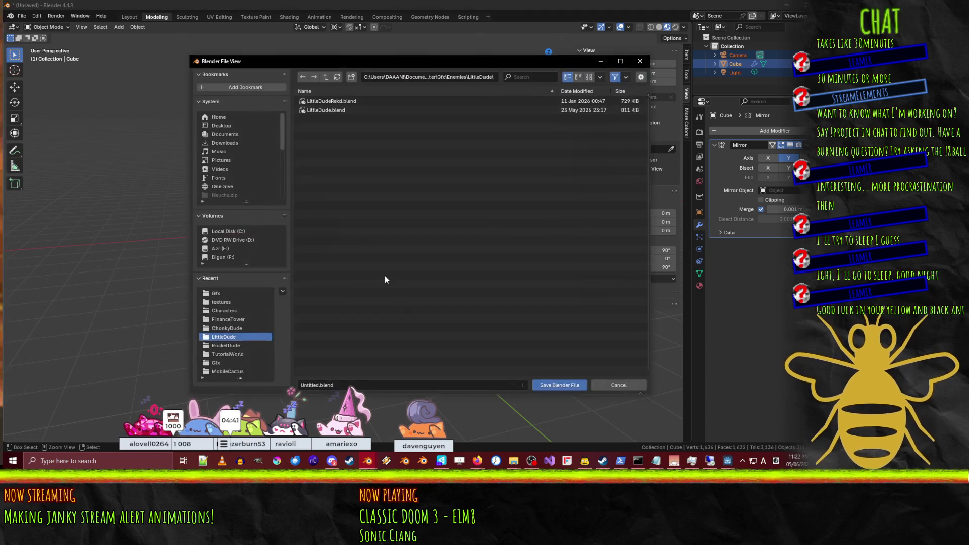
# Step: Browse to the Streaming Docs folder on the F: drive and save as BEE.blend
pyautogui.click(326, 77)
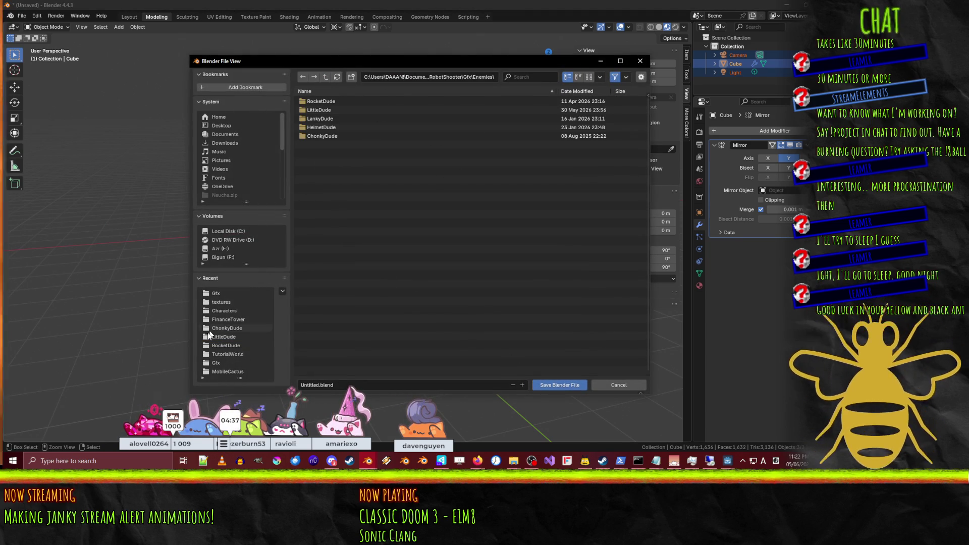
pyautogui.click(225, 257)
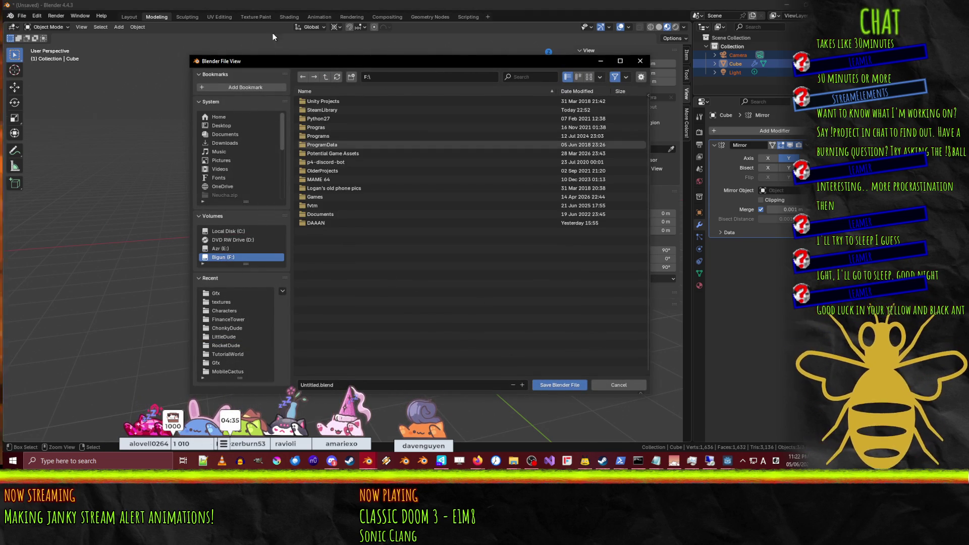
pyautogui.doubleClick(309, 222)
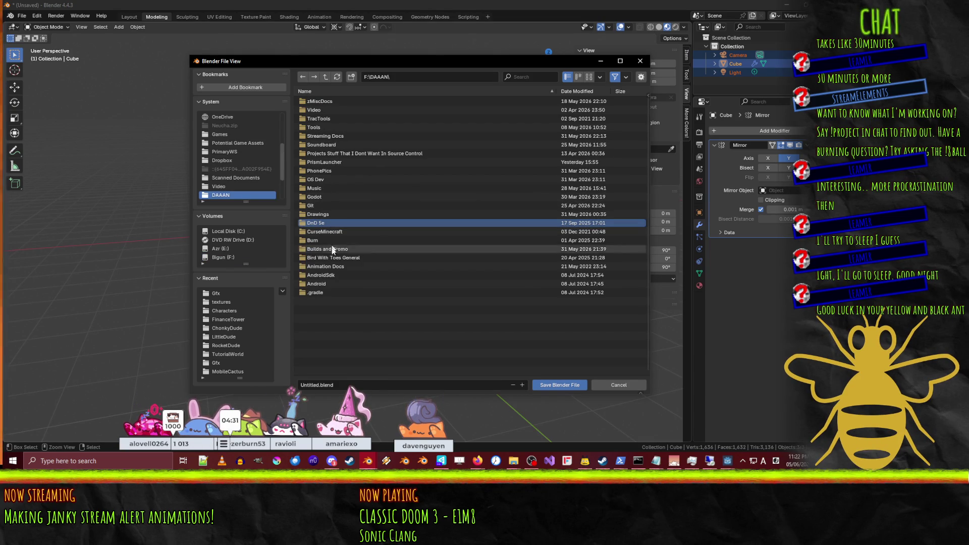
pyautogui.doubleClick(320, 136)
pyautogui.write('BEE')
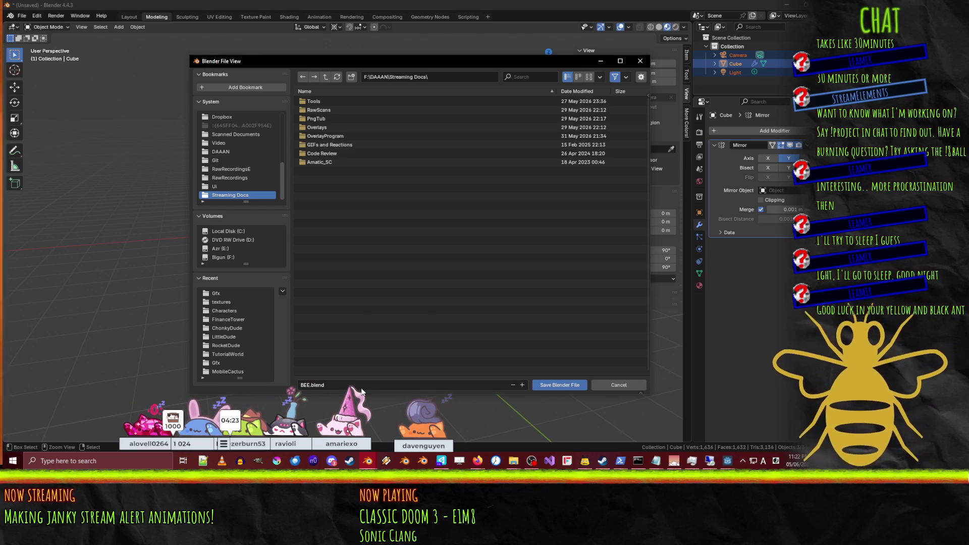
pyautogui.click(556, 385)
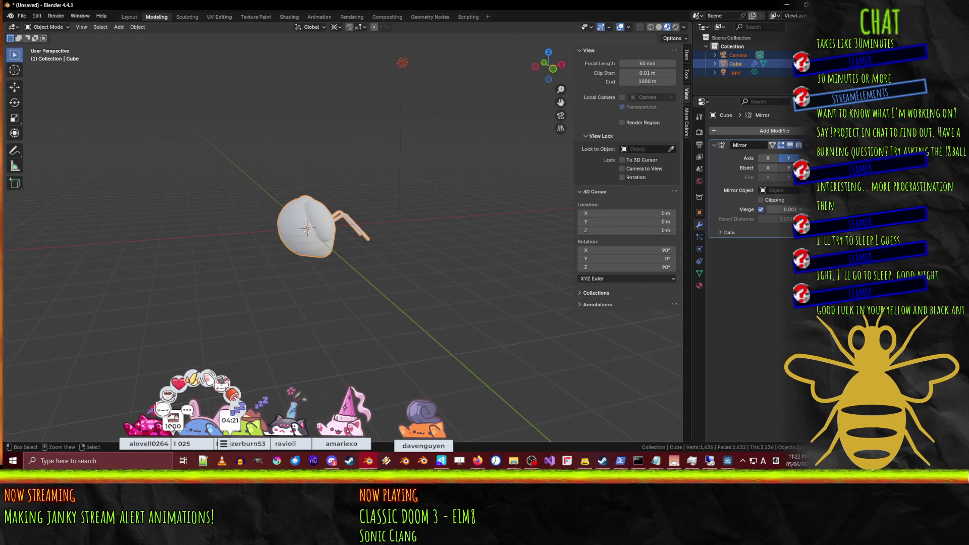
# Step: In Edit Mode front view, move the head mesh 3 m along the X axis
pyautogui.moveTo(303, 292)
pyautogui.mouseDown(button='middle')
pyautogui.moveTo(329, 310)
pyautogui.moveTo(255, 295)
pyautogui.moveTo(304, 282)
pyautogui.mouseUp(button='middle')
pyautogui.press('Tab')
pyautogui.press('KP_1')
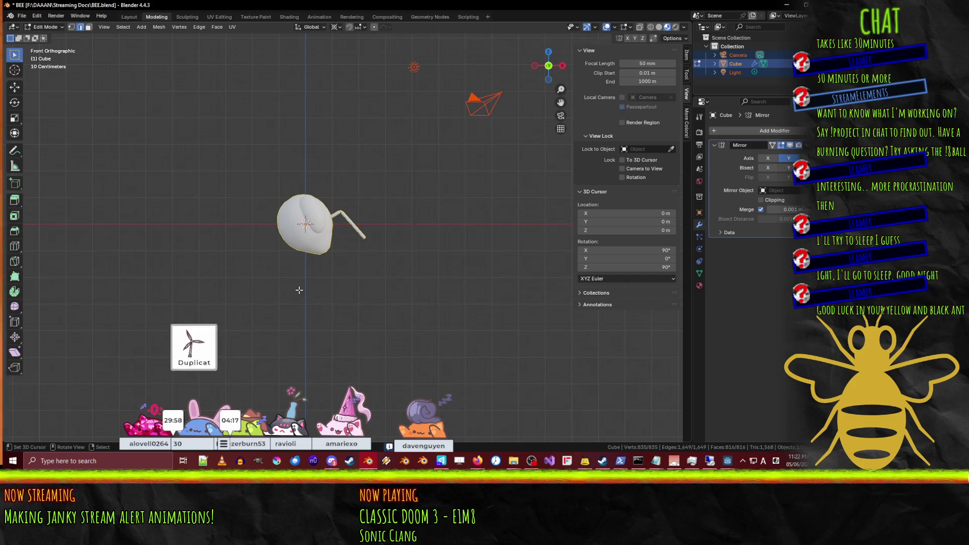
pyautogui.press('r')
pyautogui.press('Escape')
pyautogui.scroll(-2, 402, 312)
pyautogui.press('g')
pyautogui.press('x')
pyautogui.press('3')
pyautogui.press('Return')
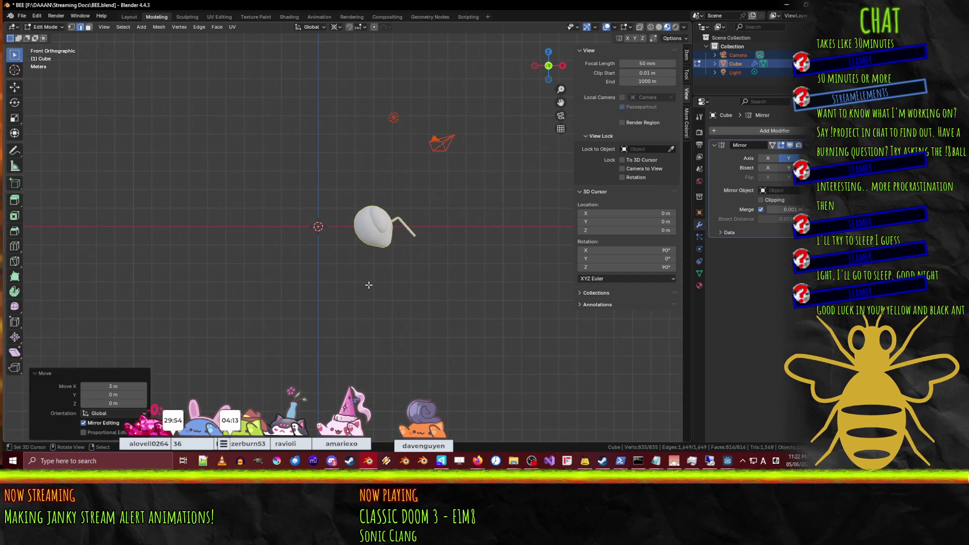
pyautogui.scroll(3, 369, 286)
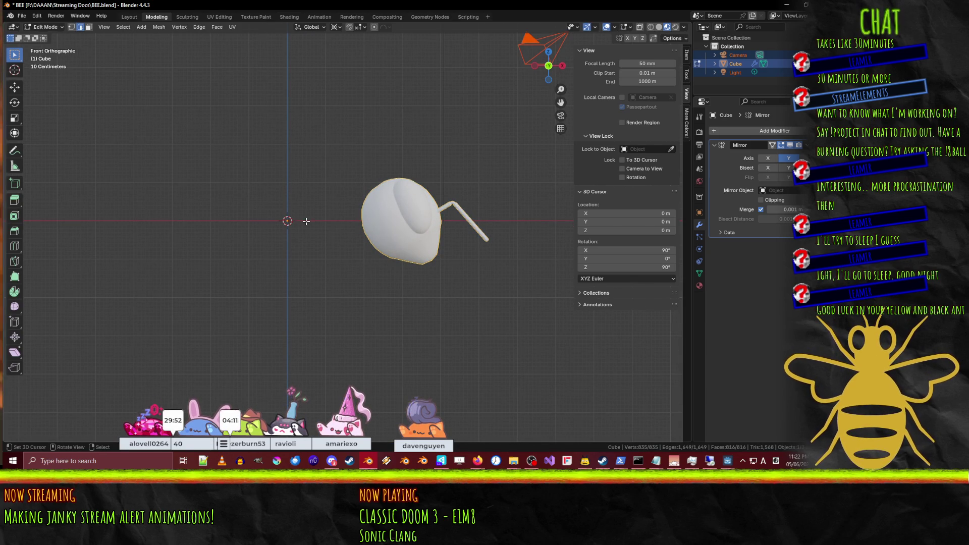
pyautogui.press('F3')
# Step: Add a UV sphere (32 segments, 16 rings, 1 m radius) via the command search
pyautogui.write('sphere')
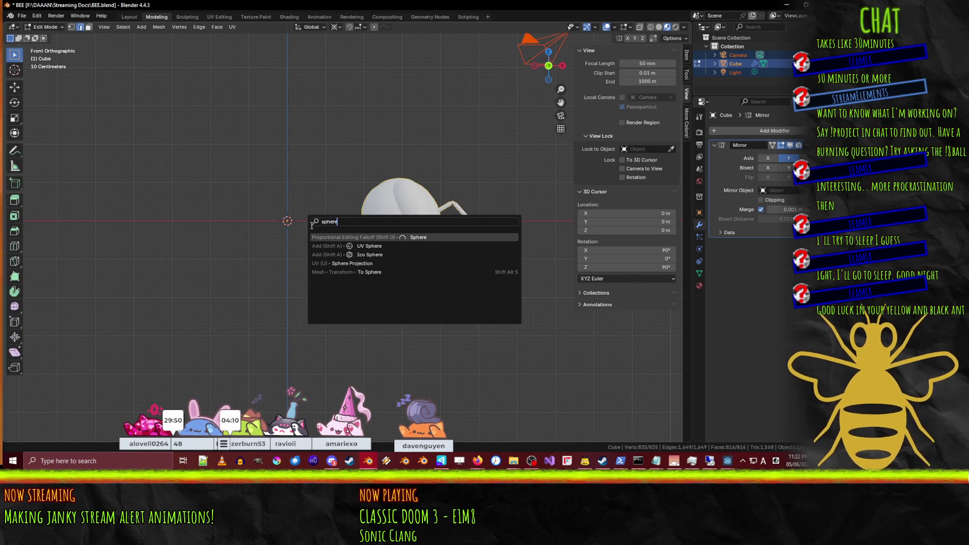
pyautogui.press('Escape')
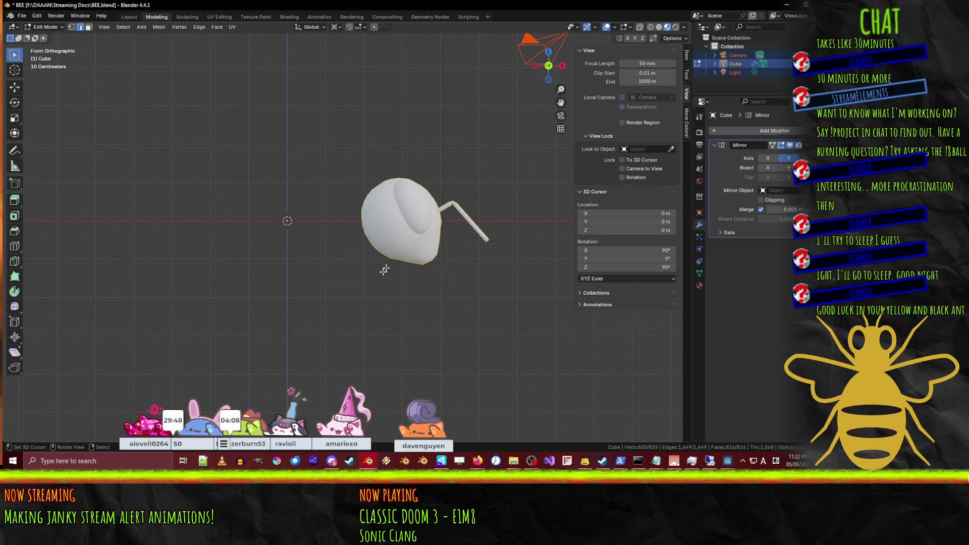
pyautogui.scroll(-3, 378, 276)
pyautogui.scroll(2, 377, 270)
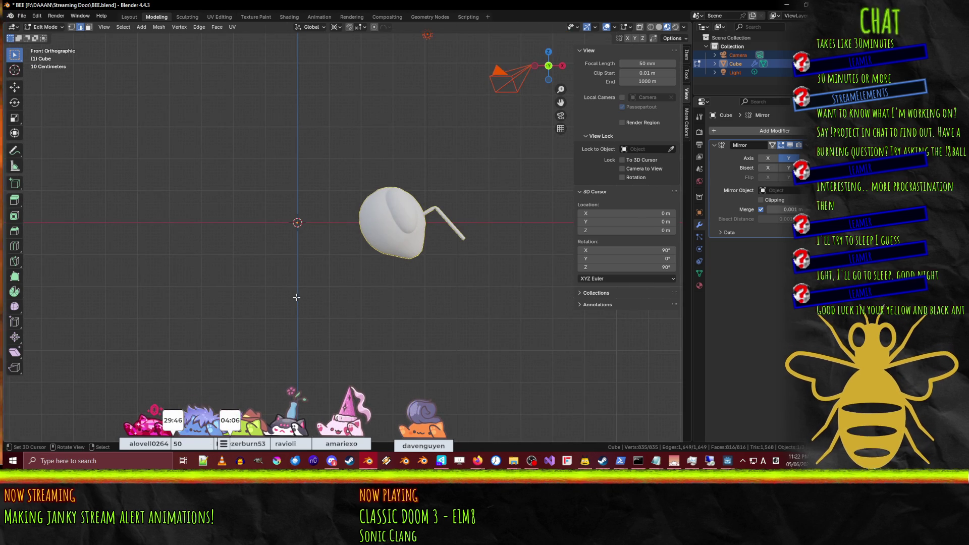
pyautogui.press('F3')
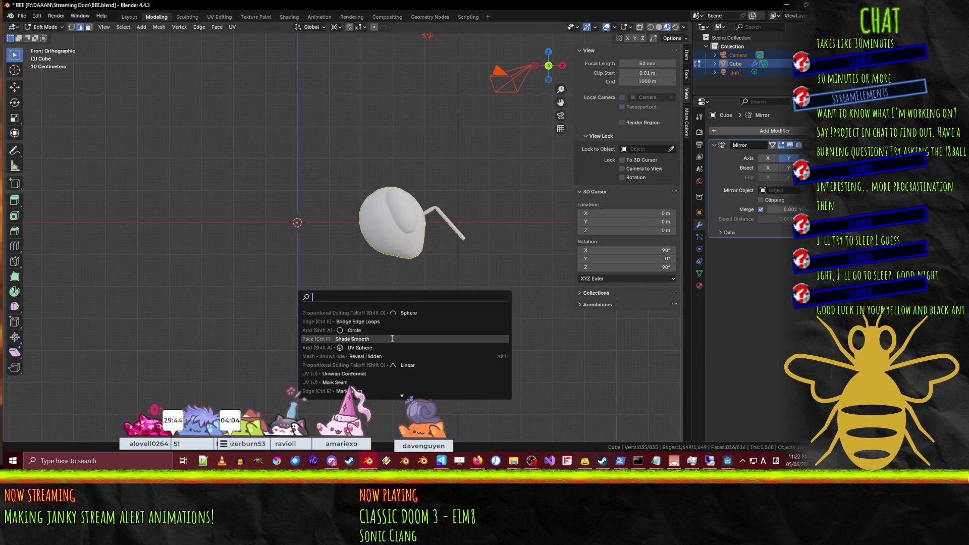
pyautogui.click(392, 348)
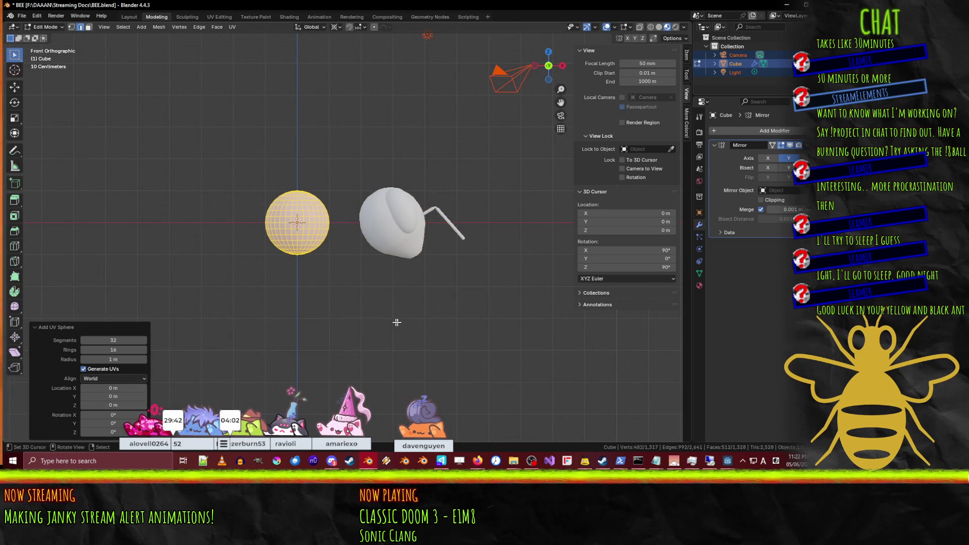
pyautogui.scroll(-1, 401, 313)
pyautogui.scroll(2, 399, 313)
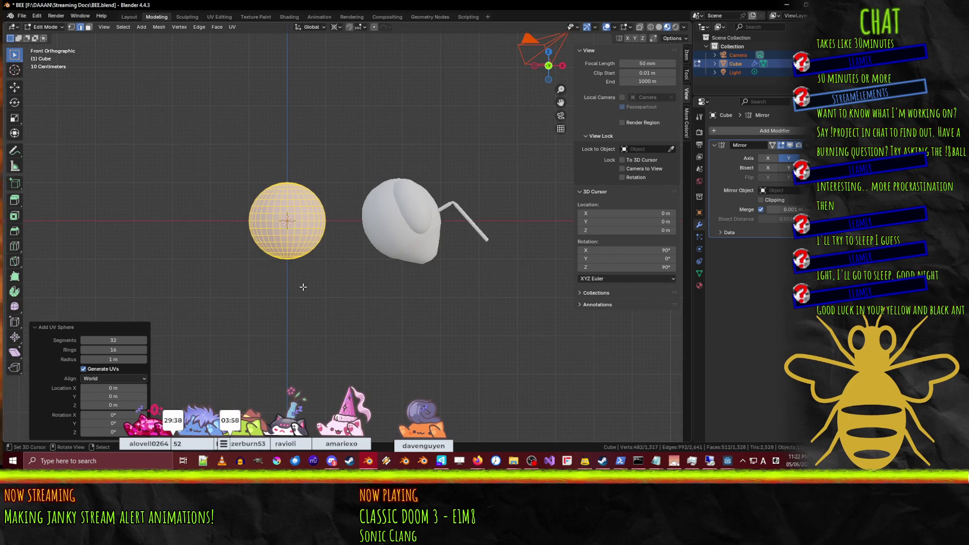
# Step: Move the sphere 1.8 m on X and 0.4 m on Z against the head
pyautogui.press('g')
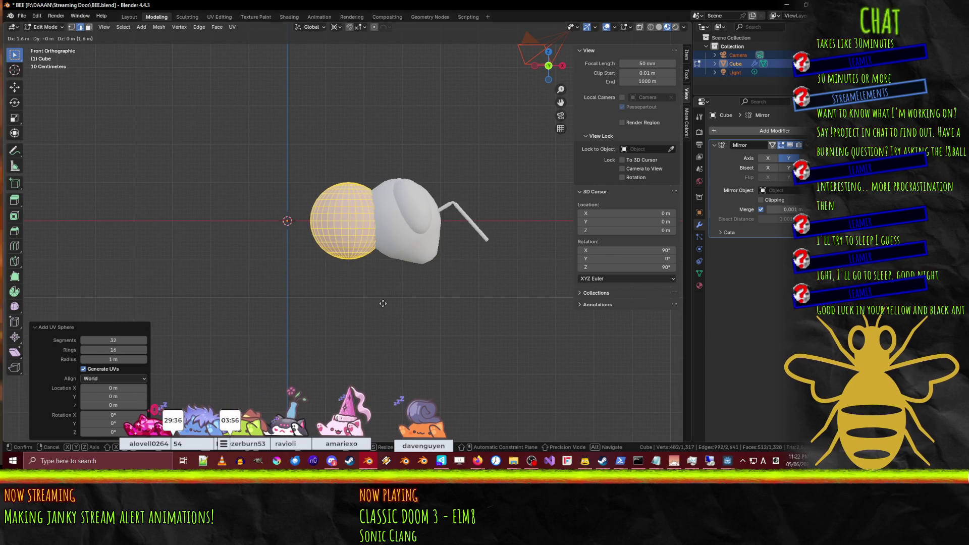
pyautogui.click(389, 288)
pyautogui.moveTo(389, 288)
pyautogui.mouseDown(button='middle')
pyautogui.moveTo(329, 294)
pyautogui.moveTo(253, 322)
pyautogui.moveTo(354, 334)
pyautogui.mouseUp(button='middle')
pyautogui.press('KP_1')
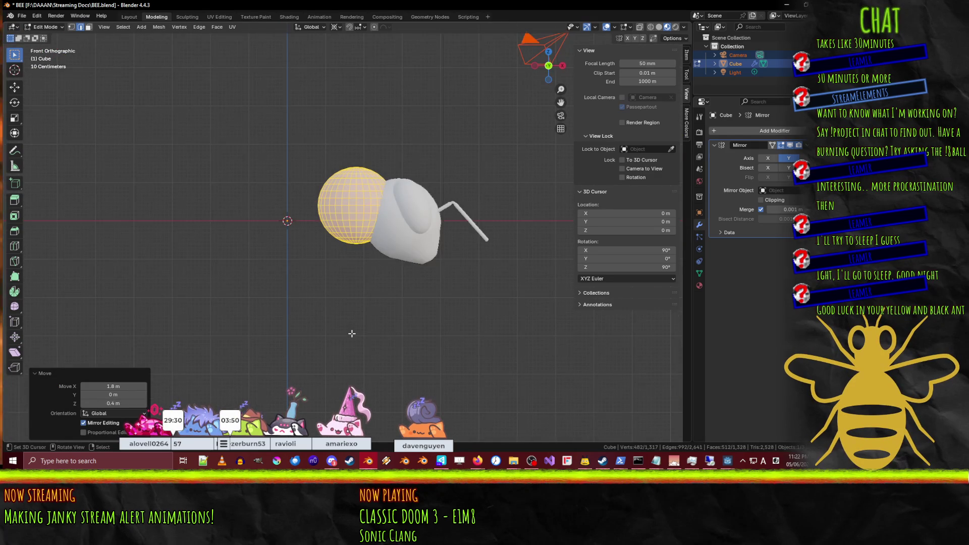
pyautogui.press('s')
pyautogui.press('Escape')
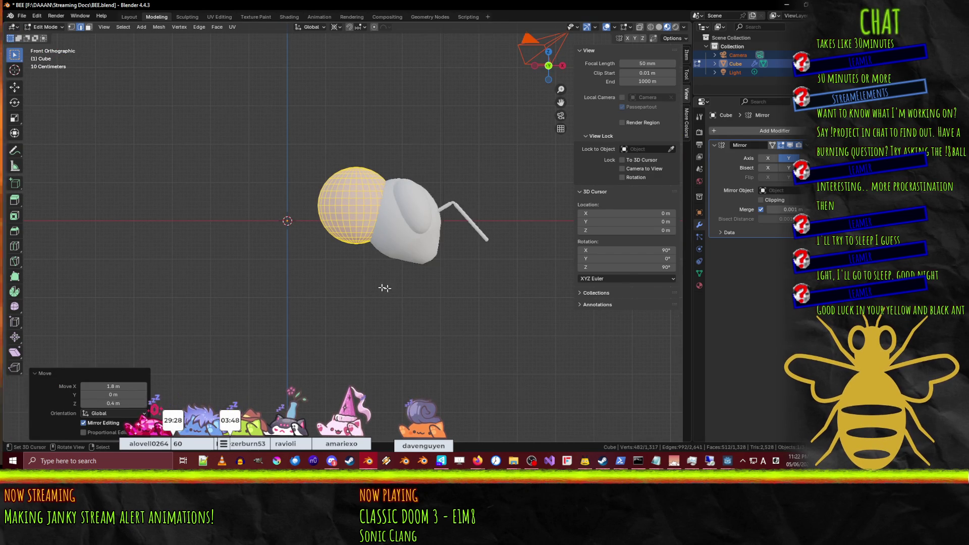
pyautogui.click(339, 27)
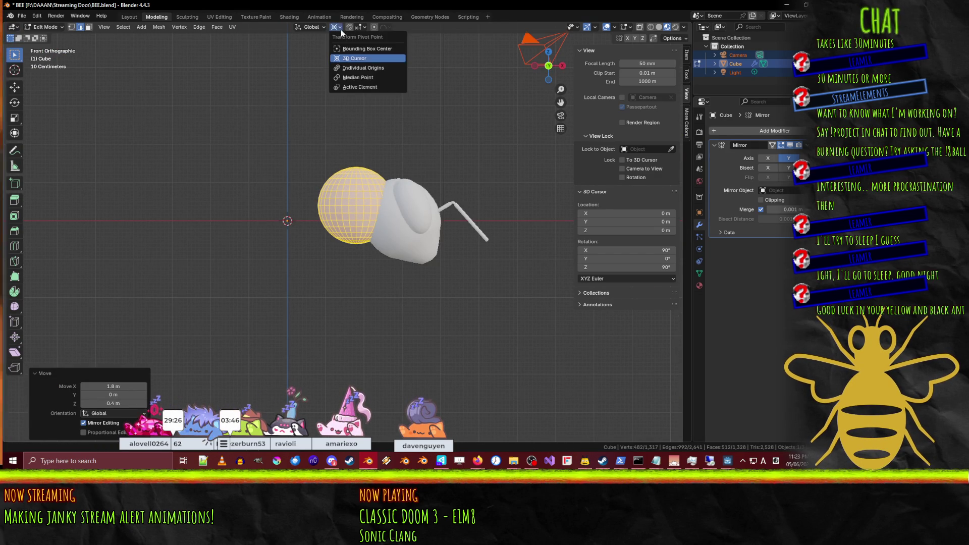
# Step: Set the pivot to Median Point, scale the sphere to 0.5 and rotate it -90°
pyautogui.click(346, 48)
pyautogui.press('s')
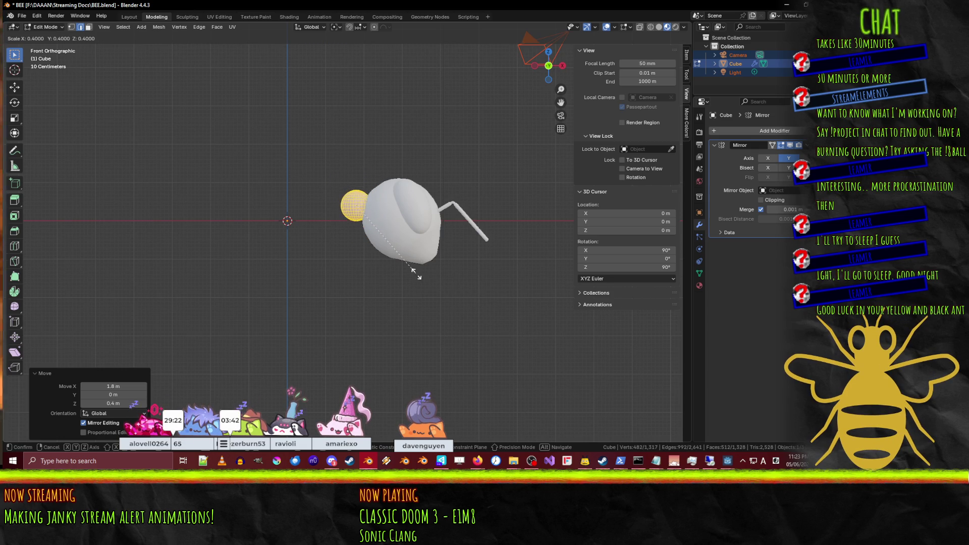
pyautogui.click(431, 289)
pyautogui.write('r-90')
pyautogui.press('Return')
pyautogui.scroll(6, 434, 208)
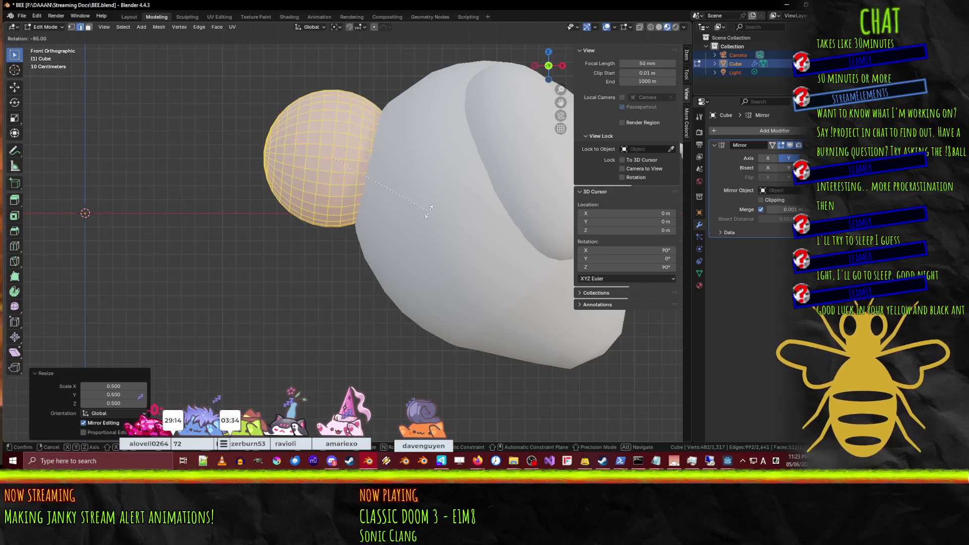
pyautogui.moveTo(435, 208)
pyautogui.mouseDown(button='middle')
pyautogui.moveTo(362, 182)
pyautogui.moveTo(404, 199)
pyautogui.mouseUp(button='middle')
# Step: Reselect the sphere and rotate it 90° around Z in top view
pyautogui.hotkey('alt', 'a')
pyautogui.press('l')
pyautogui.press('KP_7')
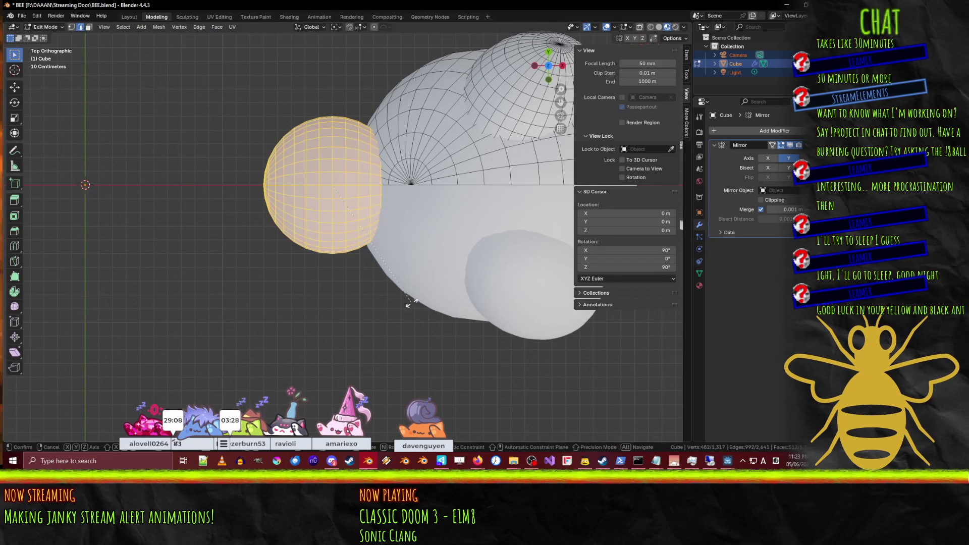
pyautogui.click(218, 266)
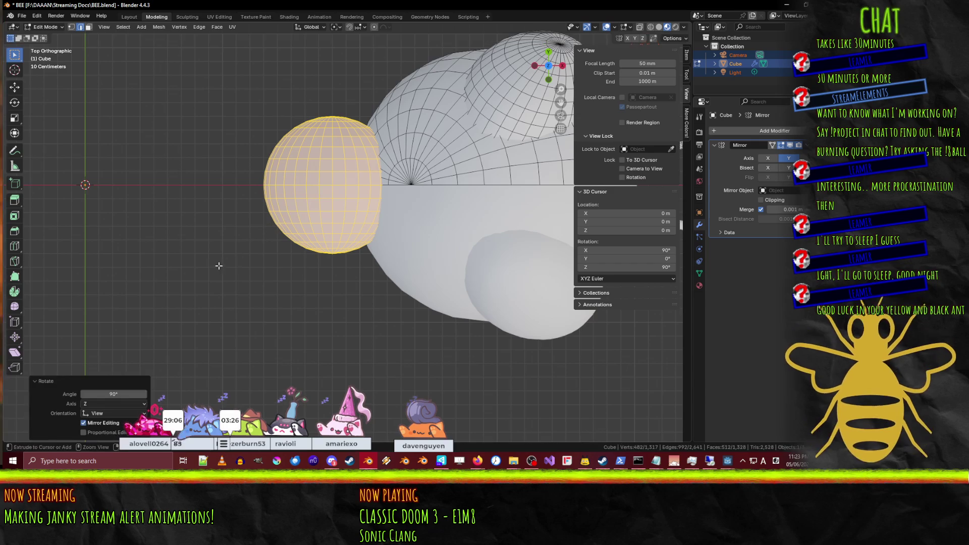
pyautogui.press('a')
pyautogui.hotkey('alt', 'a')
pyautogui.moveTo(227, 296); pyautogui.dragTo(278, 181, button='middle')
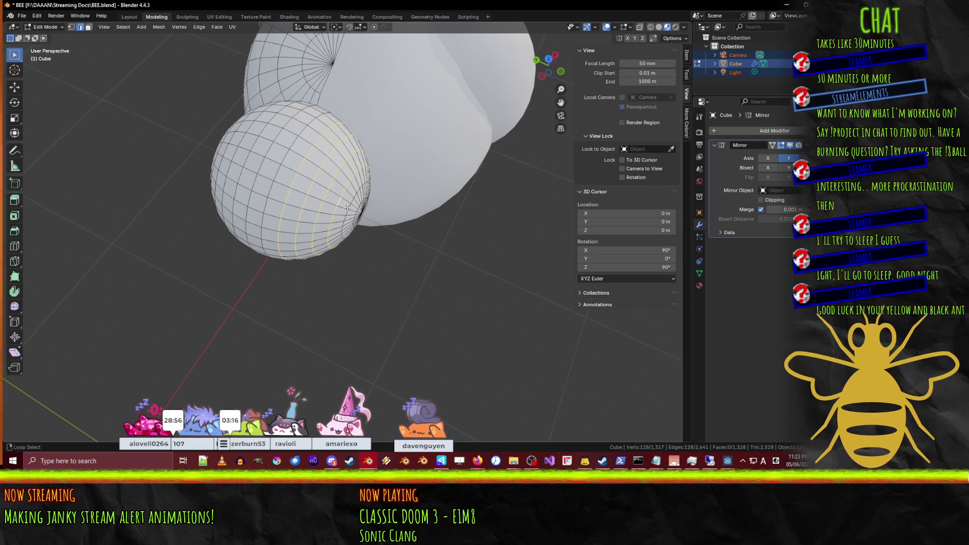
# Step: Select the extra rings of the sphere and delete them
pyautogui.scroll(5, 352, 207)
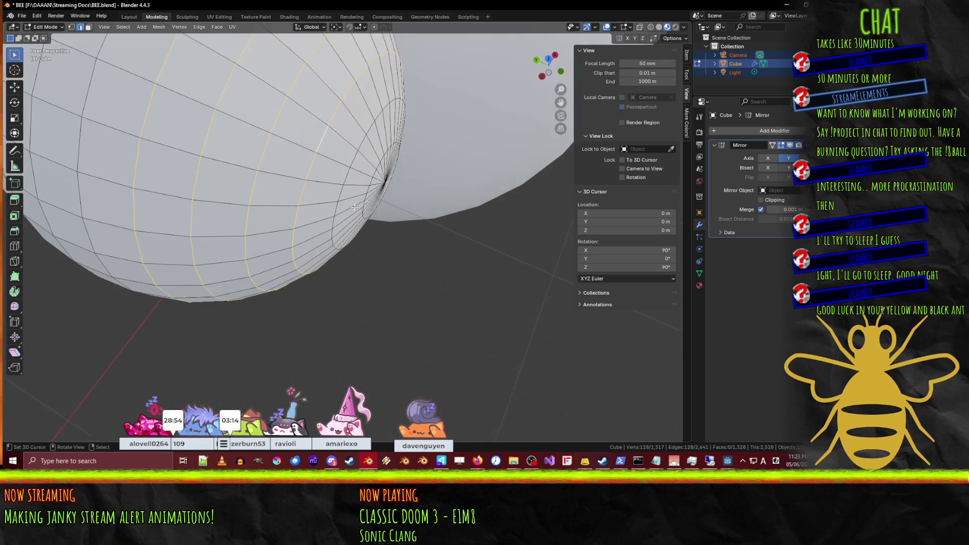
pyautogui.keyDown('alt'); pyautogui.keyDown('shift'); pyautogui.click(374, 175); pyautogui.keyUp('shift'); pyautogui.keyUp('alt')
pyautogui.scroll(-5, 374, 175)
pyautogui.moveTo(374, 175)
pyautogui.mouseDown(button='middle')
pyautogui.moveTo(343, 218)
pyautogui.moveTo(96, 328)
pyautogui.moveTo(81, 212)
pyautogui.moveTo(81, 55)
pyautogui.mouseUp(button='middle')
pyautogui.press('x')
pyautogui.click(317, 190)
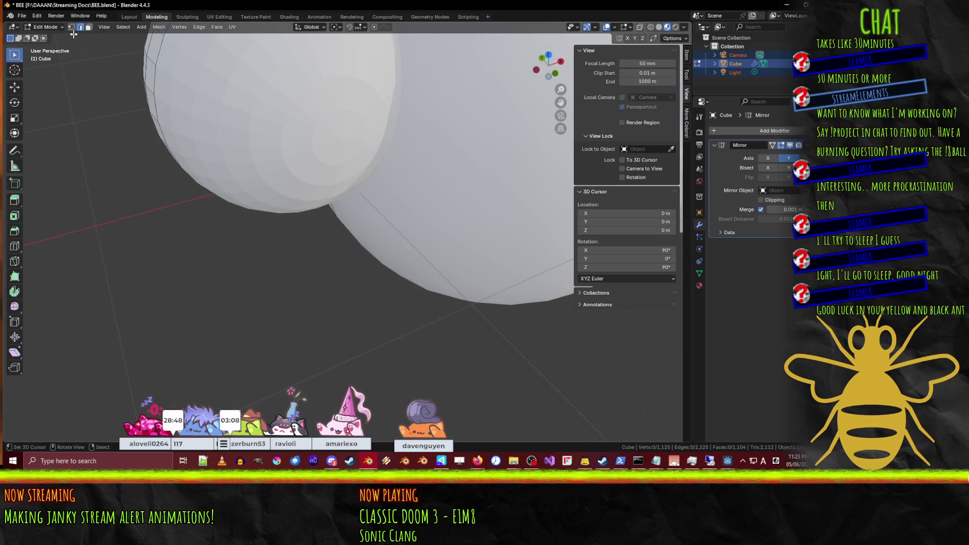
# Step: Delete the stray vertex so the mesh has 1,124 vertices
pyautogui.click(341, 140)
pyautogui.press('x')
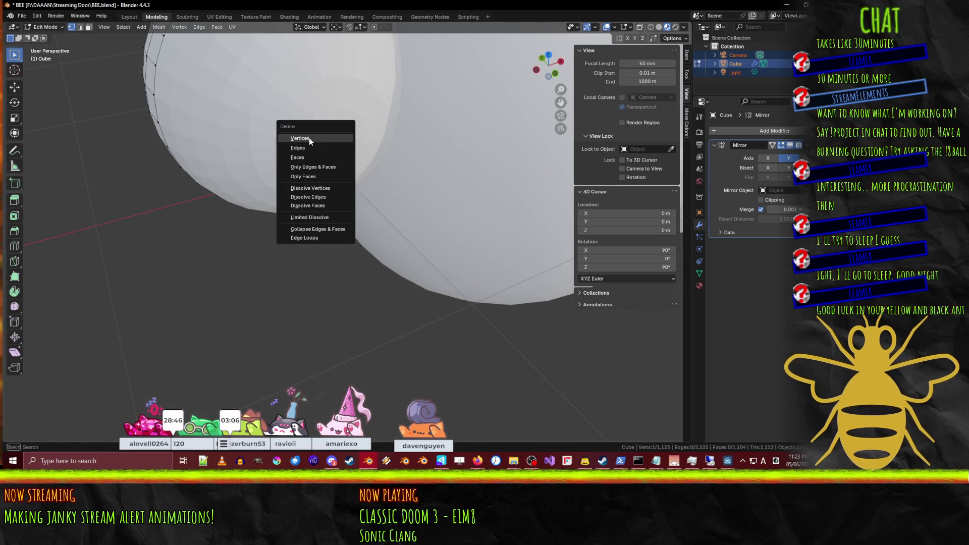
pyautogui.click(310, 141)
pyautogui.scroll(-4, 309, 141)
pyautogui.moveTo(310, 142); pyautogui.dragTo(404, 169, button='middle')
# Step: Deselect everything and switch to Object Mode to look over the whole bee
pyautogui.press('a')
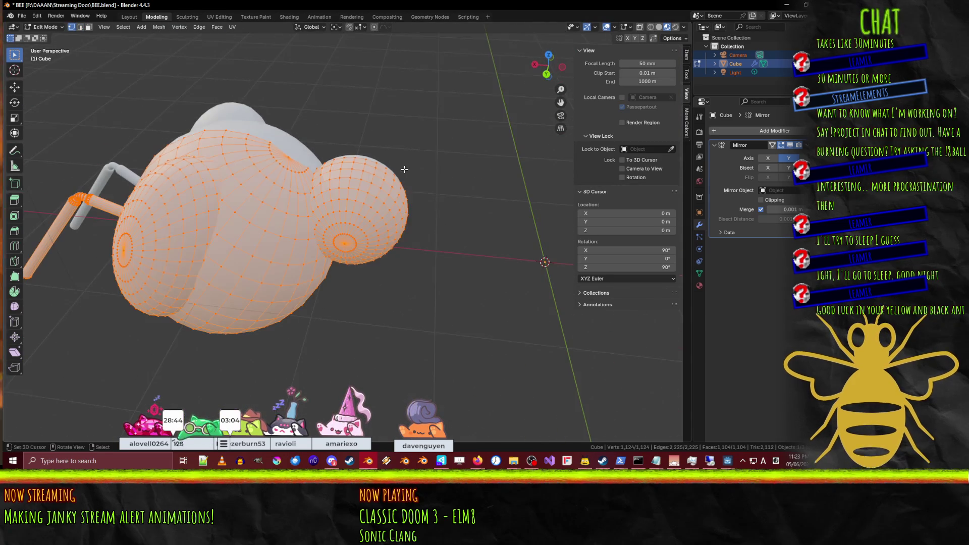
pyautogui.press('F3')
pyautogui.press('Escape')
pyautogui.hotkey('alt', 'a')
pyautogui.moveTo(460, 227)
pyautogui.mouseDown(button='middle')
pyautogui.moveTo(388, 223)
pyautogui.moveTo(484, 191)
pyautogui.moveTo(474, 207)
pyautogui.moveTo(450, 207)
pyautogui.moveTo(505, 202)
pyautogui.moveTo(390, 222)
pyautogui.moveTo(235, 213)
pyautogui.moveTo(319, 207)
pyautogui.moveTo(210, 220)
pyautogui.mouseUp(button='middle')
pyautogui.press('Tab')
pyautogui.press('Tab')
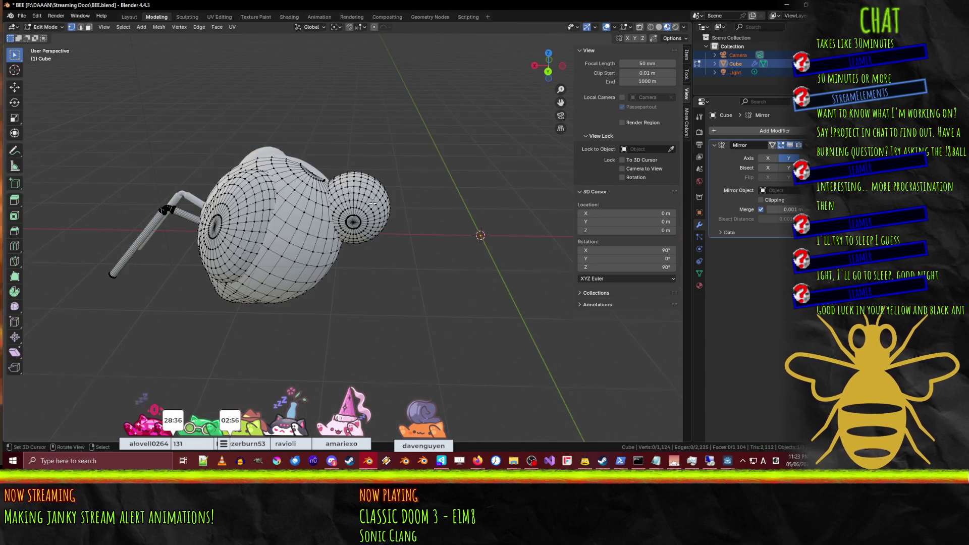
pyautogui.scroll(5, 210, 220)
pyautogui.scroll(-2, 352, 198)
pyautogui.scroll(-3, 351, 198)
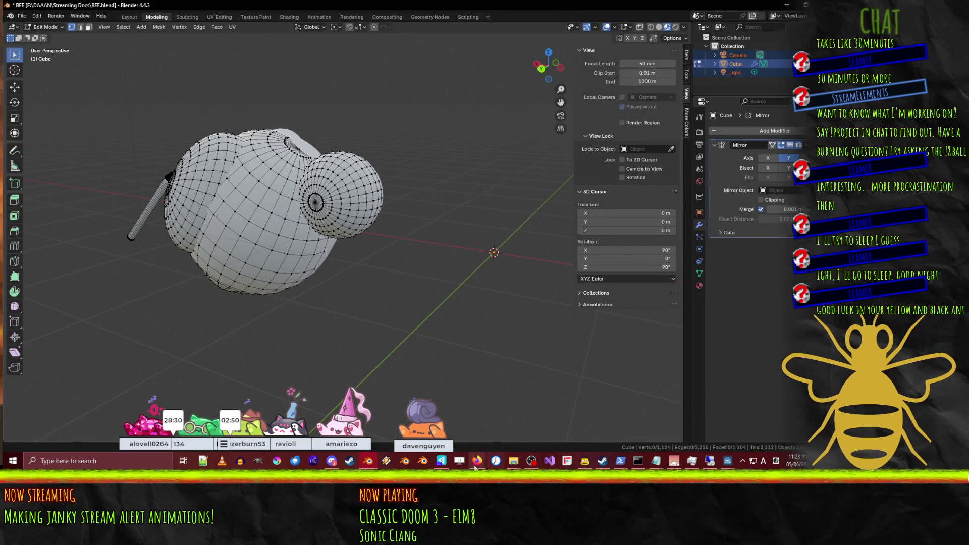
# Step: Preview the DuckDuckGo bee image search window from the Firefox taskbar
pyautogui.moveTo(475, 467)
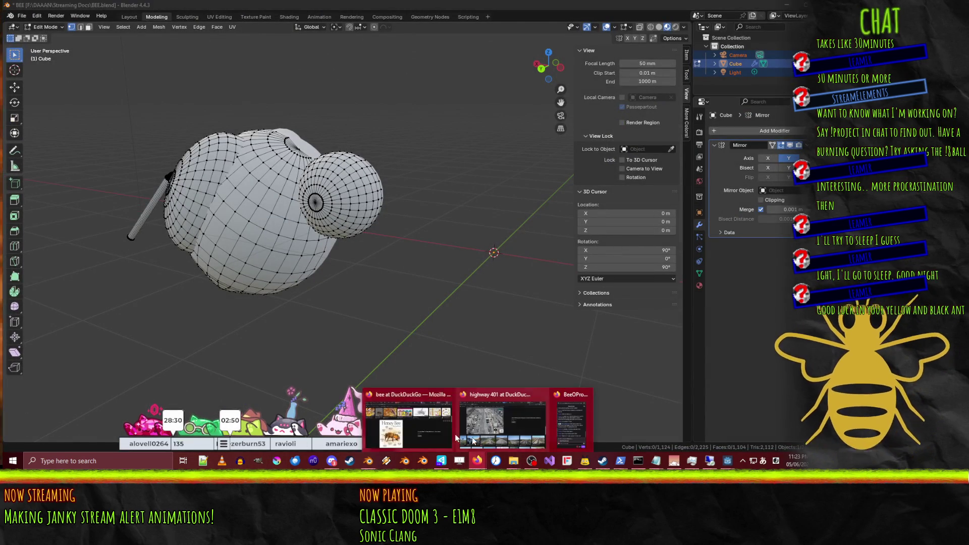
# Step: View the 25 Types of Bees, Honey Bee vs. Asian Giant Hornet and scout close-up photos
pyautogui.click(424, 434)
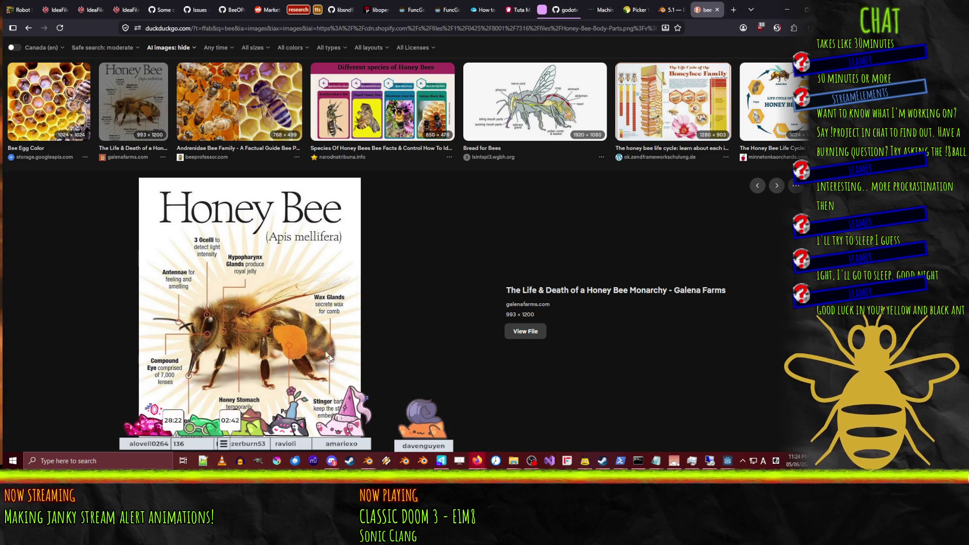
pyautogui.scroll(-2, 362, 323)
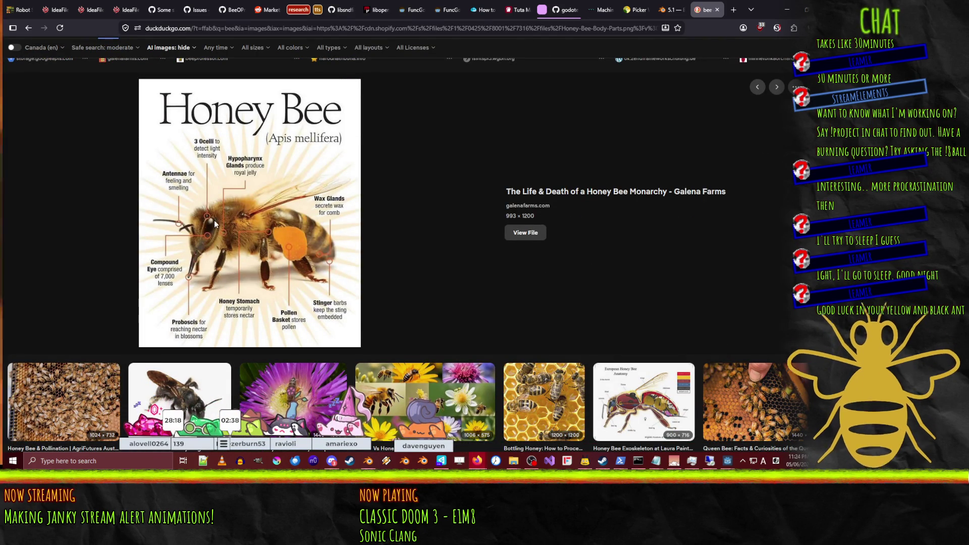
pyautogui.scroll(5, 350, 228)
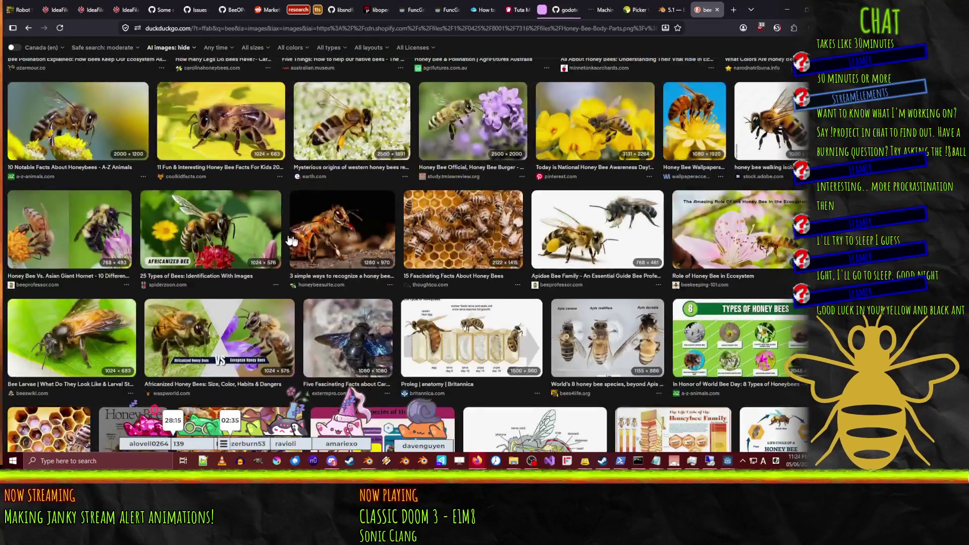
pyautogui.click(229, 225)
pyautogui.scroll(-3, 238, 262)
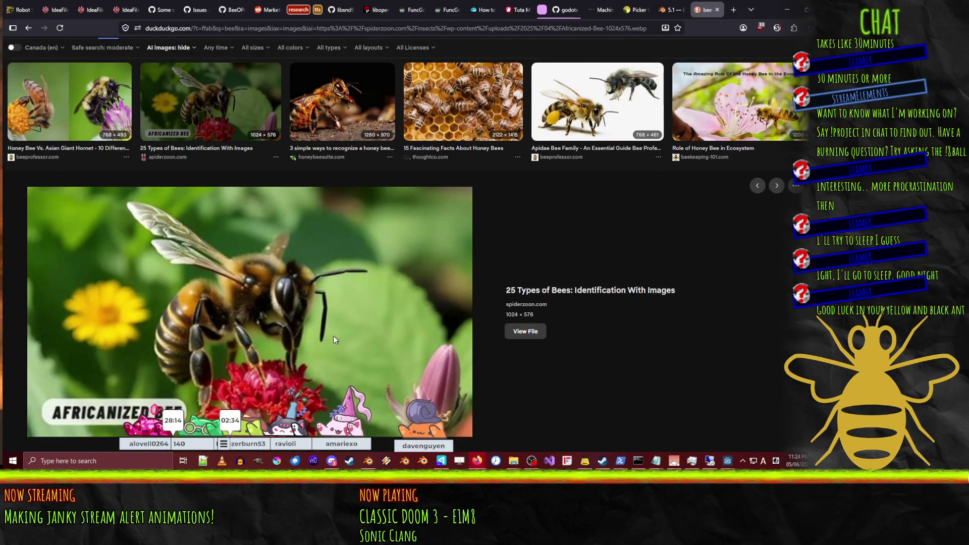
pyautogui.scroll(-2, 333, 336)
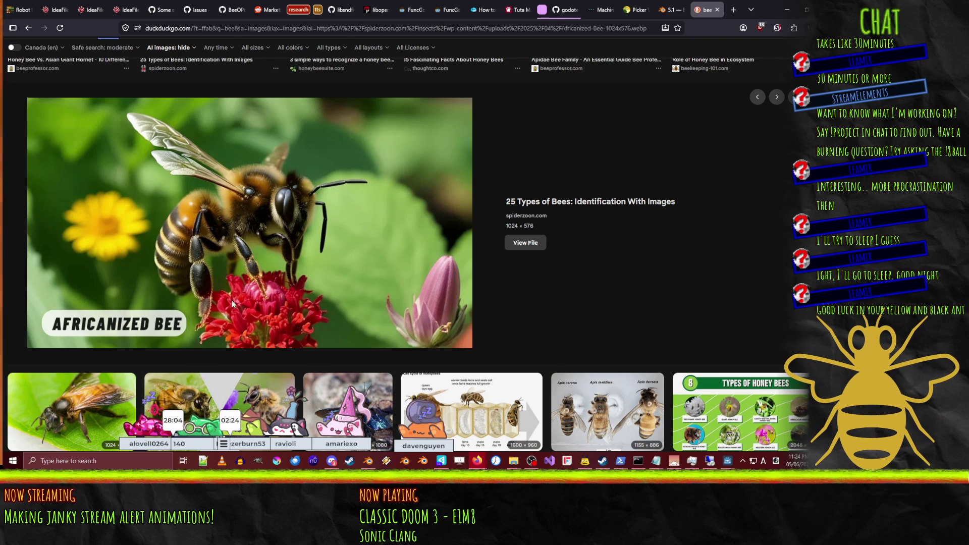
pyautogui.scroll(4, 232, 303)
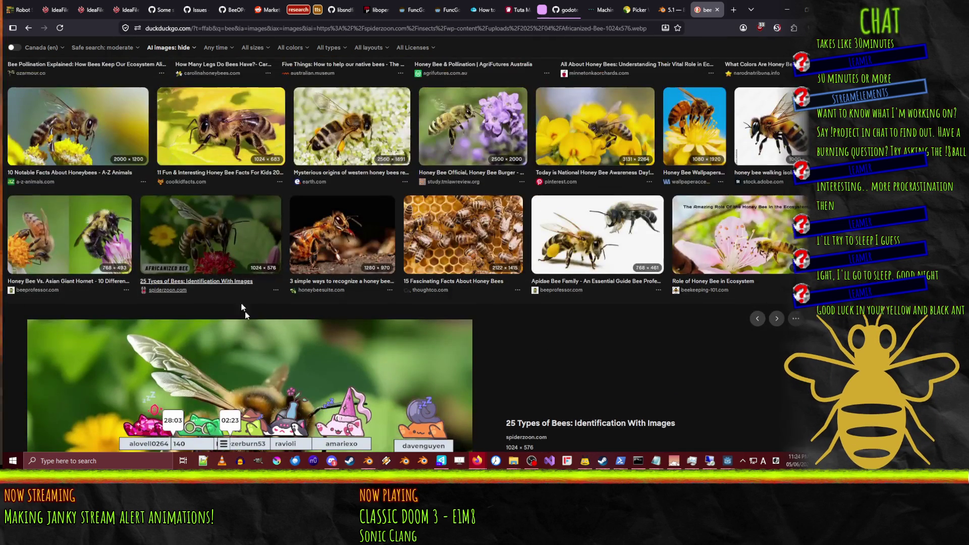
pyautogui.click(92, 259)
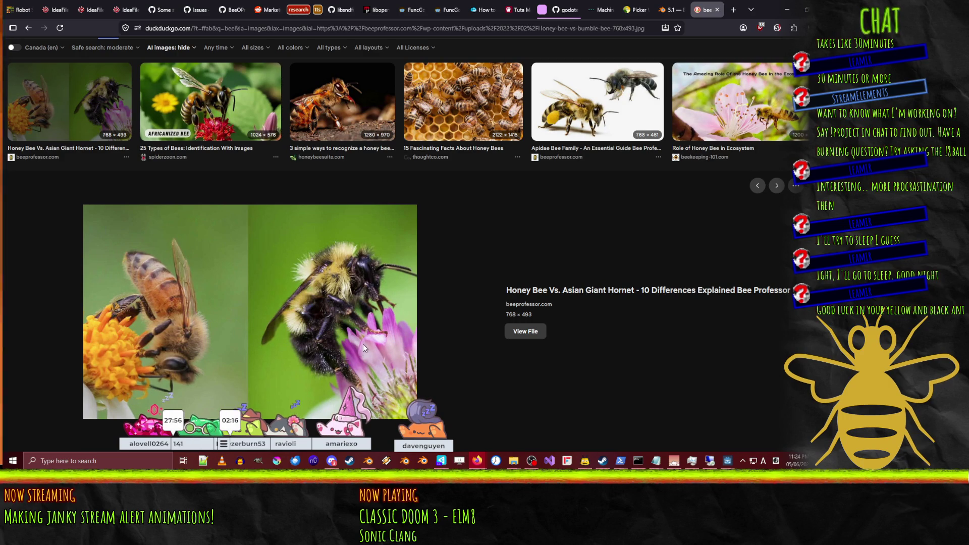
pyautogui.scroll(3, 281, 330)
pyautogui.click(304, 283)
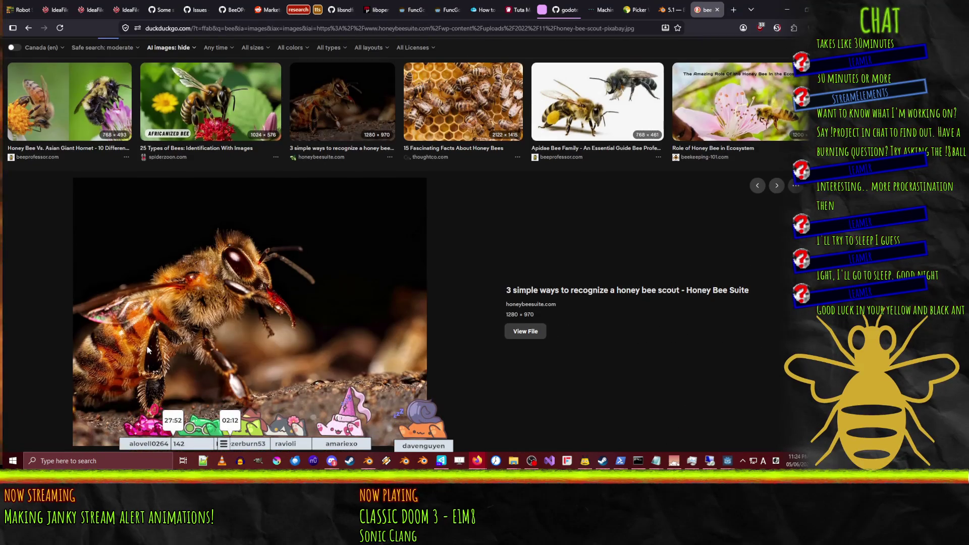
pyautogui.scroll(2, 246, 312)
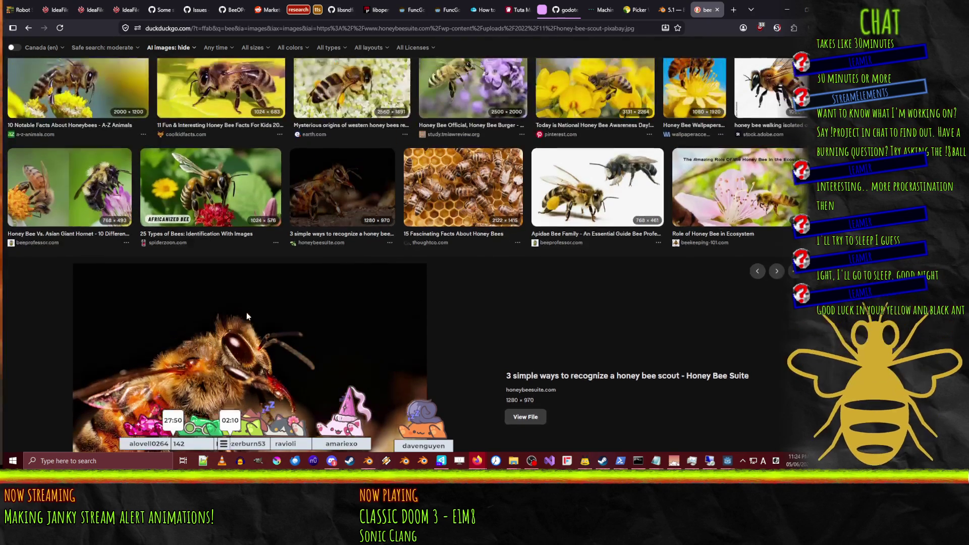
# Step: View the Apidae, walking honey bee and 10 Notable Facts photos, then minimise the browser
pyautogui.click(604, 188)
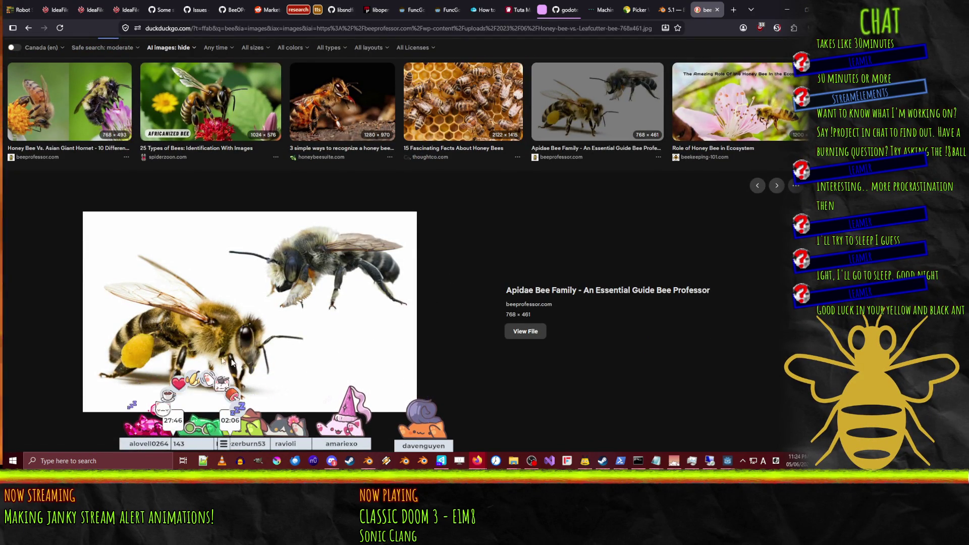
pyautogui.scroll(7, 489, 289)
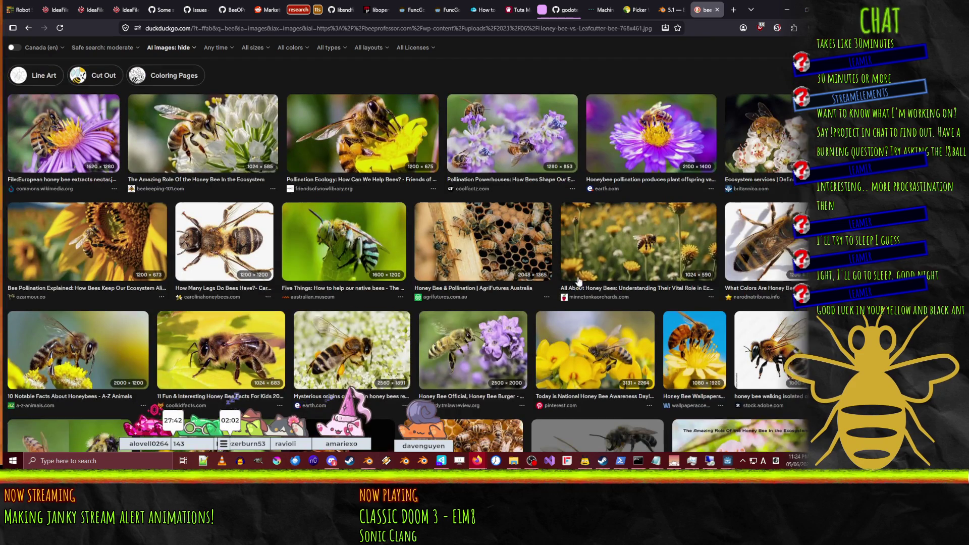
pyautogui.scroll(-3, 577, 281)
pyautogui.click(758, 216)
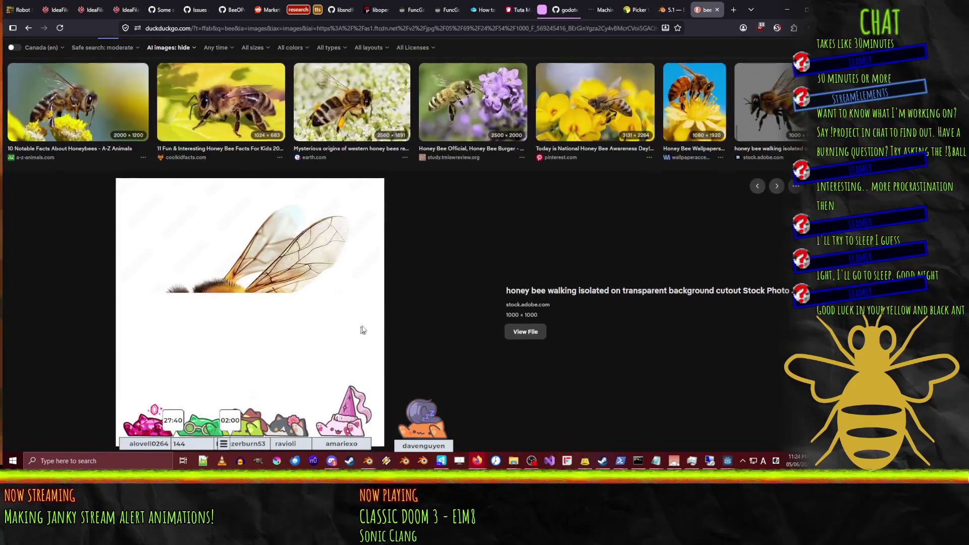
pyautogui.scroll(-2, 263, 304)
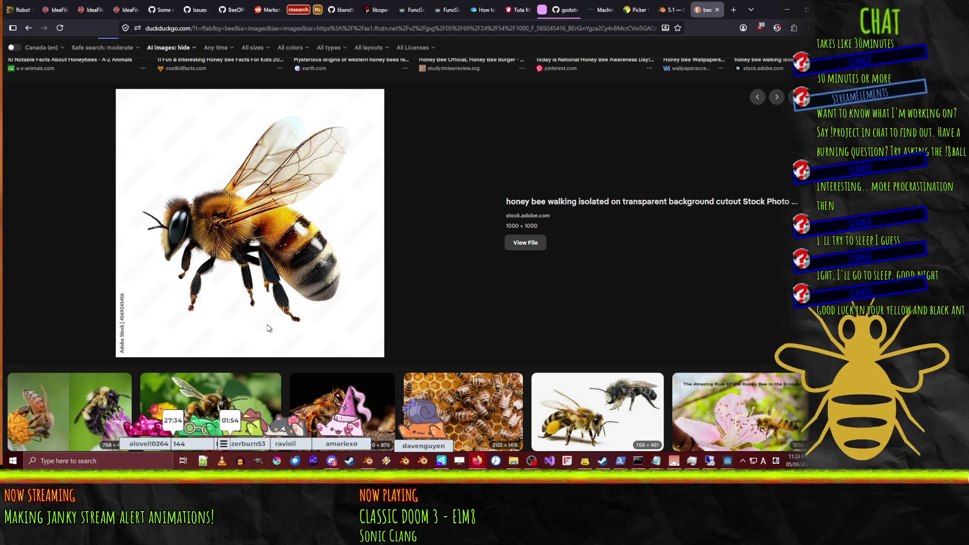
pyautogui.scroll(1, 267, 325)
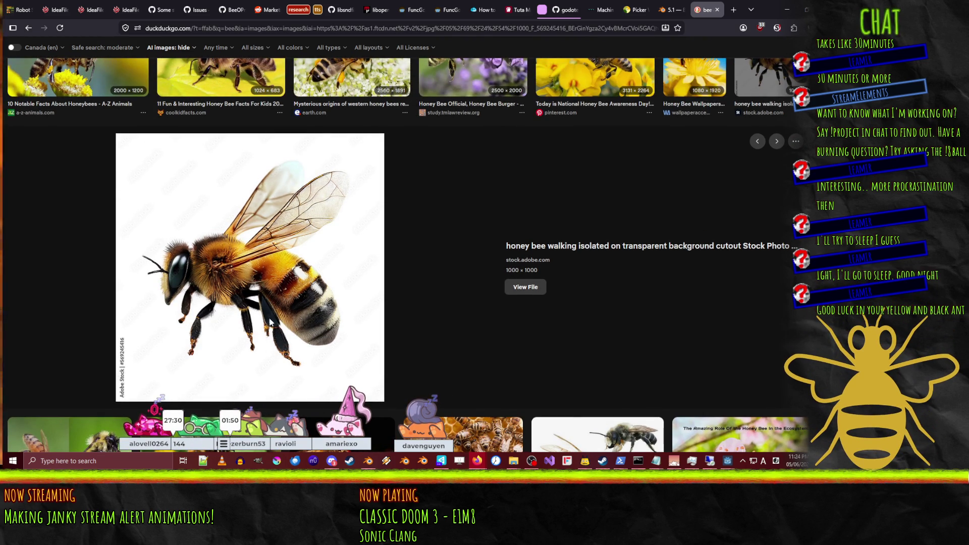
pyautogui.scroll(4, 269, 315)
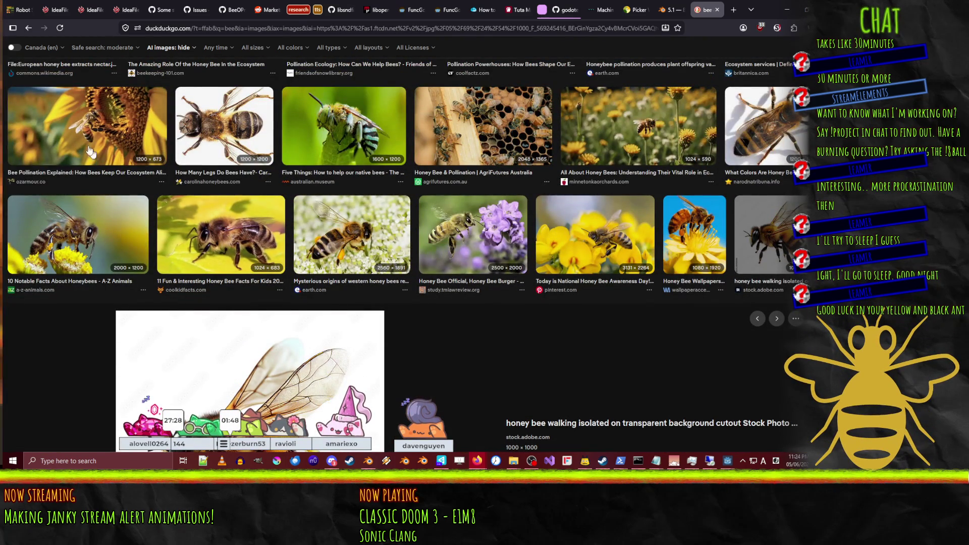
pyautogui.click(76, 237)
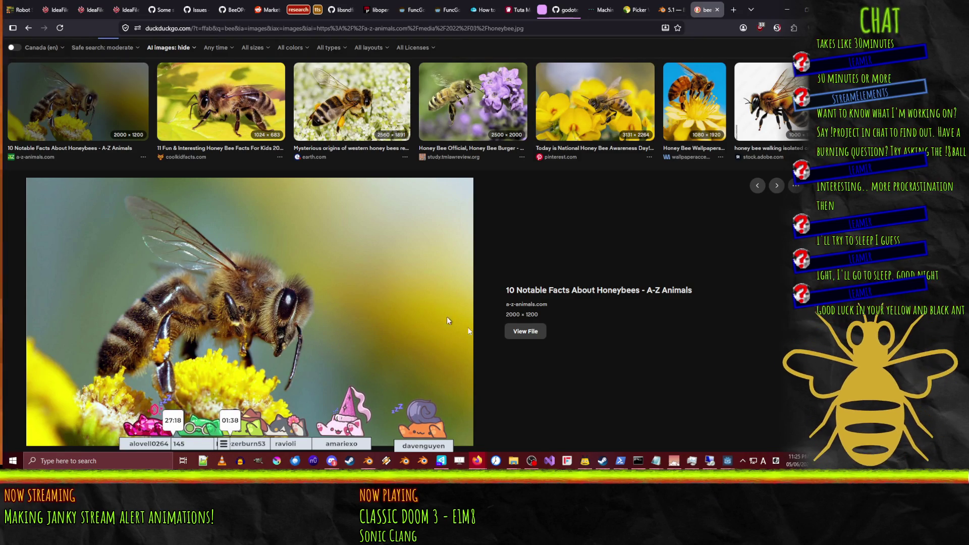
pyautogui.click(794, 9)
pyautogui.moveTo(336, 275)
pyautogui.mouseDown(button='middle')
pyautogui.moveTo(321, 205)
pyautogui.moveTo(308, 254)
pyautogui.moveTo(363, 228)
pyautogui.moveTo(279, 240)
pyautogui.moveTo(286, 246)
pyautogui.moveTo(304, 208)
pyautogui.moveTo(289, 242)
pyautogui.mouseUp(button='middle')
# Step: Select face loops across the head sphere until it is fully covered
pyautogui.scroll(5, 305, 208)
pyautogui.scroll(3, 260, 229)
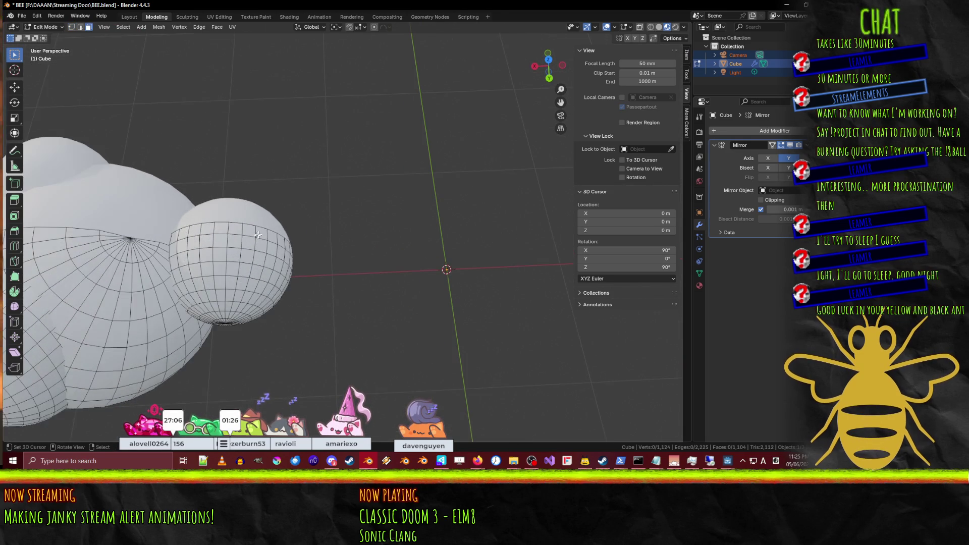
pyautogui.keyDown('alt'); pyautogui.click(230, 230); pyautogui.keyUp('alt')
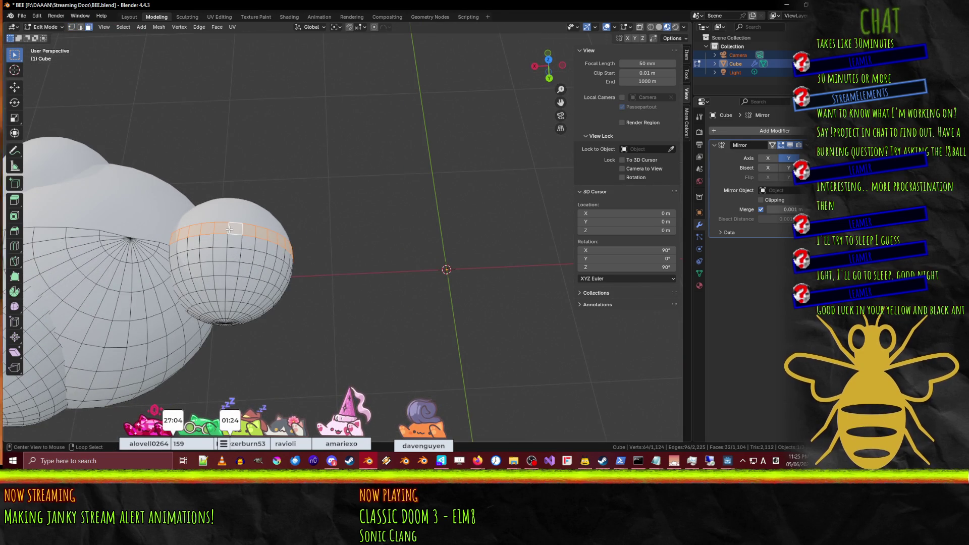
pyautogui.keyDown('alt'); pyautogui.keyDown('shift'); pyautogui.click(233, 257); pyautogui.keyUp('shift'); pyautogui.keyUp('alt')
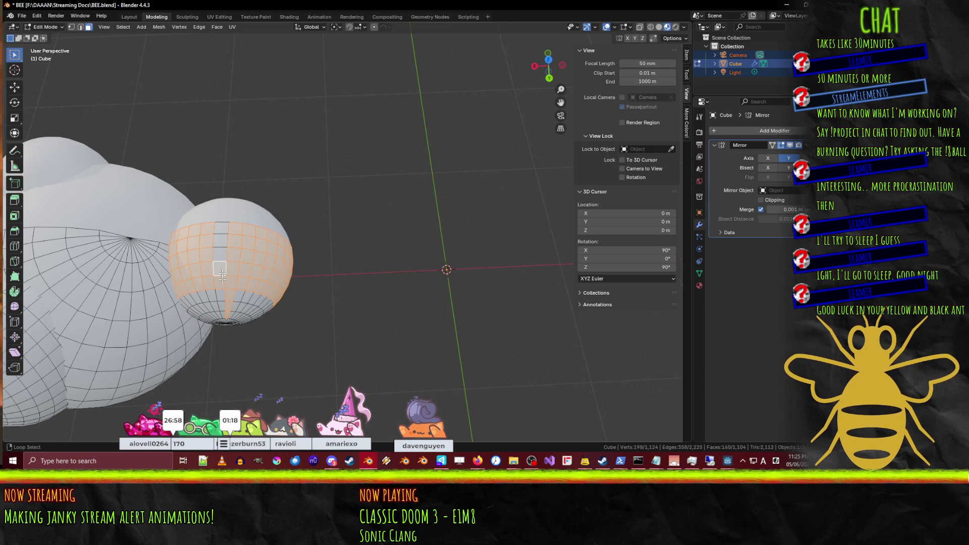
pyautogui.scroll(6, 223, 308)
pyautogui.scroll(-2, 232, 229)
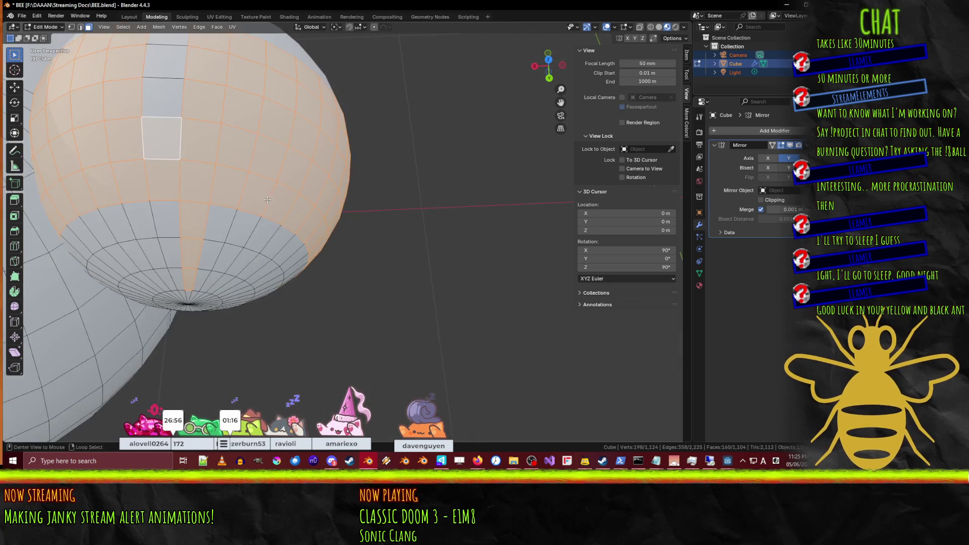
pyautogui.keyDown('alt'); pyautogui.keyDown('shift'); pyautogui.click(227, 230); pyautogui.keyUp('shift'); pyautogui.keyUp('alt')
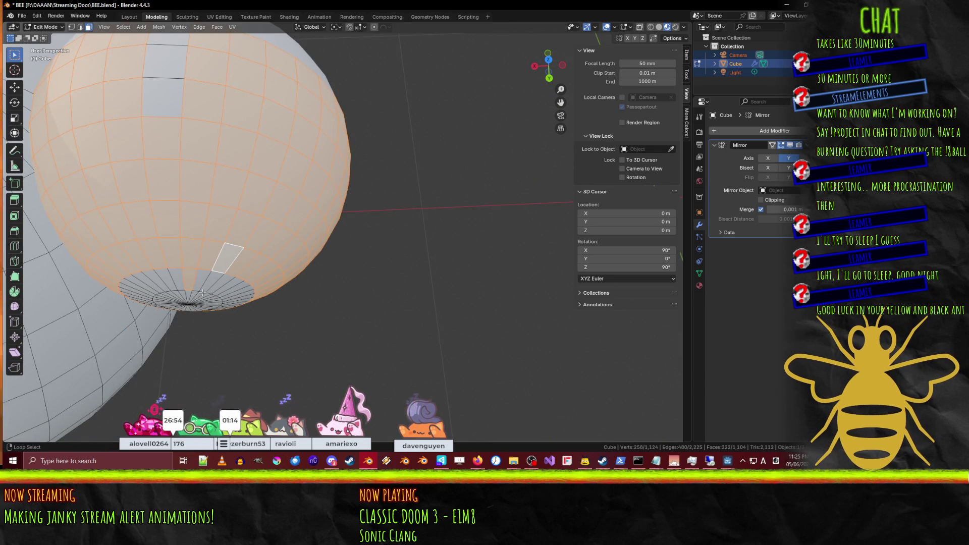
pyautogui.moveTo(203, 298)
pyautogui.mouseDown(button='middle')
pyautogui.moveTo(194, 217)
pyautogui.moveTo(162, 131)
pyautogui.mouseUp(button='middle')
# Step: In vertex select from the side and back views, scale the sphere up toward 1.3
pyautogui.click(71, 28)
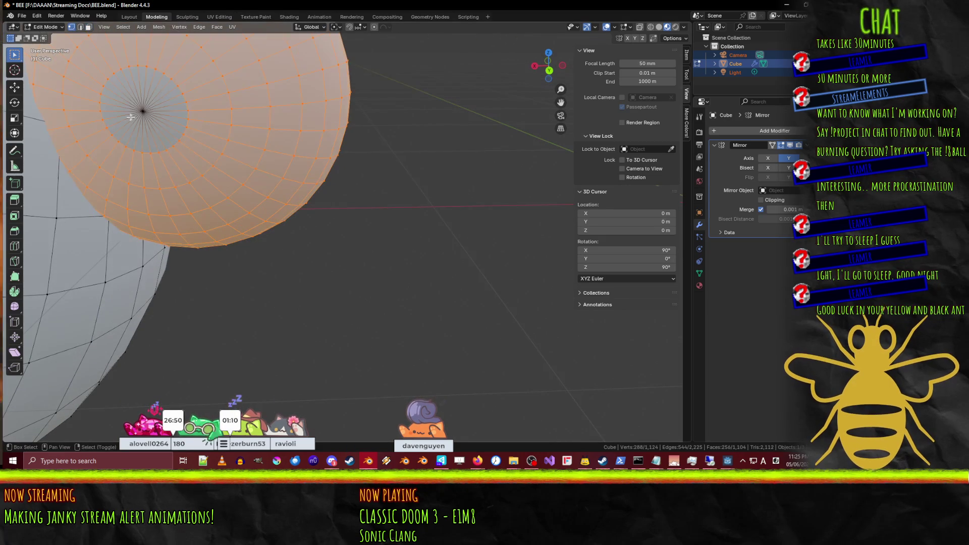
pyautogui.scroll(-3, 218, 153)
pyautogui.press('KP_3')
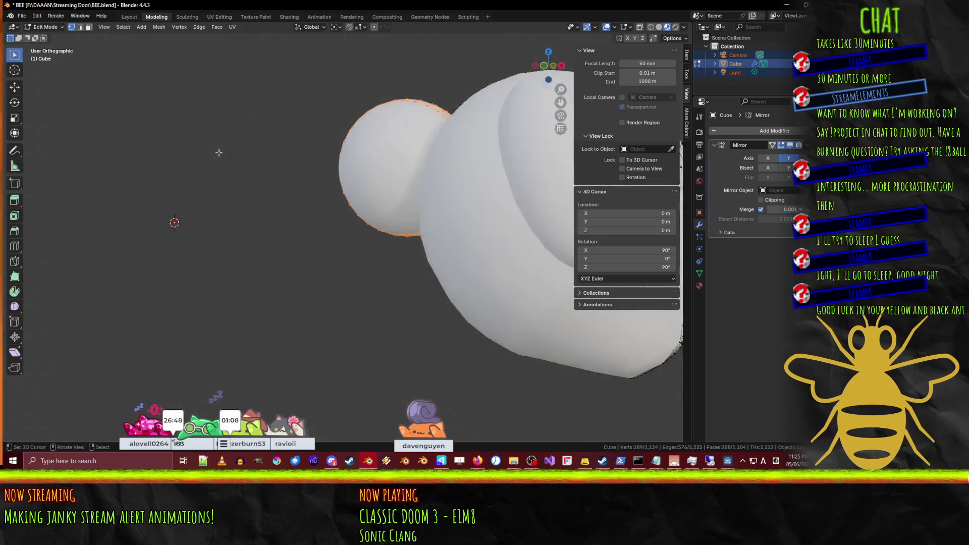
pyautogui.press('ctrl+KP_1')
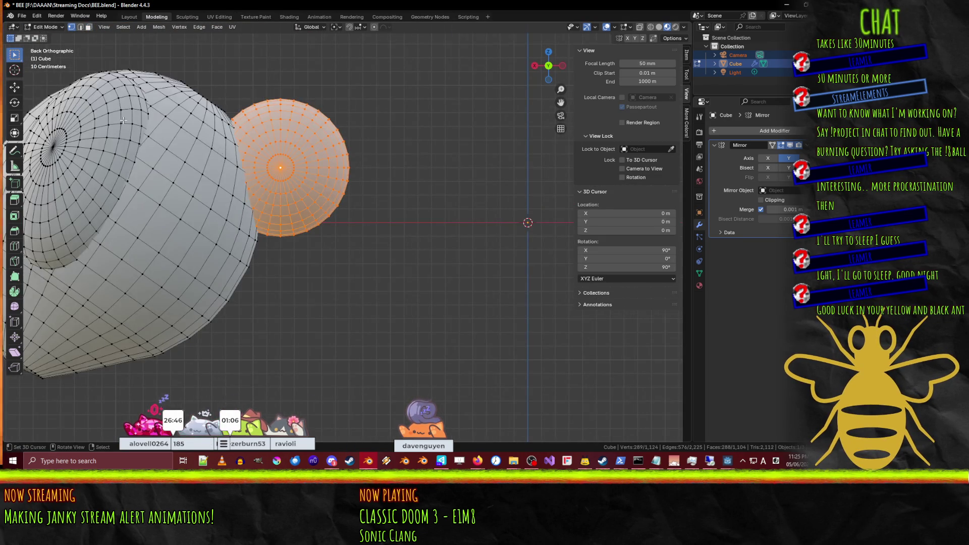
pyautogui.scroll(-5, 84, 186)
pyautogui.press('s')
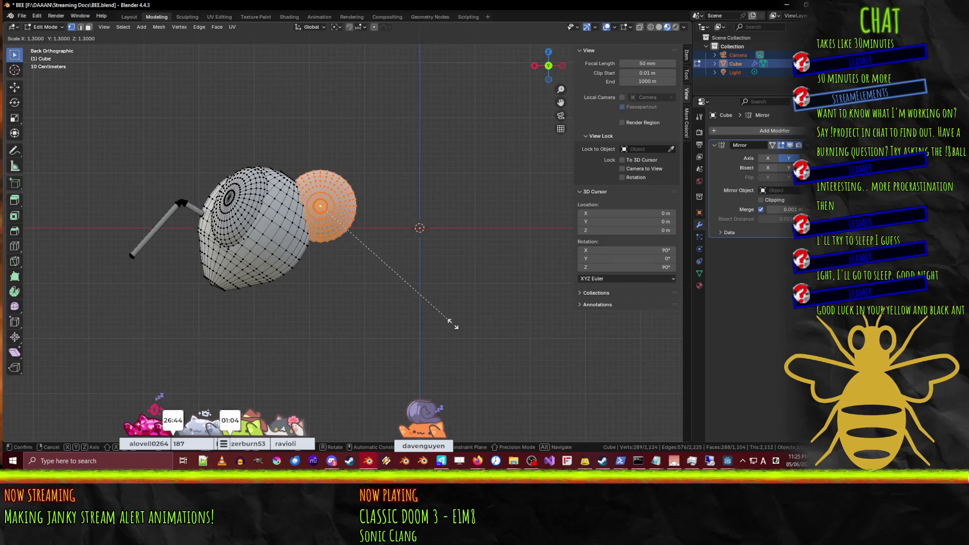
pyautogui.click(506, 369)
pyautogui.press('g')
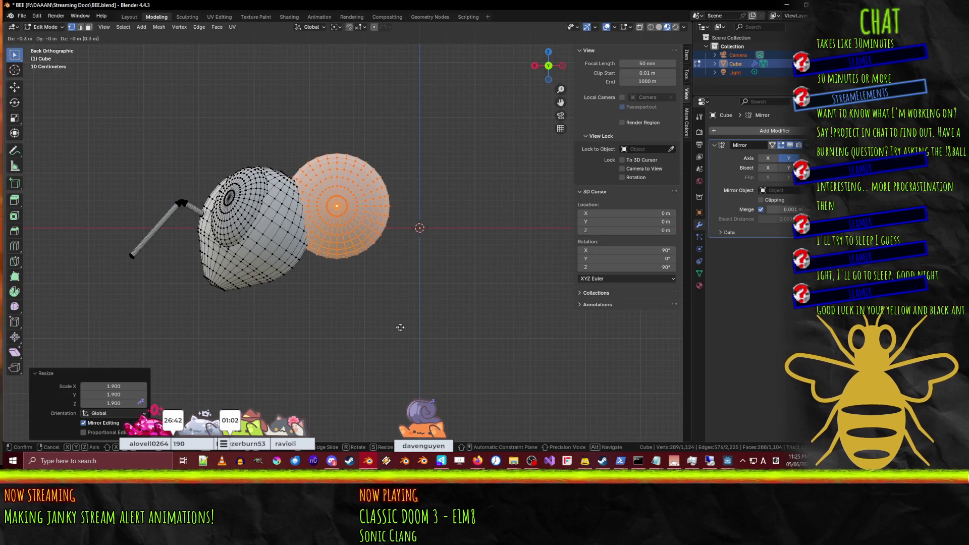
pyautogui.click(408, 328)
pyautogui.write('s1.2')
pyautogui.press('Return')
pyautogui.press('g')
pyautogui.click(424, 301)
pyautogui.scroll(-5, 424, 301)
pyautogui.scroll(5, 424, 300)
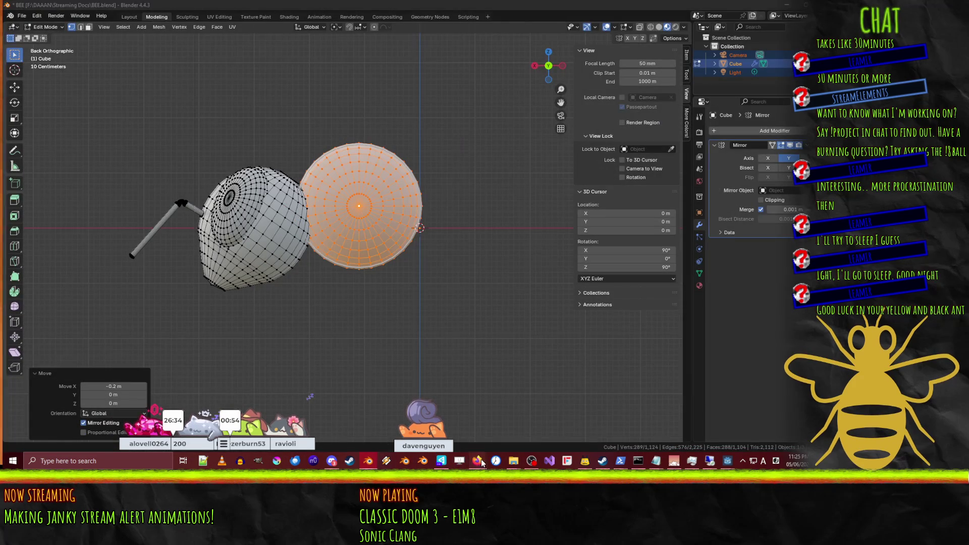
pyautogui.moveTo(482, 463)
pyautogui.click(439, 422)
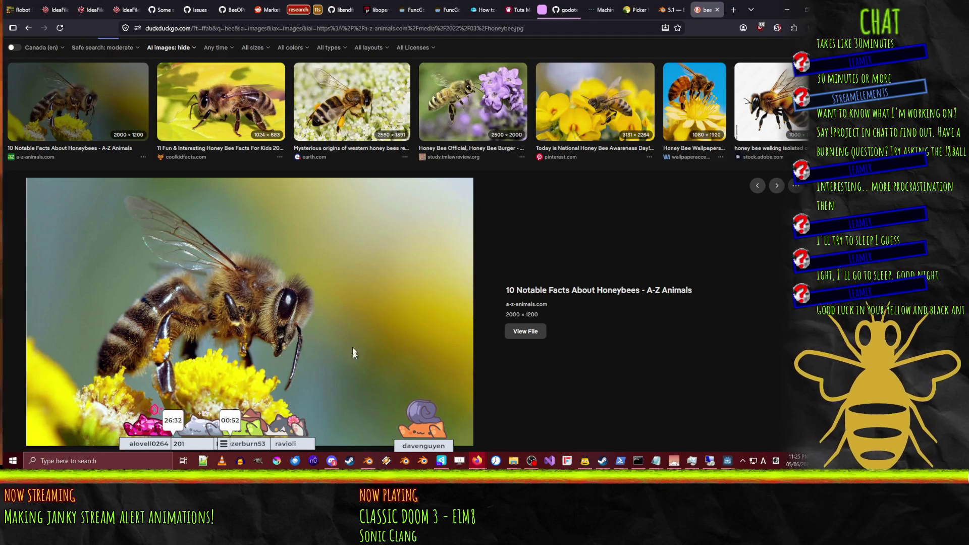
pyautogui.scroll(-5, 356, 363)
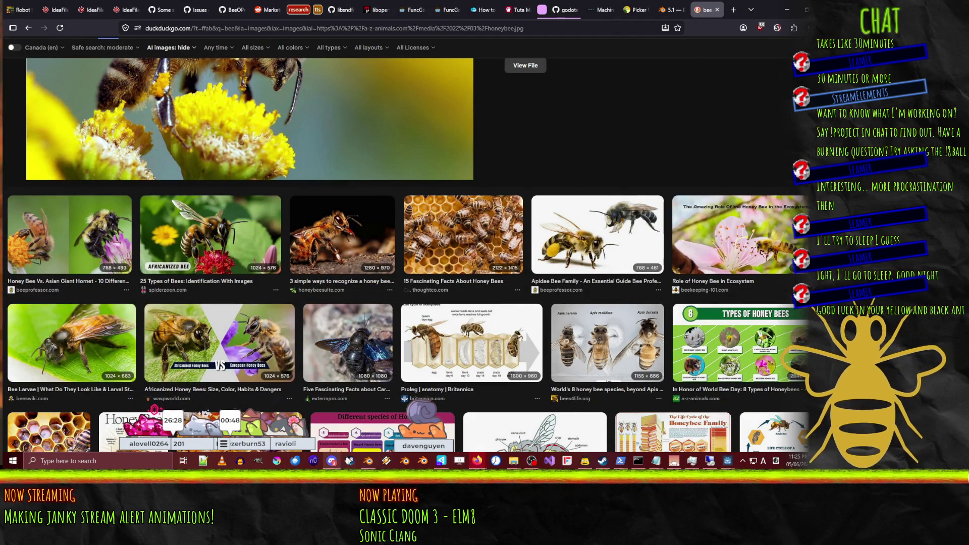
pyautogui.click(371, 462)
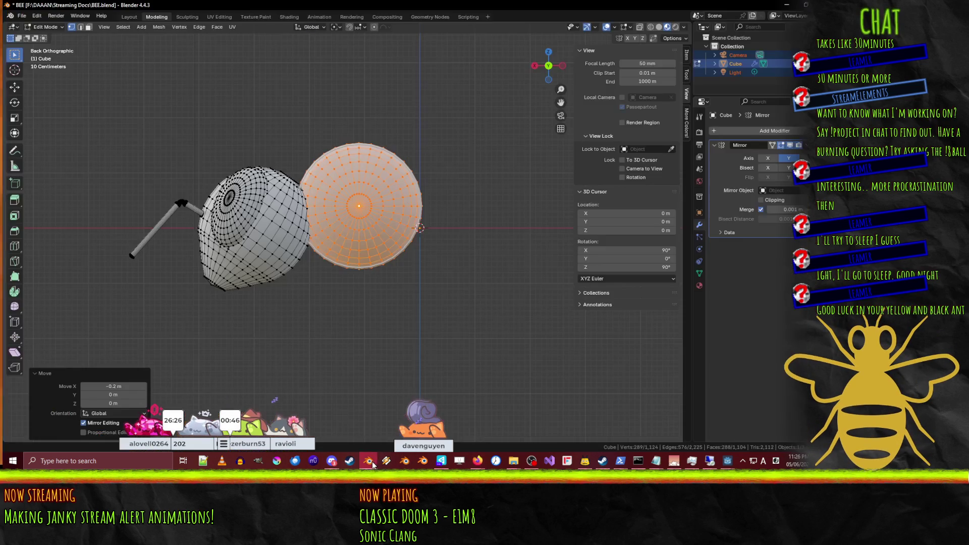
# Step: Scale the body sphere by 1.2 and lower it 0.2 m on Z
pyautogui.scroll(-6, 442, 299)
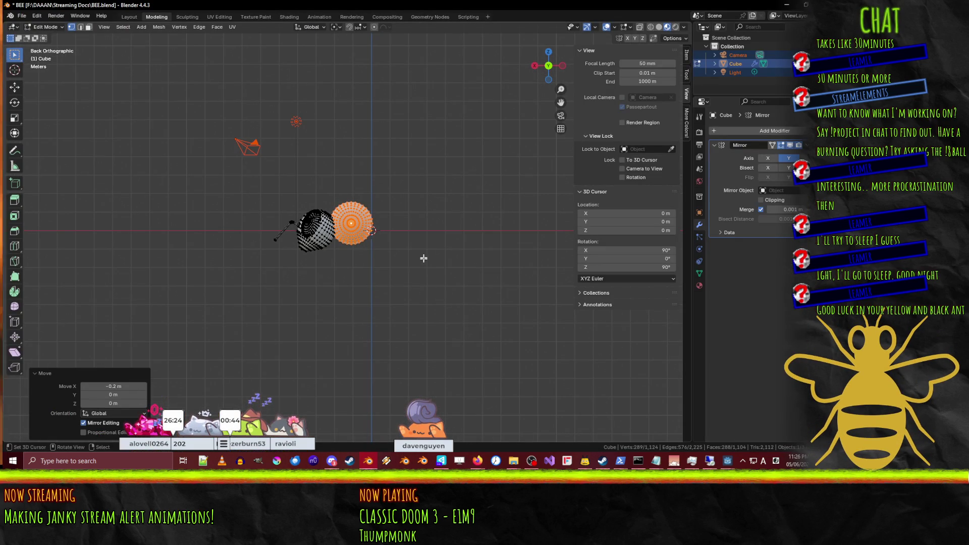
pyautogui.press('g')
pyautogui.press('s')
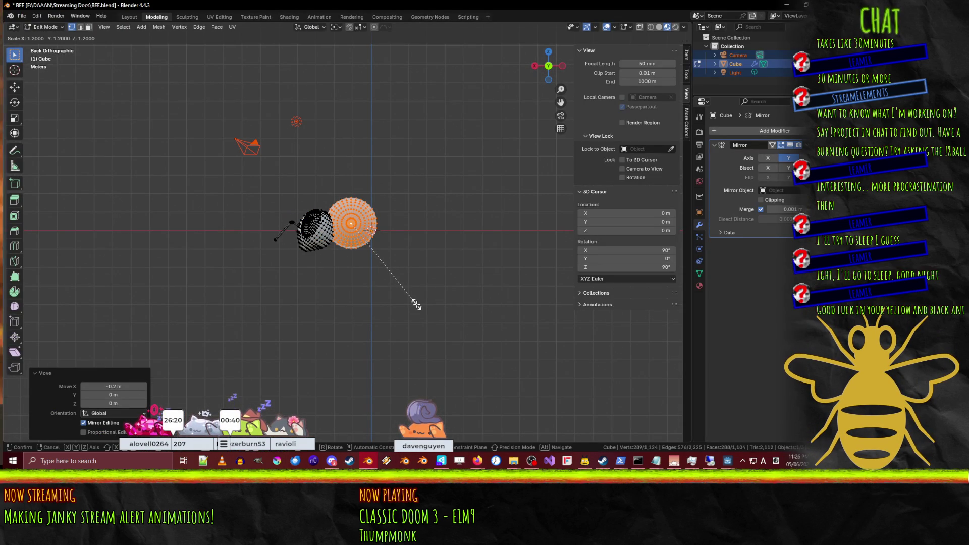
pyautogui.click(413, 302)
pyautogui.scroll(5, 397, 300)
pyautogui.press('g')
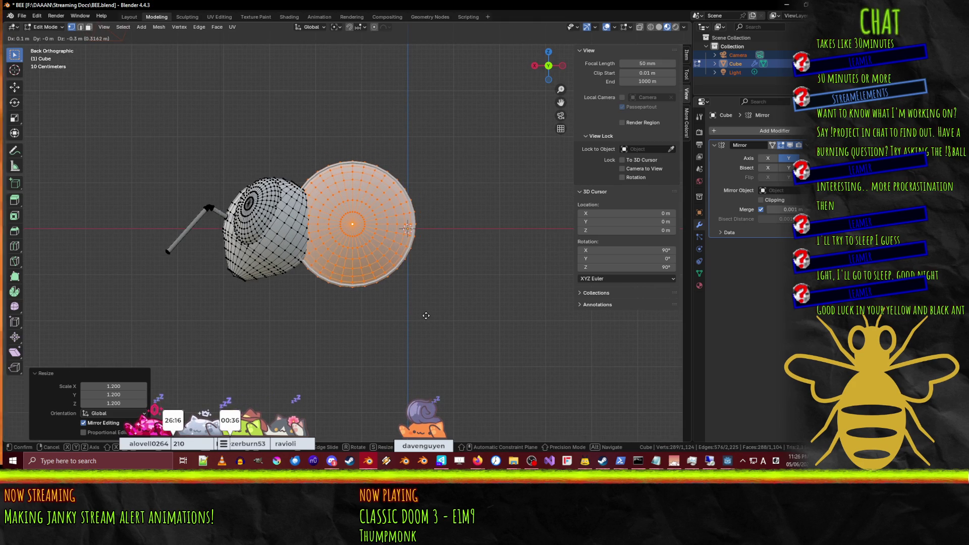
pyautogui.click(431, 309)
# Step: In top view, shift the selected half 0.6 m along Y to lengthen the abdomen
pyautogui.moveTo(431, 309)
pyautogui.mouseDown(button='middle')
pyautogui.moveTo(424, 303)
pyautogui.moveTo(404, 323)
pyautogui.moveTo(419, 308)
pyautogui.moveTo(409, 312)
pyautogui.mouseUp(button='middle')
pyautogui.press('KP_7')
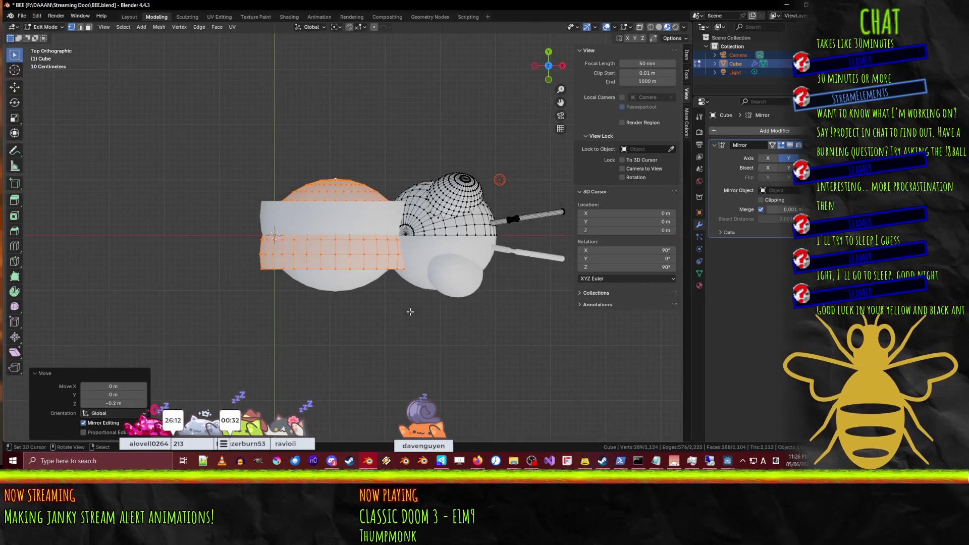
pyautogui.press('g')
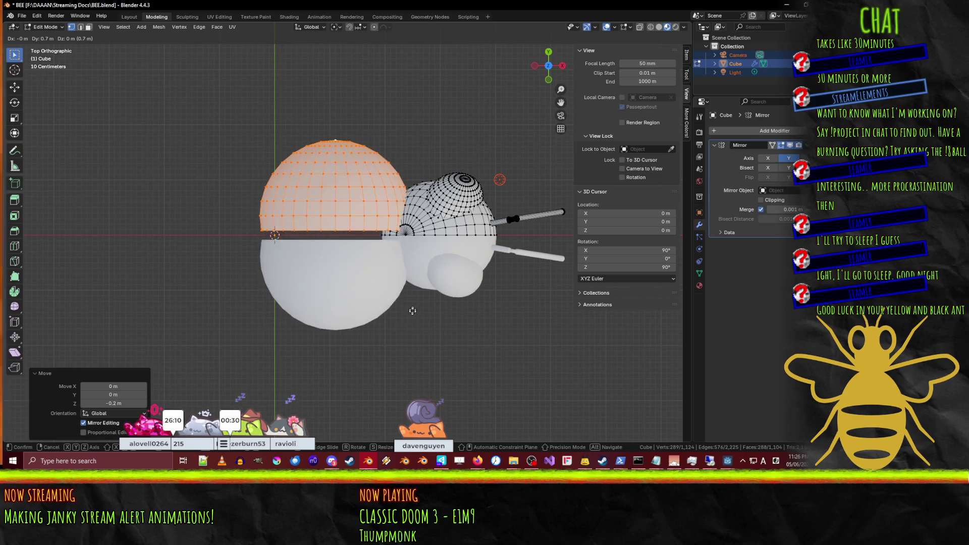
pyautogui.click(416, 315)
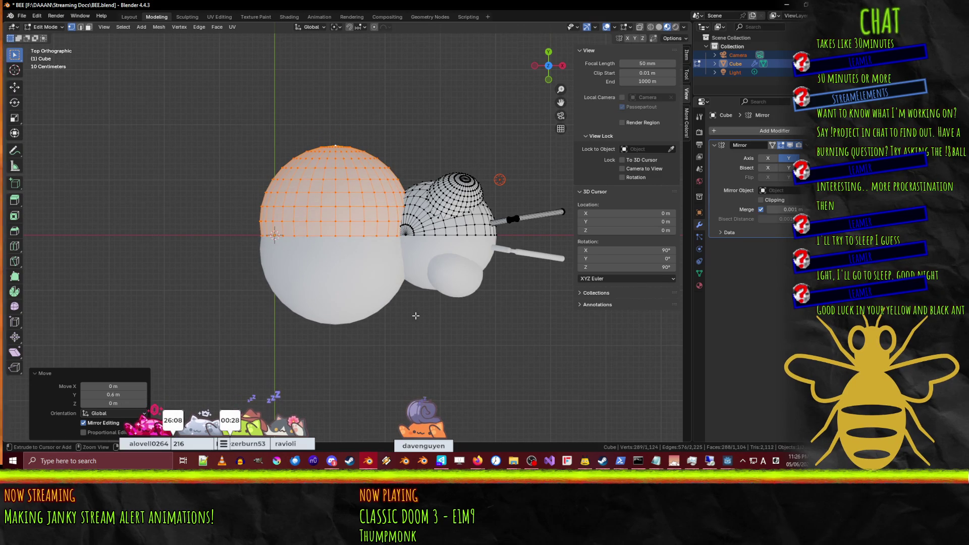
pyautogui.moveTo(415, 315)
pyautogui.mouseDown(button='middle')
pyautogui.moveTo(349, 187)
pyautogui.moveTo(452, 293)
pyautogui.moveTo(402, 199)
pyautogui.moveTo(286, 191)
pyautogui.mouseUp(button='middle')
pyautogui.scroll(5, 435, 261)
pyautogui.scroll(-5, 403, 199)
pyautogui.scroll(3, 387, 168)
pyautogui.keyDown('alt'); pyautogui.click(296, 194); pyautogui.keyUp('alt')
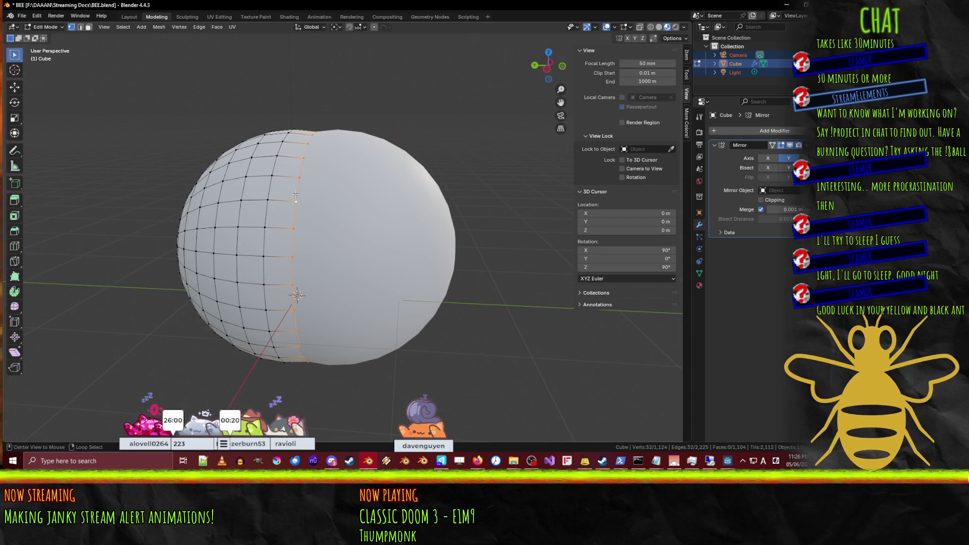
# Step: In side view, scale the selected vertical edge loop by 1.02
pyautogui.press('KP_1')
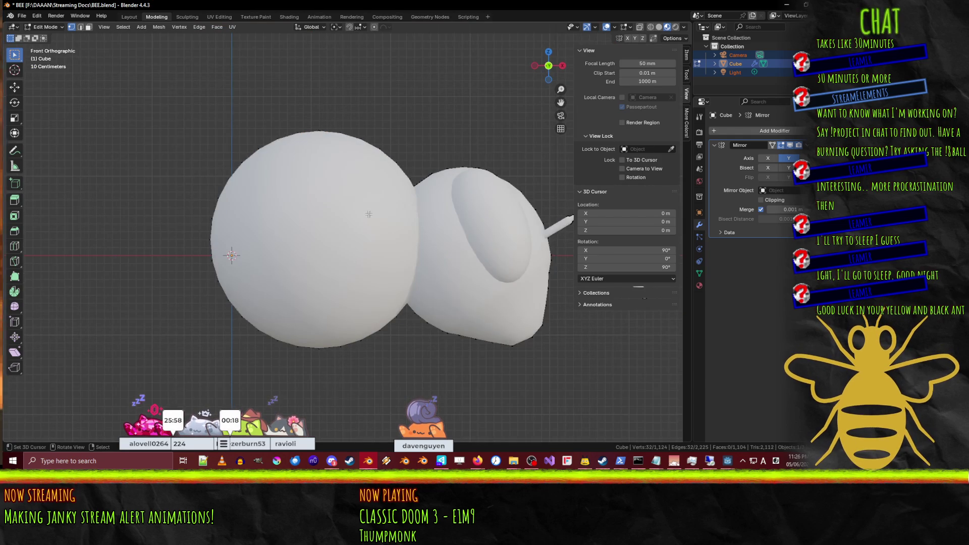
pyautogui.press('ctrl+KP_1')
pyautogui.press('ctrl+KP_3')
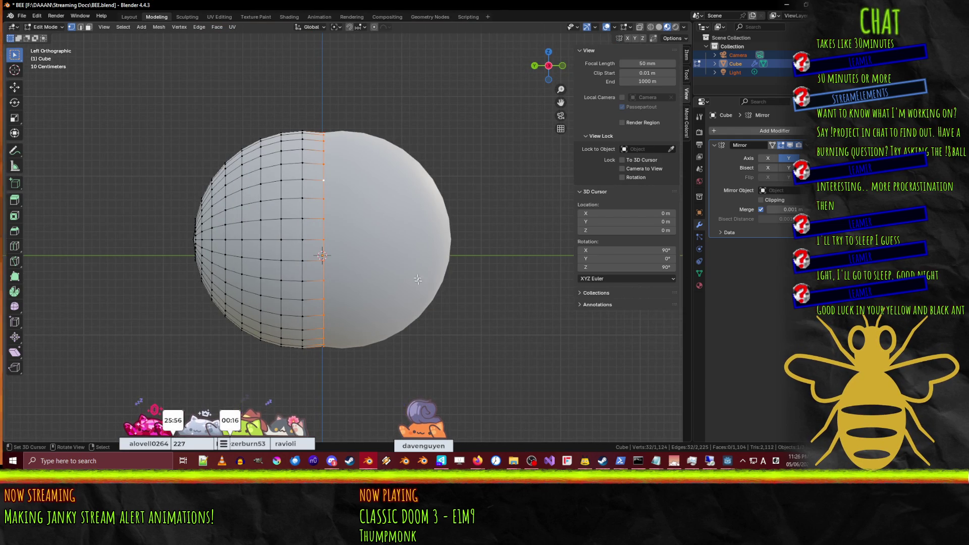
pyautogui.press('s')
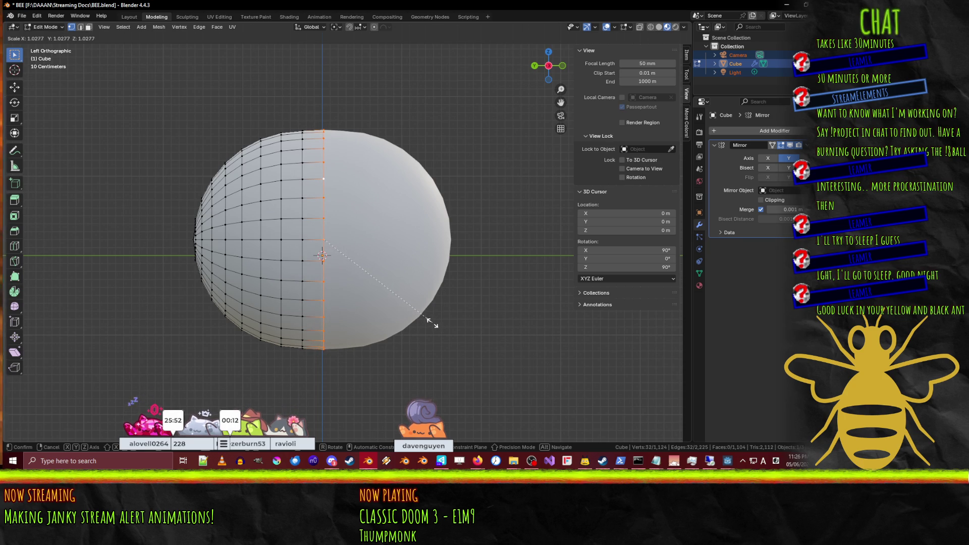
pyautogui.click(432, 323)
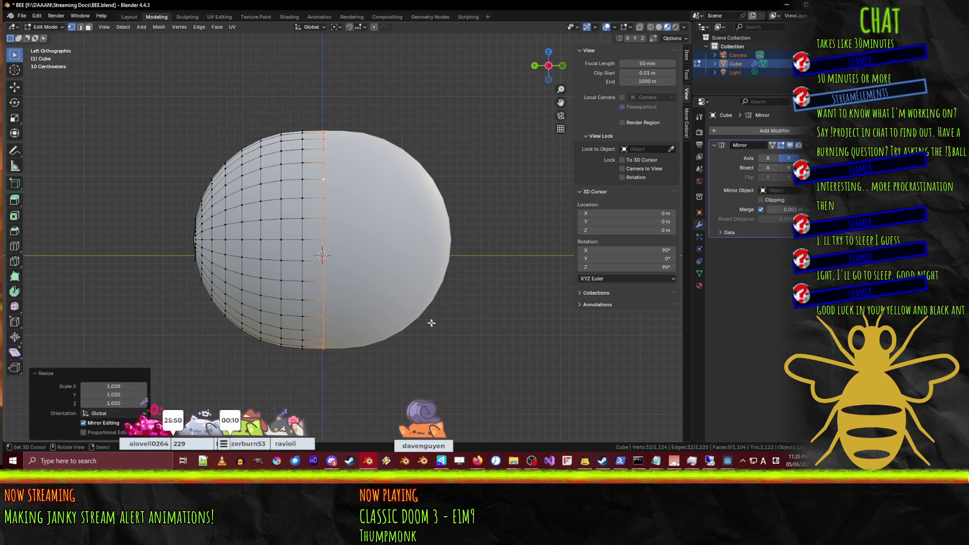
pyautogui.press('KP_5')
pyautogui.moveTo(271, 231)
pyautogui.mouseDown(button='middle')
pyautogui.moveTo(384, 298)
pyautogui.moveTo(416, 292)
pyautogui.moveTo(422, 226)
pyautogui.moveTo(338, 238)
pyautogui.moveTo(418, 210)
pyautogui.moveTo(444, 222)
pyautogui.moveTo(353, 247)
pyautogui.moveTo(309, 282)
pyautogui.moveTo(338, 286)
pyautogui.moveTo(271, 351)
pyautogui.moveTo(270, 368)
pyautogui.moveTo(277, 311)
pyautogui.moveTo(353, 271)
pyautogui.moveTo(381, 231)
pyautogui.moveTo(368, 189)
pyautogui.moveTo(386, 189)
pyautogui.moveTo(289, 187)
pyautogui.moveTo(248, 225)
pyautogui.moveTo(242, 300)
pyautogui.moveTo(301, 359)
pyautogui.moveTo(397, 326)
pyautogui.moveTo(393, 254)
pyautogui.moveTo(394, 280)
pyautogui.moveTo(476, 345)
pyautogui.mouseUp(button='middle')
pyautogui.scroll(-5, 414, 313)
# Step: Deselect all and toggle Object Mode to inspect the fuller abdomen
pyautogui.hotkey('alt', 'a')
pyautogui.press('Tab')
pyautogui.scroll(7, 364, 194)
pyautogui.scroll(-5, 397, 328)
pyautogui.press('Tab')
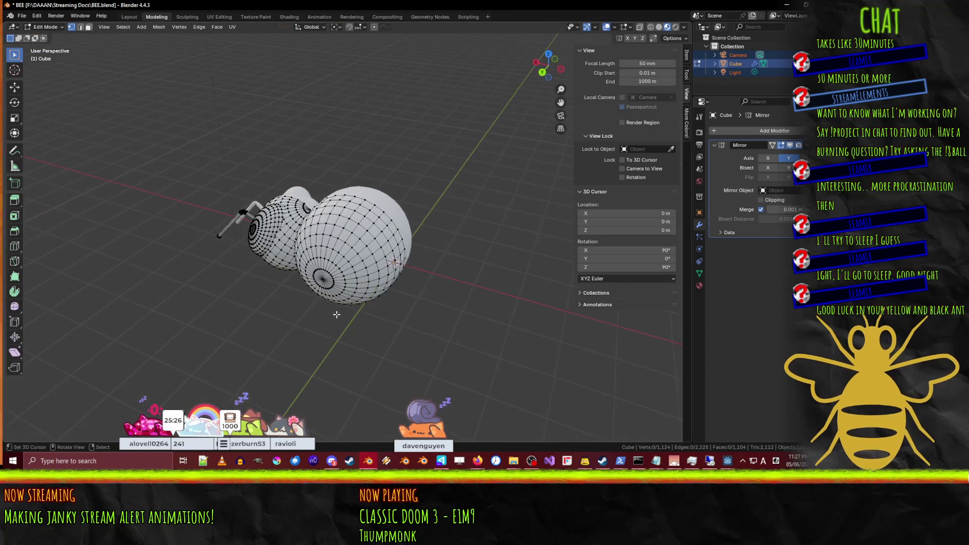
pyautogui.press('F3')
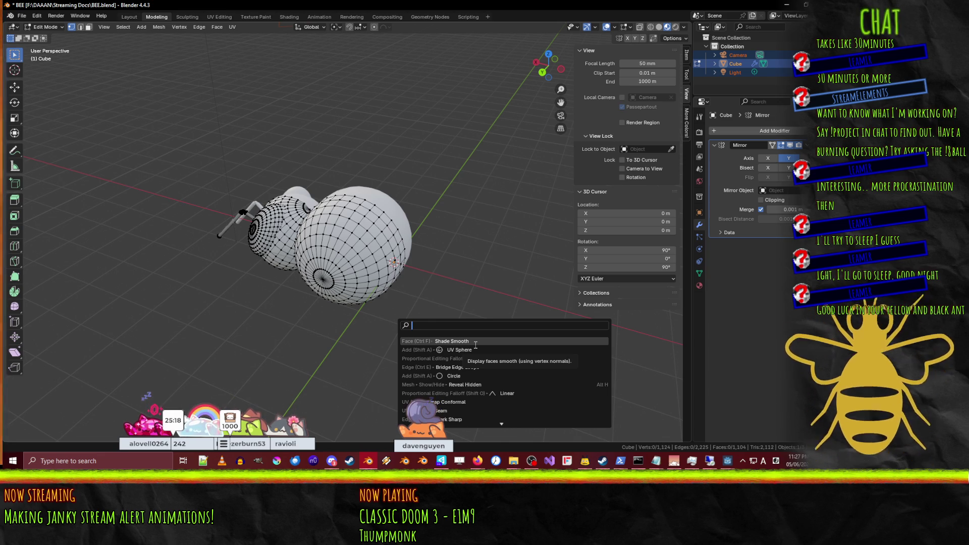
# Step: Add a 16-vertex circle, stand it upright at -90° and move it 1 m behind the body
pyautogui.write('circle')
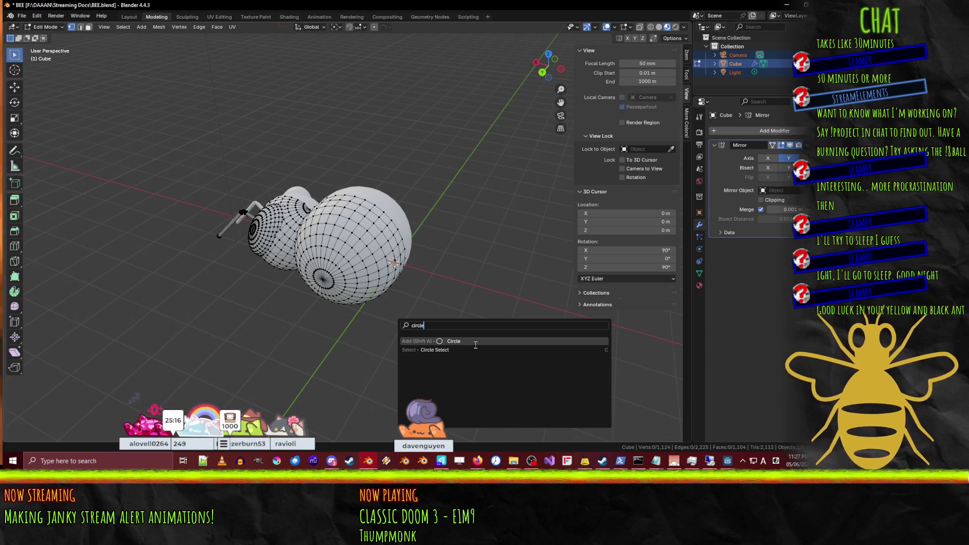
pyautogui.click(473, 341)
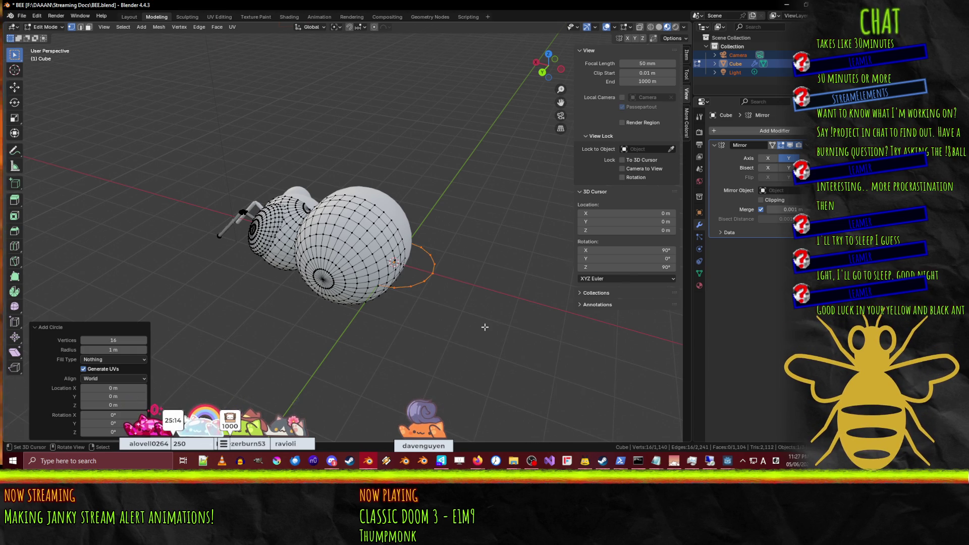
pyautogui.press('KP_1')
pyautogui.press('r')
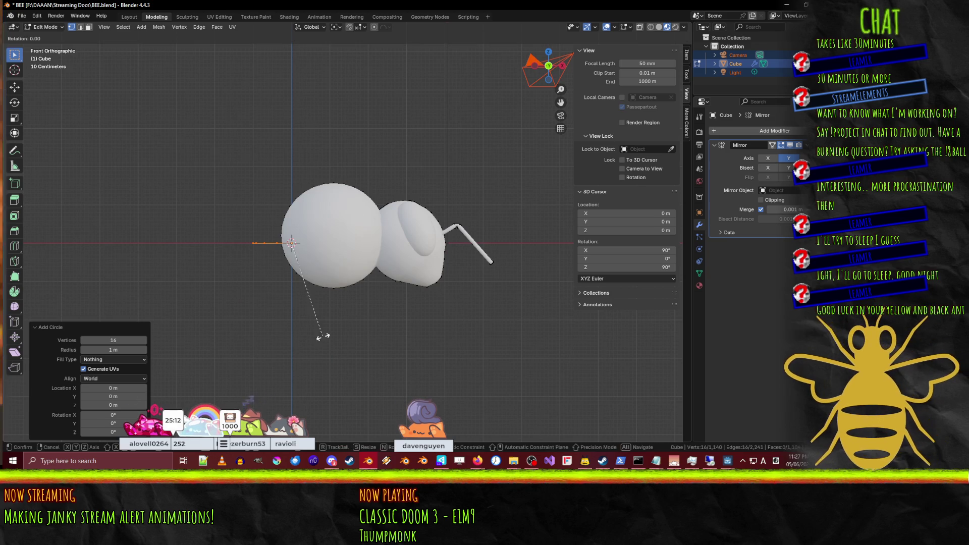
pyautogui.click(450, 194)
pyautogui.press('g')
pyautogui.click(276, 313)
pyautogui.keyDown('shift'); pyautogui.moveTo(276, 313); pyautogui.dragTo(394, 266, button='middle'); pyautogui.keyUp('shift')
# Step: Duplicate the loop three more times further back, scaled to 1.4, 0.5 and 0.7
pyautogui.hotkey('shift', 'd')
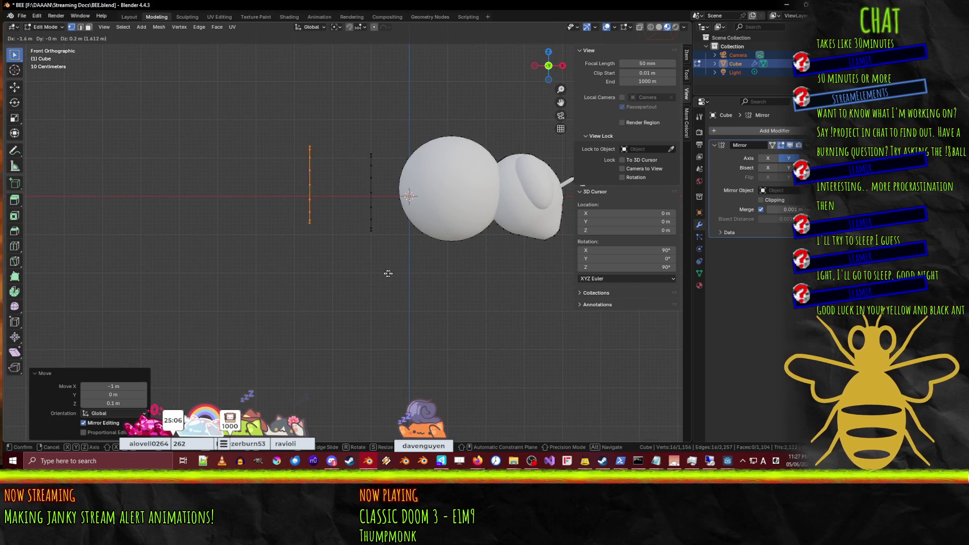
pyautogui.click(412, 280)
pyautogui.press('s')
pyautogui.click(434, 342)
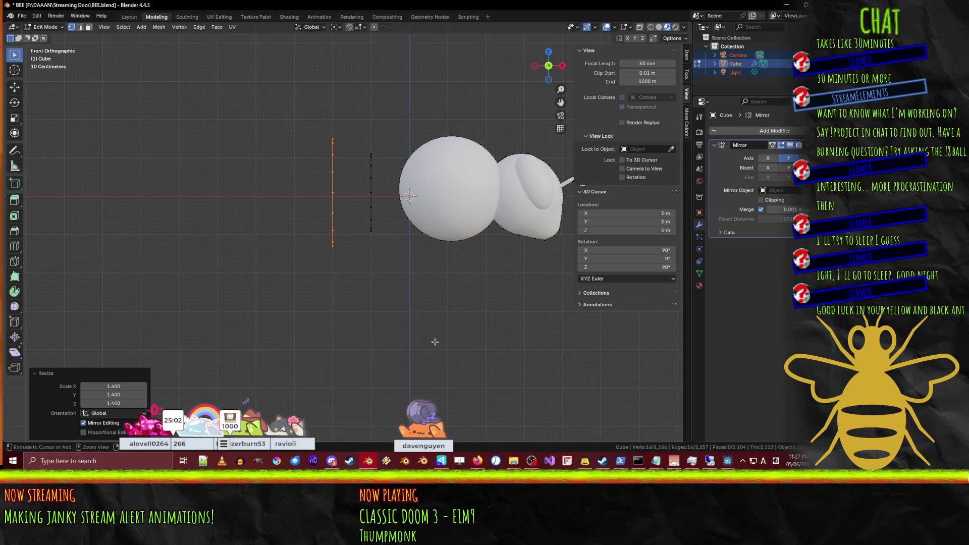
pyautogui.click(367, 327)
pyautogui.press('s')
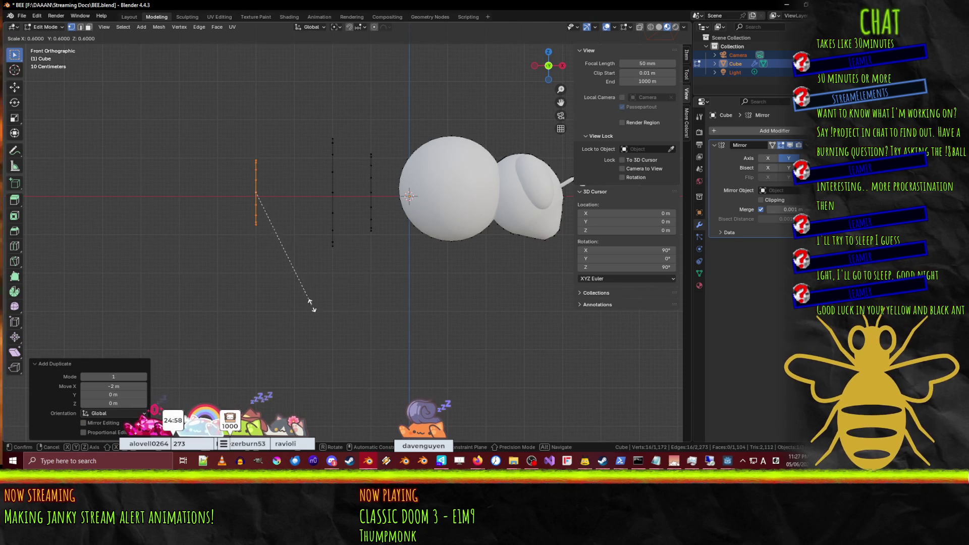
pyautogui.click(282, 290)
pyautogui.press('g')
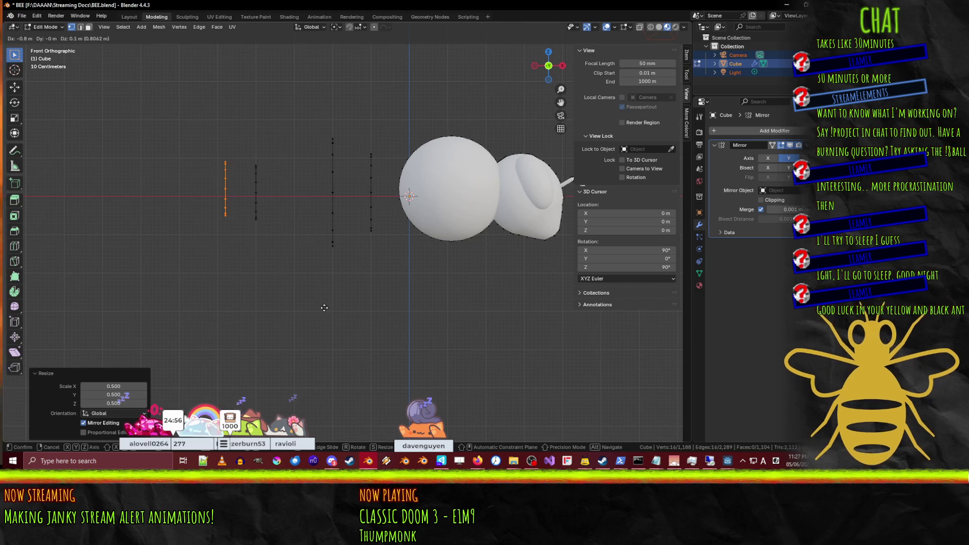
pyautogui.click(325, 312)
pyautogui.press('s')
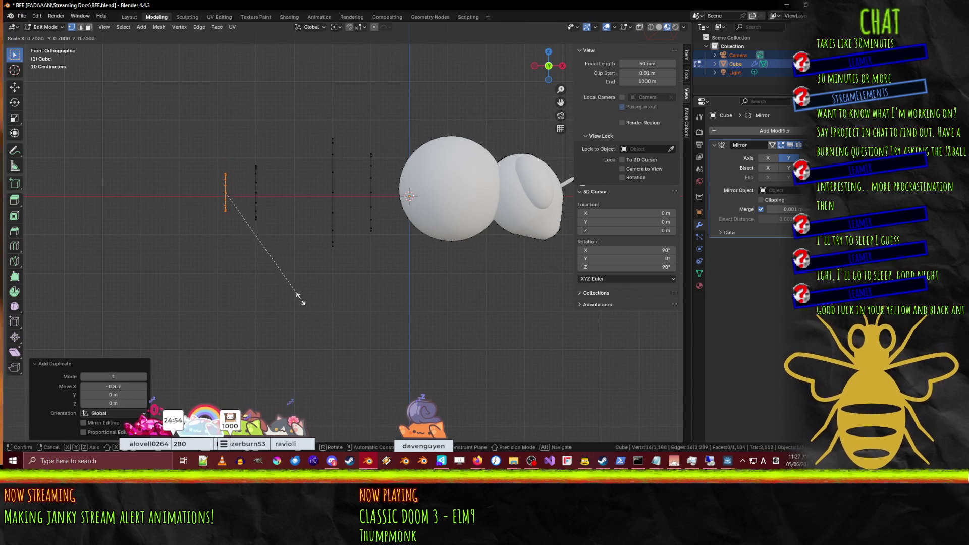
pyautogui.click(296, 299)
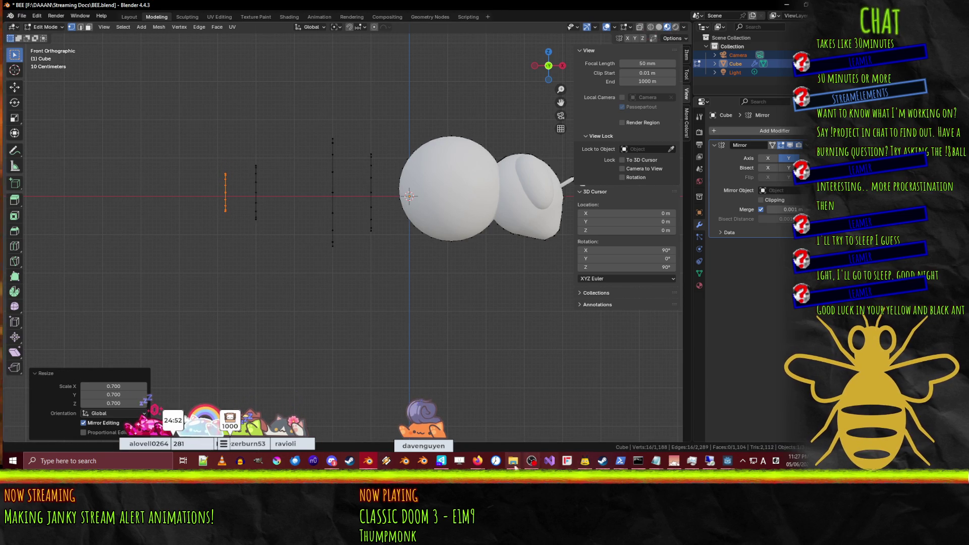
pyautogui.moveTo(477, 463)
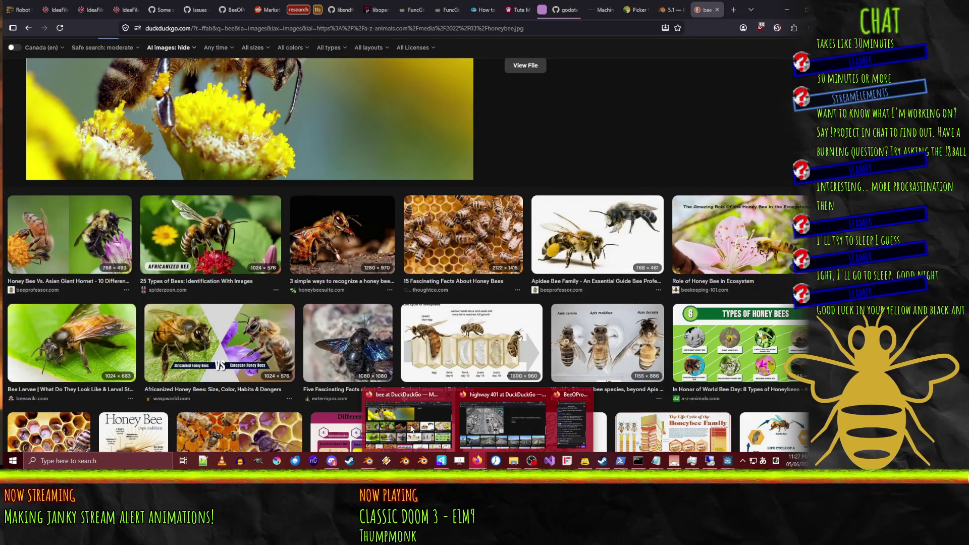
# Step: Scroll up to the enlarged honeybee close-up, then return to the Blender bee model
pyautogui.scroll(4, 209, 275)
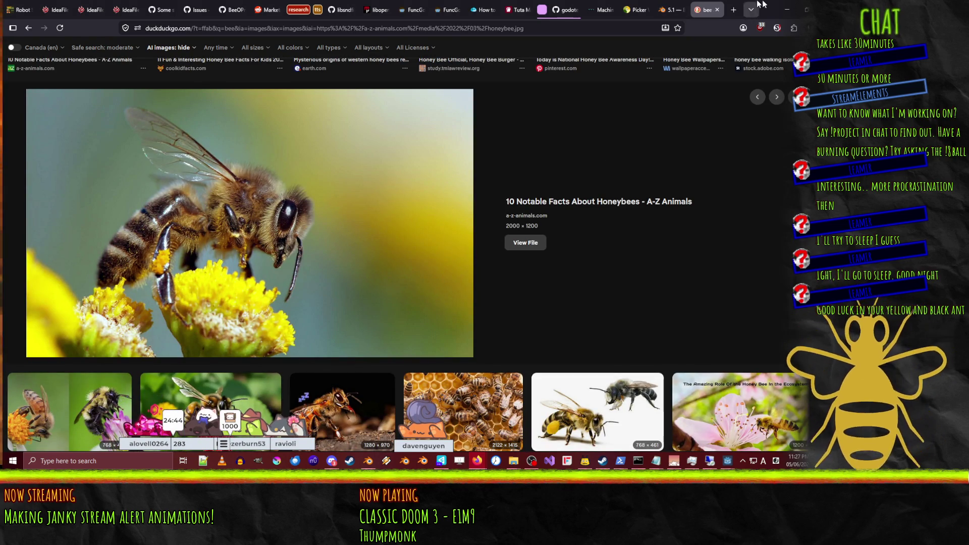
pyautogui.hotkey('alt', 'Tab')
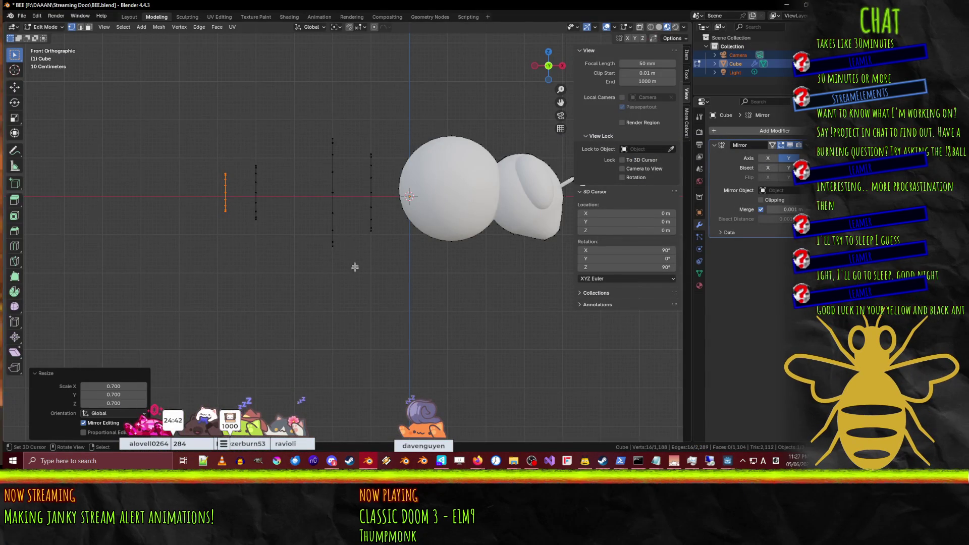
# Step: Enlarge the second loop from the tail end to 1.2 and select another loop
pyautogui.moveTo(241, 150); pyautogui.dragTo(287, 255)
pyautogui.press('s')
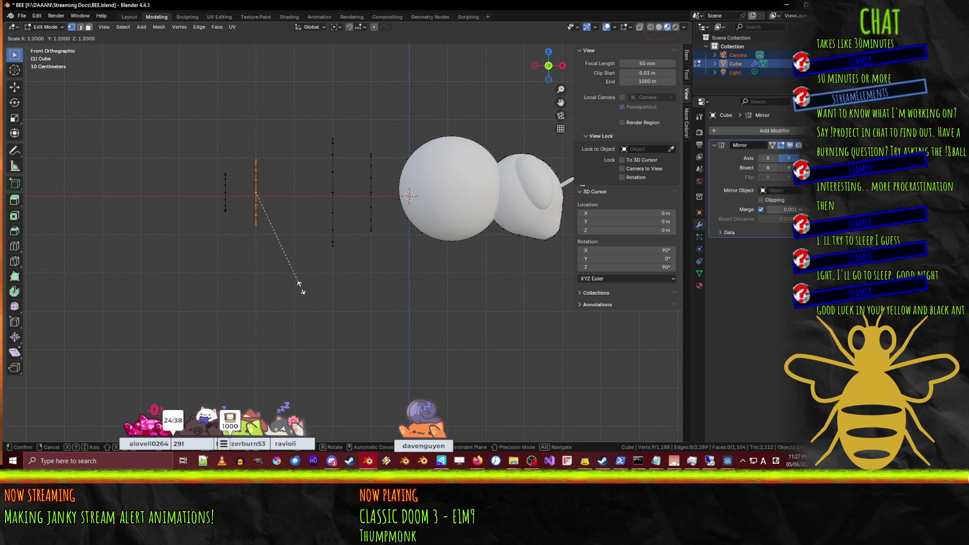
pyautogui.click(300, 286)
pyautogui.click(368, 245)
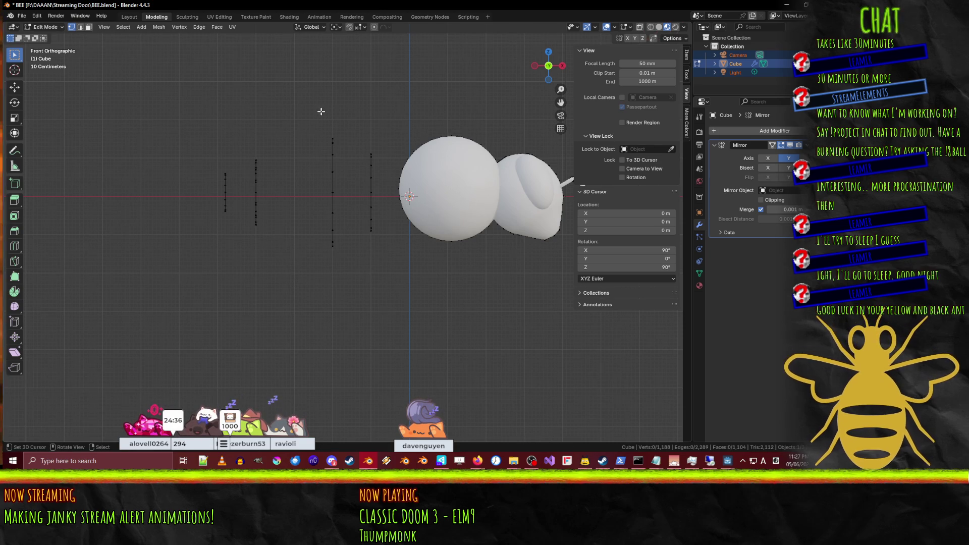
pyautogui.moveTo(314, 118); pyautogui.dragTo(346, 302)
pyautogui.press('g')
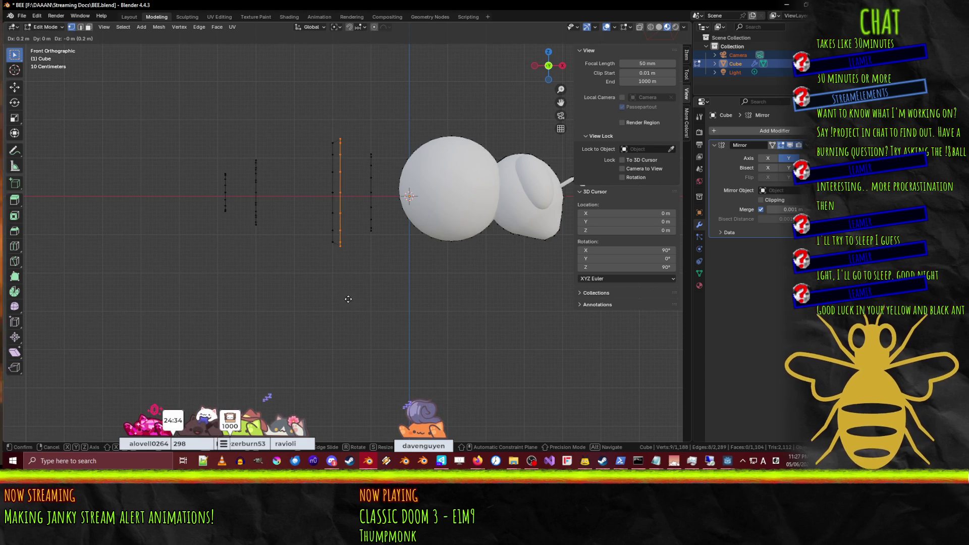
pyautogui.rightClick(351, 298)
# Step: In wireframe, box-select a vertex ring column and move it 0.2 m along X
pyautogui.press('z')
pyautogui.press('b')
pyautogui.moveTo(293, 105); pyautogui.dragTo(371, 318)
pyautogui.press('g')
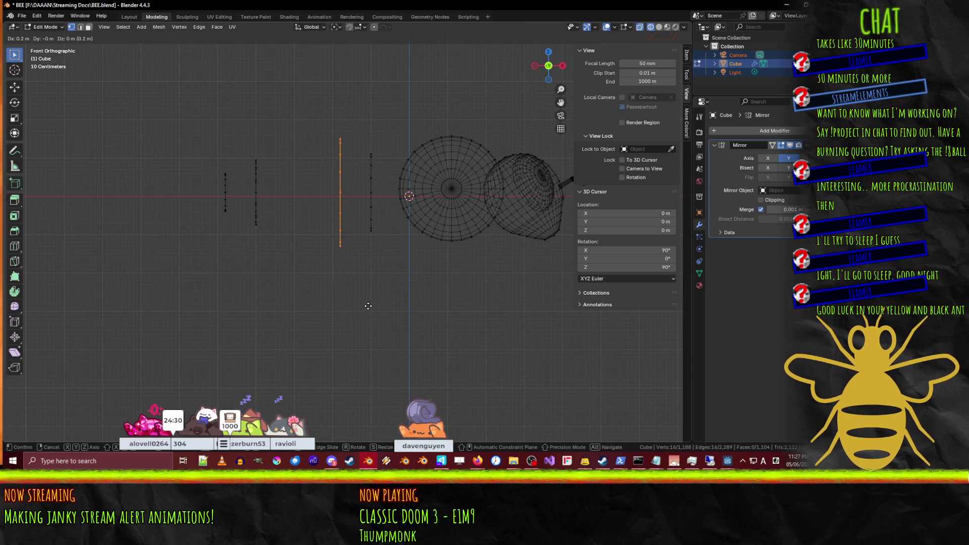
pyautogui.click(368, 306)
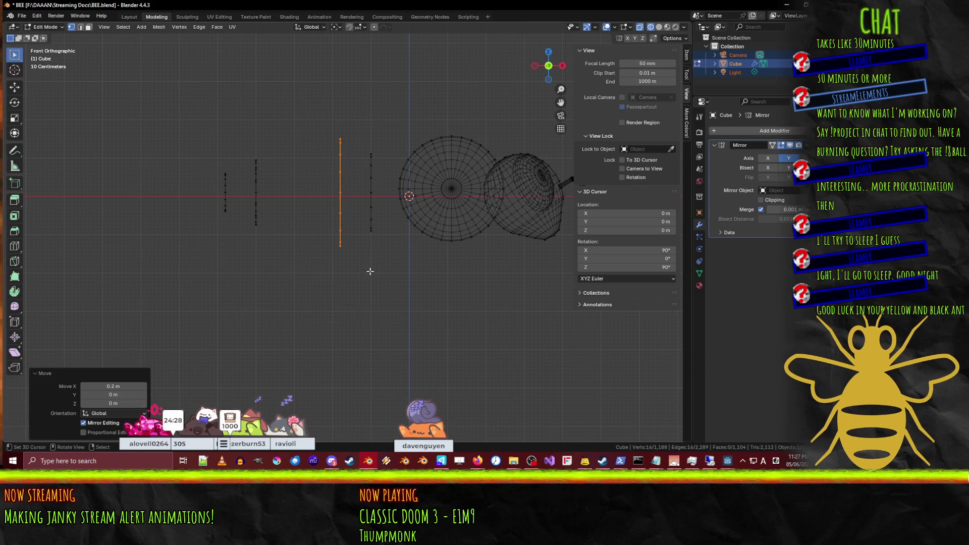
pyautogui.click(370, 271)
# Step: Select the edge loops of the two larger rings for bridging
pyautogui.scroll(4, 404, 232)
pyautogui.moveTo(405, 232); pyautogui.dragTo(370, 202, button='middle')
pyautogui.keyDown('alt'); pyautogui.click(371, 223); pyautogui.keyUp('alt')
pyautogui.keyDown('alt'); pyautogui.keyDown('shift'); pyautogui.click(313, 231); pyautogui.keyUp('shift'); pyautogui.keyUp('alt')
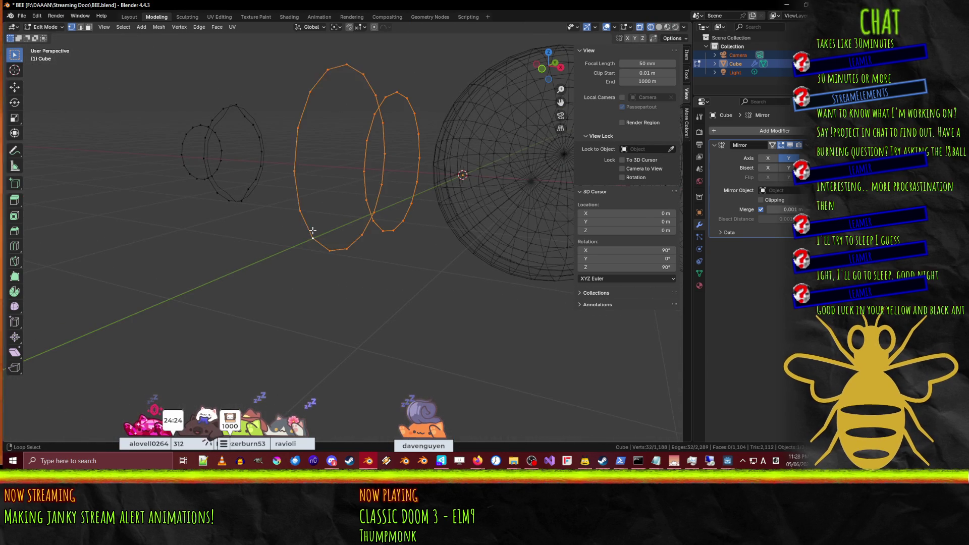
# Step: Bridge the two selected edge loops with 3 cuts
pyautogui.press('F3')
pyautogui.write('br')
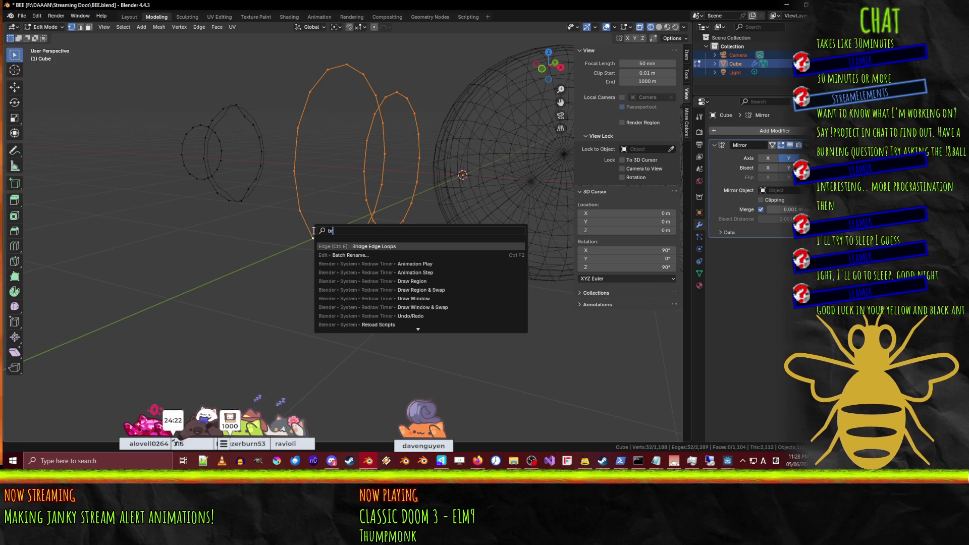
pyautogui.click(376, 245)
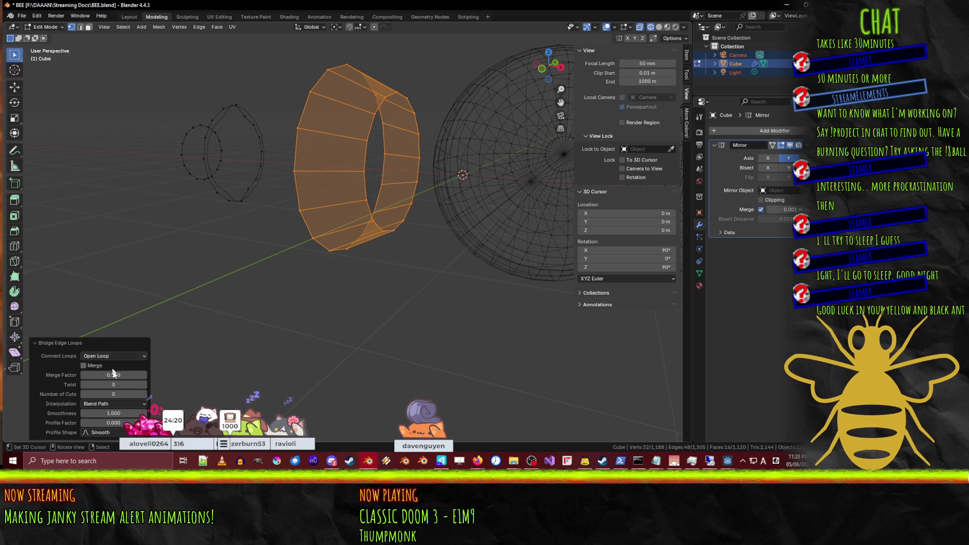
pyautogui.click(144, 394)
pyautogui.click(143, 394)
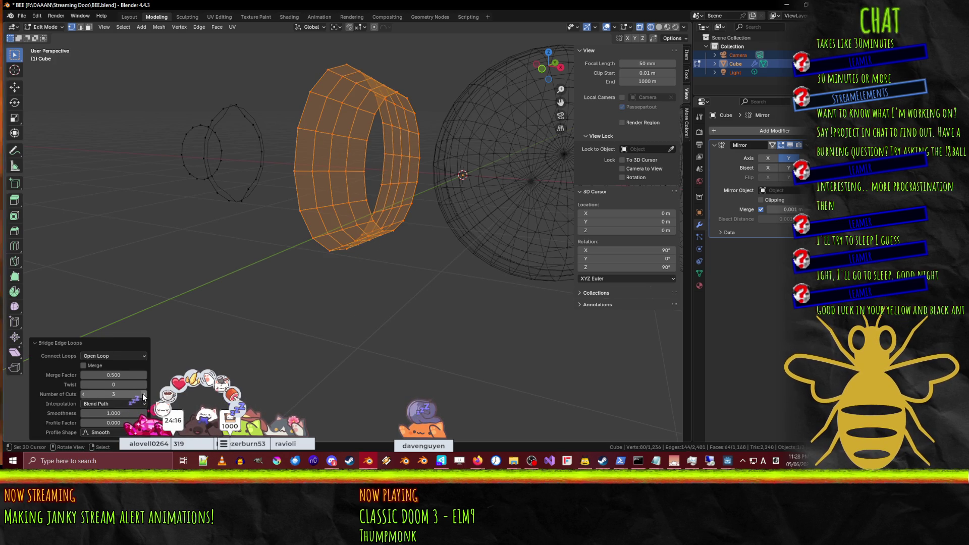
pyautogui.moveTo(440, 289)
pyautogui.mouseDown(button='middle')
pyautogui.moveTo(448, 259)
pyautogui.moveTo(512, 285)
pyautogui.moveTo(368, 298)
pyautogui.moveTo(376, 281)
pyautogui.mouseUp(button='middle')
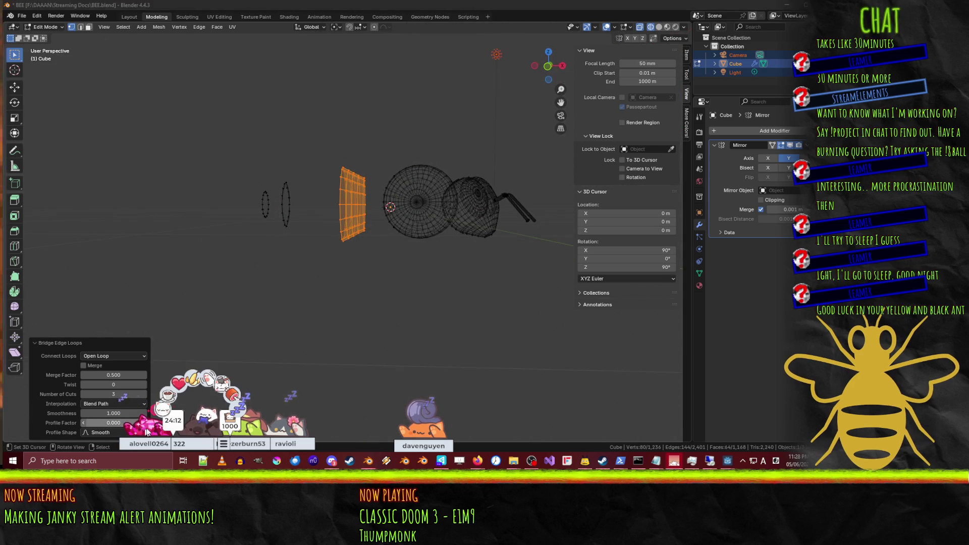
# Step: Set the bridge's profile factor to 0.69 and return the merge factor to 0.5
pyautogui.click(114, 422)
pyautogui.write('0.69')
pyautogui.press('Return')
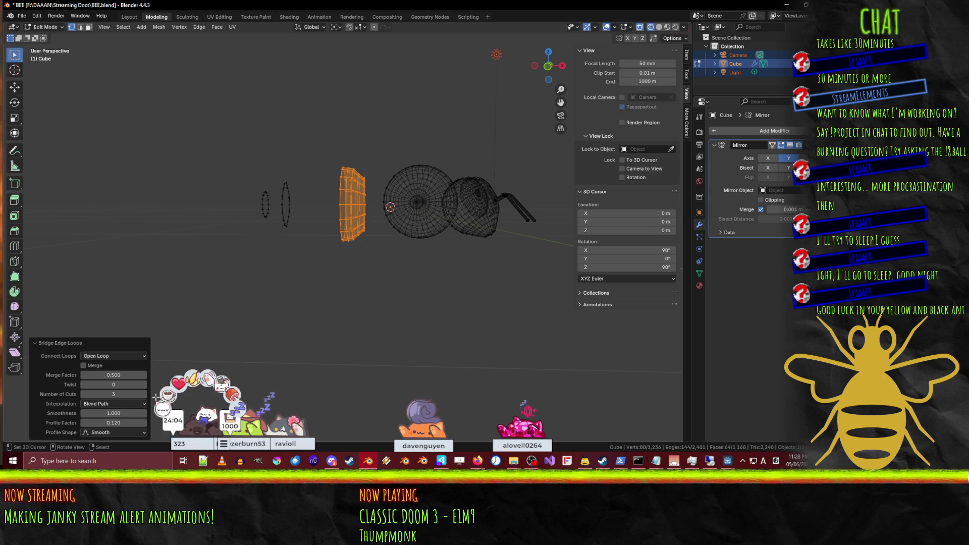
pyautogui.moveTo(123, 375); pyautogui.dragTo(134, 375)
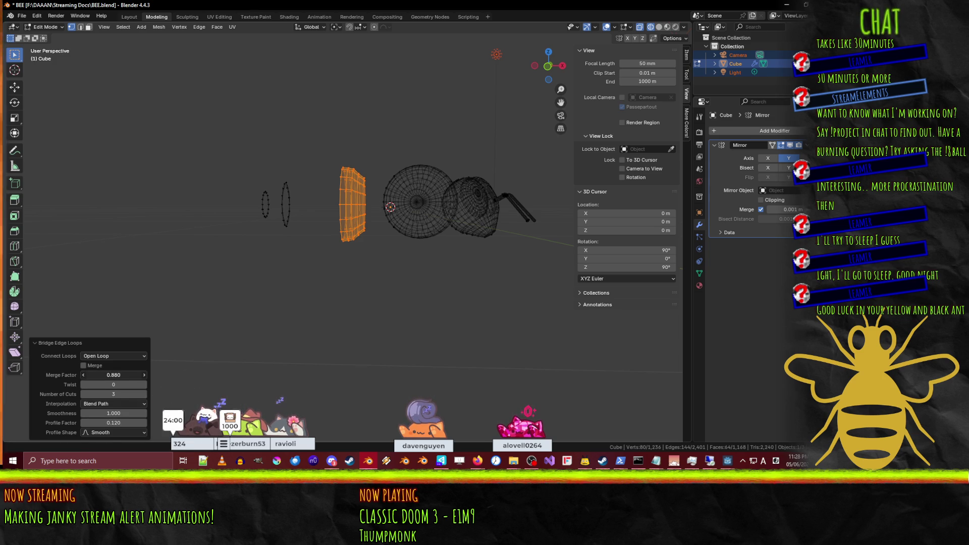
pyautogui.moveTo(113, 375); pyautogui.dragTo(125, 378)
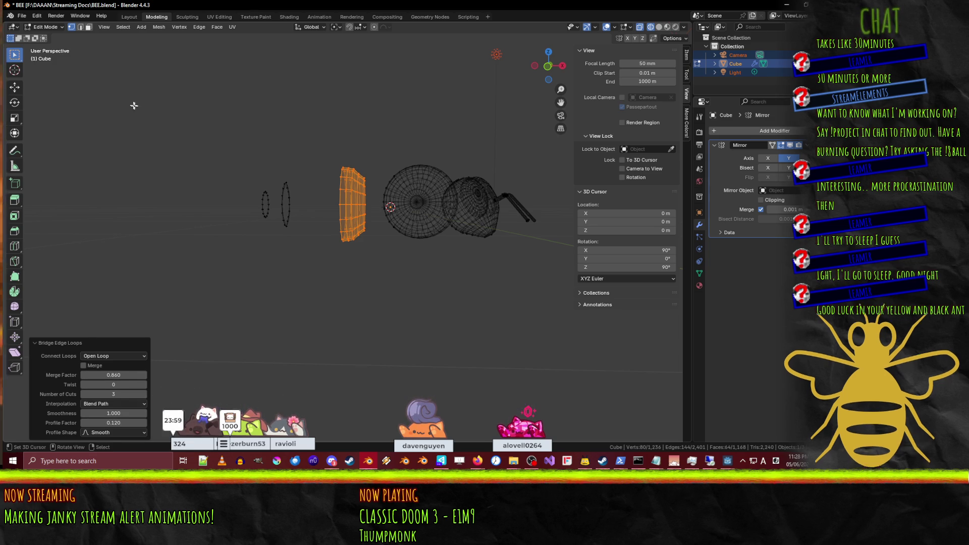
pyautogui.click(123, 375)
pyautogui.write('0.5')
pyautogui.press('Return')
# Step: Try Closed Loop and Loop Pairs, then keep Open Loop with merging off
pyautogui.click(116, 356)
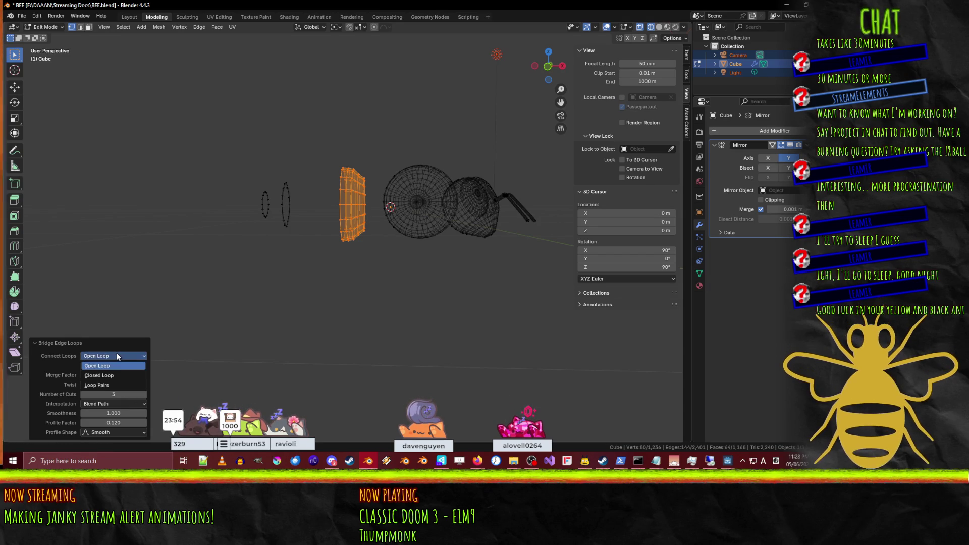
pyautogui.click(123, 374)
pyautogui.click(116, 356)
pyautogui.click(118, 386)
pyautogui.click(111, 356)
pyautogui.click(110, 366)
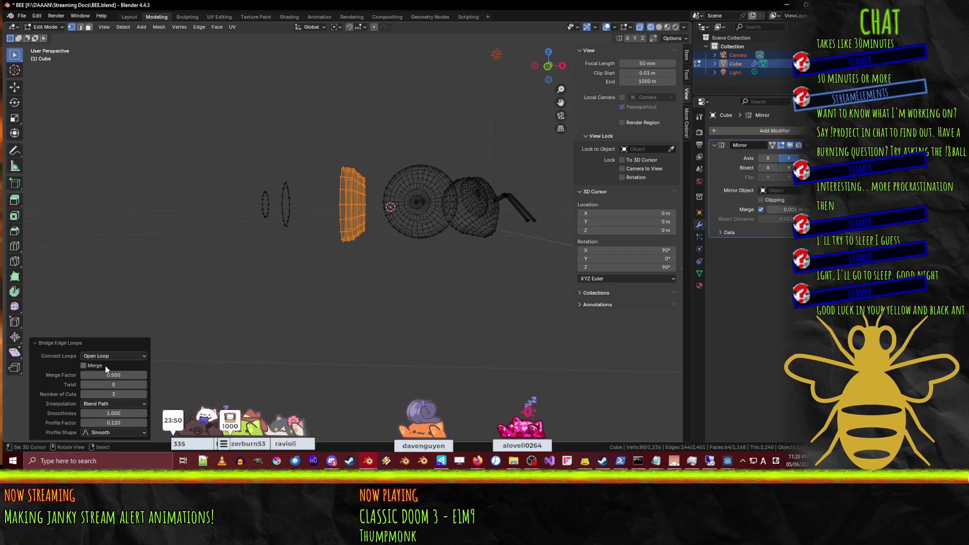
pyautogui.click(98, 364)
pyautogui.click(98, 364)
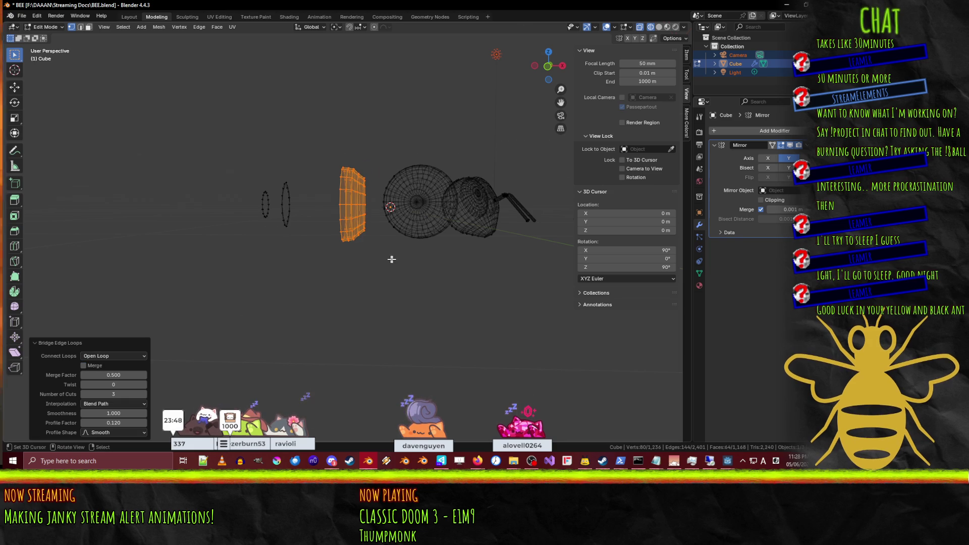
# Step: Fine-tune the bridged band's bulge to a 0.170 profile factor
pyautogui.scroll(3, 372, 270)
pyautogui.moveTo(372, 270)
pyautogui.mouseDown(button='middle')
pyautogui.moveTo(342, 226)
pyautogui.moveTo(350, 209)
pyautogui.moveTo(353, 253)
pyautogui.moveTo(339, 236)
pyautogui.moveTo(328, 242)
pyautogui.mouseUp(button='middle')
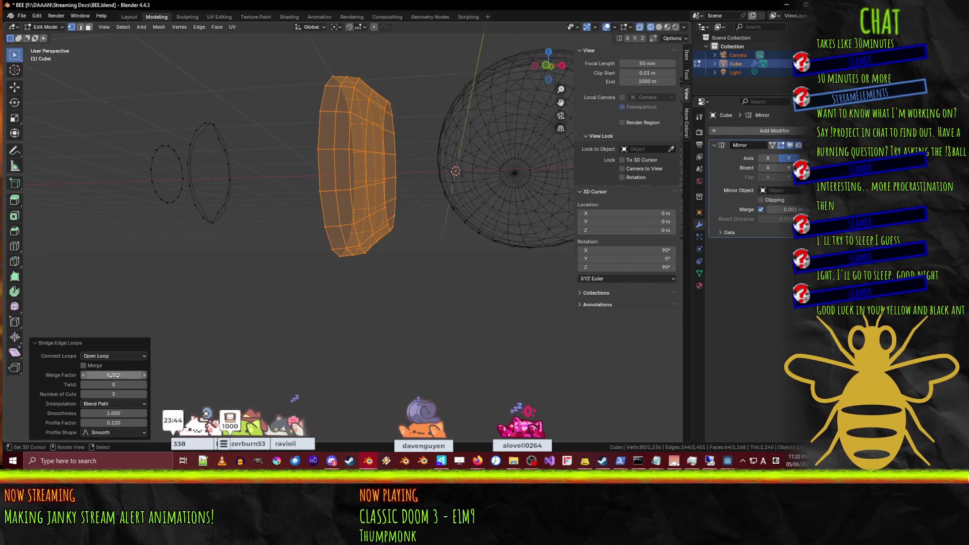
pyautogui.moveTo(107, 423)
pyautogui.mouseDown()
pyautogui.moveTo(88, 423)
pyautogui.moveTo(110, 423)
pyautogui.mouseUp()
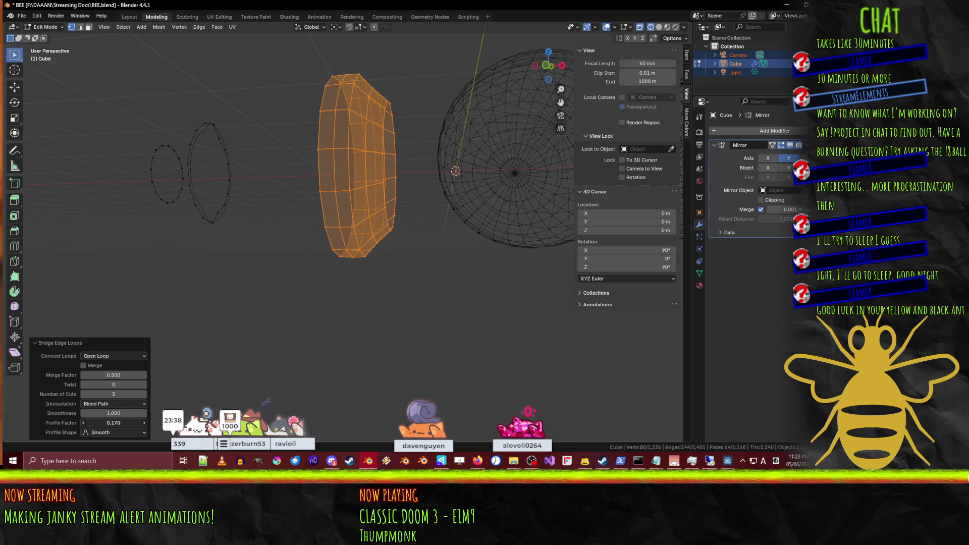
pyautogui.moveTo(262, 297)
pyautogui.mouseDown(button='middle')
pyautogui.moveTo(281, 253)
pyautogui.moveTo(271, 210)
pyautogui.mouseUp(button='middle')
# Step: Deselect the band, then select an edge loop and a single vertex on it
pyautogui.hotkey('alt', 'a')
pyautogui.keyDown('alt'); pyautogui.click(344, 184); pyautogui.keyUp('alt')
pyautogui.moveTo(345, 184)
pyautogui.mouseDown(button='middle')
pyautogui.moveTo(202, 190)
pyautogui.moveTo(198, 179)
pyautogui.moveTo(275, 225)
pyautogui.moveTo(253, 238)
pyautogui.mouseUp(button='middle')
pyautogui.scroll(5, 253, 238)
pyautogui.click(238, 152)
pyautogui.moveTo(264, 145)
pyautogui.mouseDown(button='middle')
pyautogui.moveTo(242, 177)
pyautogui.moveTo(227, 169)
pyautogui.mouseUp(button='middle')
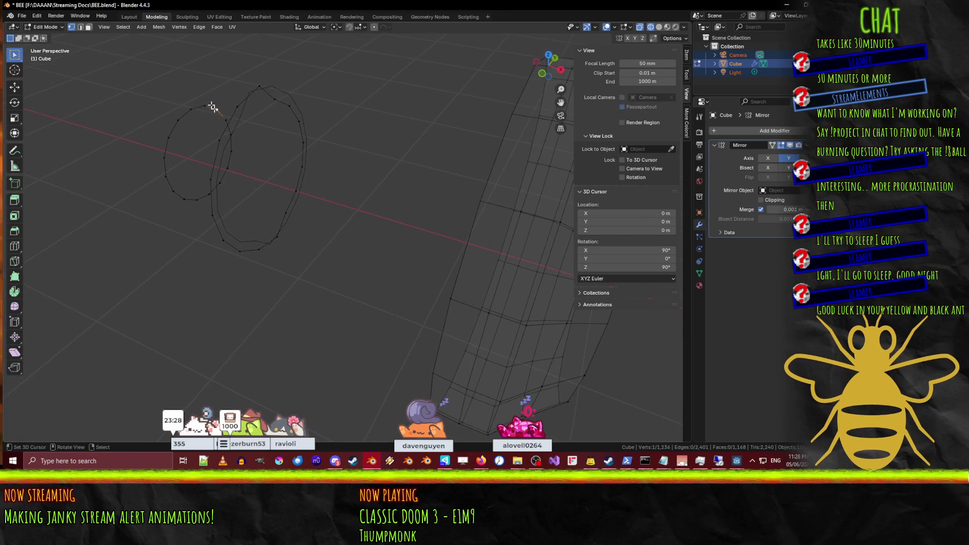
# Step: In edge select mode, pick the larger small ring's loop, then a face on the band
pyautogui.click(79, 29)
pyautogui.keyDown('alt'); pyautogui.click(238, 122); pyautogui.keyUp('alt')
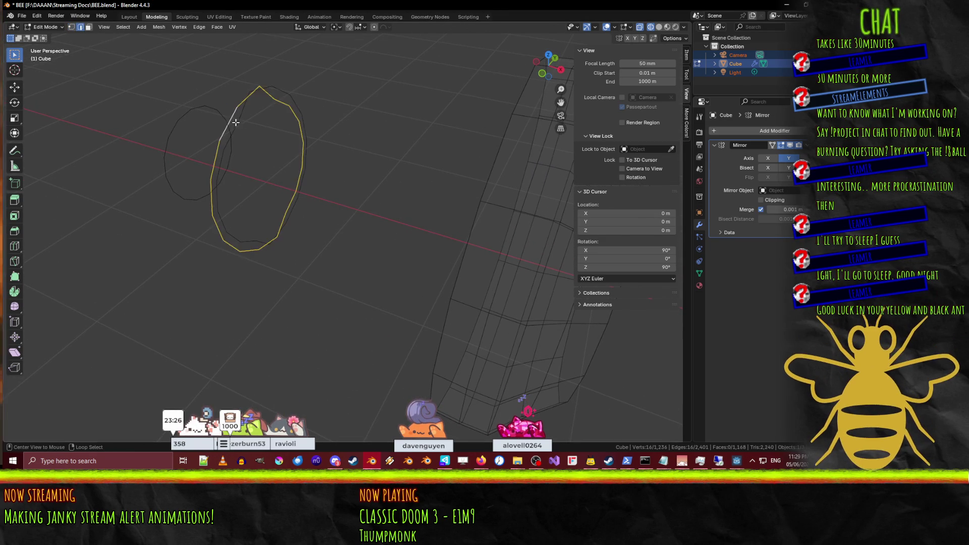
pyautogui.moveTo(302, 110)
pyautogui.mouseDown(button='middle')
pyautogui.moveTo(318, 116)
pyautogui.moveTo(340, 100)
pyautogui.moveTo(348, 118)
pyautogui.moveTo(351, 135)
pyautogui.moveTo(280, 146)
pyautogui.moveTo(336, 177)
pyautogui.moveTo(348, 166)
pyautogui.moveTo(353, 175)
pyautogui.moveTo(339, 178)
pyautogui.moveTo(348, 215)
pyautogui.mouseUp(button='middle')
pyautogui.keyDown('shift'); pyautogui.click(351, 219); pyautogui.keyUp('shift')
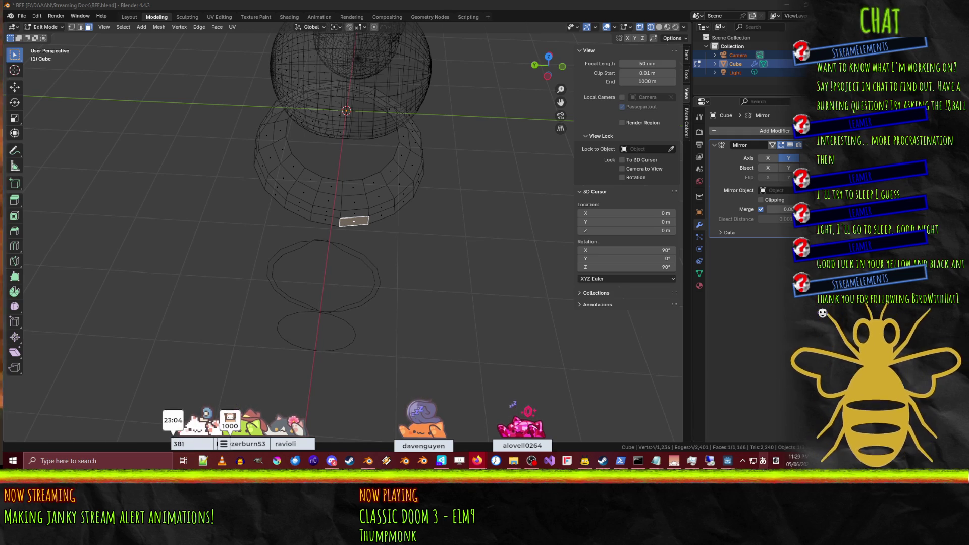
# Step: Switch the keyboard input language to English (Canada)
pyautogui.click(763, 461)
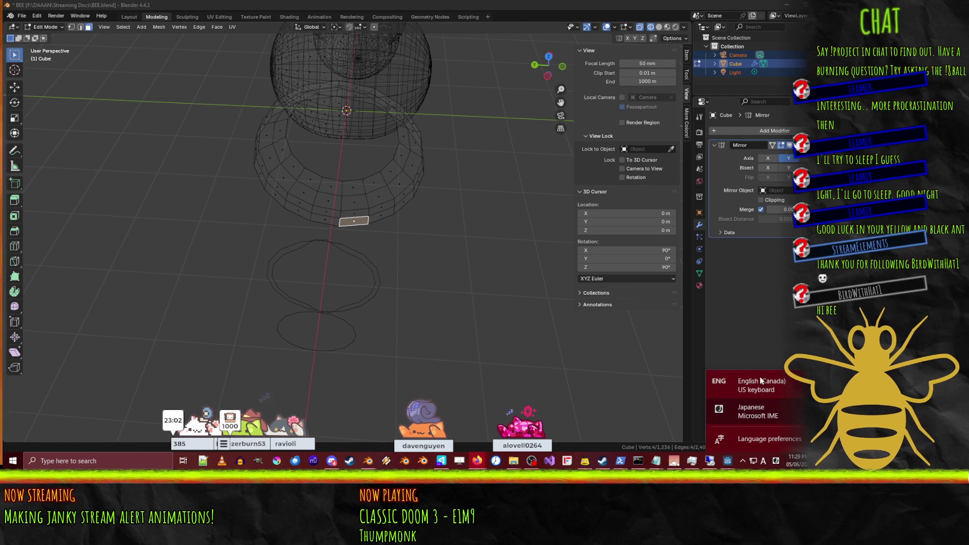
pyautogui.click(761, 382)
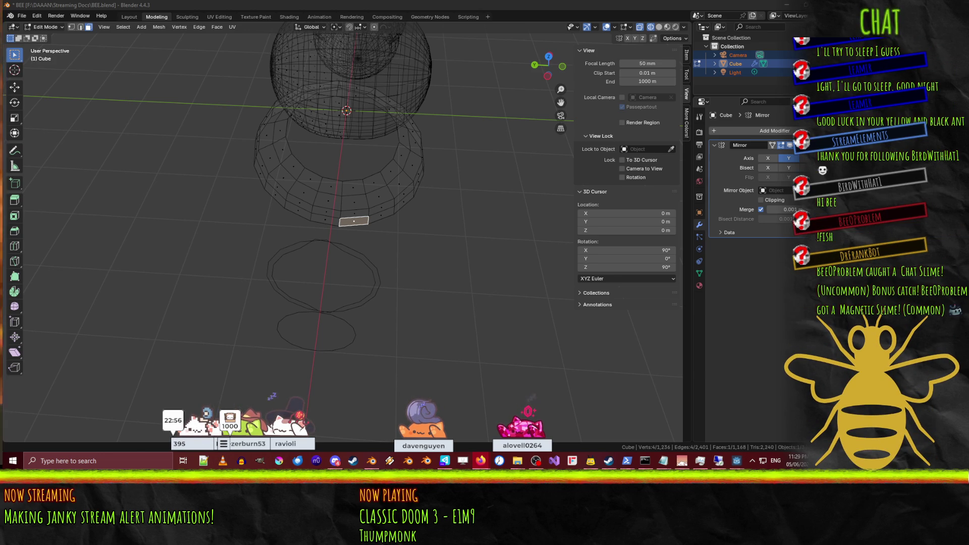
pyautogui.moveTo(299, 309)
pyautogui.mouseDown(button='middle')
pyautogui.moveTo(340, 196)
pyautogui.moveTo(313, 171)
pyautogui.moveTo(400, 213)
pyautogui.moveTo(419, 202)
pyautogui.moveTo(351, 227)
pyautogui.mouseUp(button='middle')
pyautogui.scroll(5, 351, 227)
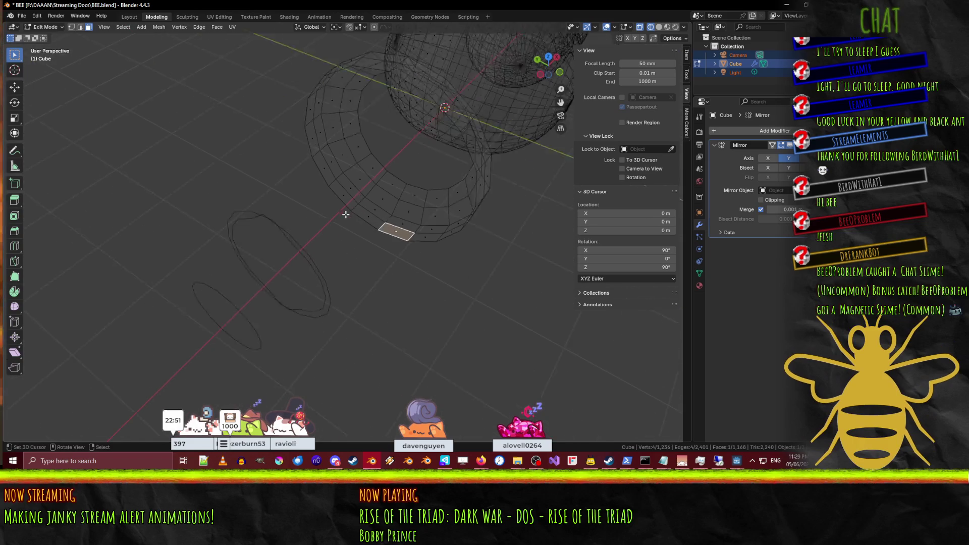
# Step: Extend the face selection along the bridged band, up its side
pyautogui.keyDown('shift'); pyautogui.click(412, 217); pyautogui.keyUp('shift')
pyautogui.keyDown('shift'); pyautogui.click(419, 203); pyautogui.keyUp('shift')
pyautogui.keyDown('shift'); pyautogui.click(428, 185); pyautogui.keyUp('shift')
pyautogui.moveTo(428, 185)
pyautogui.mouseDown(button='middle')
pyautogui.moveTo(472, 231)
pyautogui.moveTo(448, 232)
pyautogui.mouseUp(button='middle')
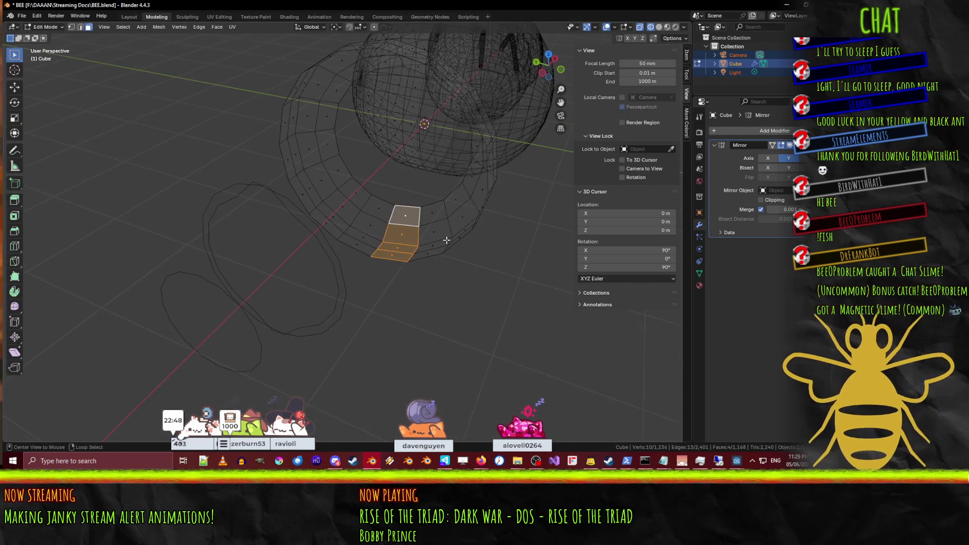
pyautogui.keyDown('alt'); pyautogui.click(457, 222); pyautogui.keyUp('alt')
pyautogui.keyDown('alt'); pyautogui.keyDown('shift'); pyautogui.click(457, 222); pyautogui.keyUp('shift'); pyautogui.keyUp('alt')
pyautogui.keyDown('alt'); pyautogui.keyDown('shift'); pyautogui.click(434, 234); pyautogui.keyUp('shift'); pyautogui.keyUp('alt')
pyautogui.keyDown('alt'); pyautogui.keyDown('shift'); pyautogui.click(386, 243); pyautogui.keyUp('shift'); pyautogui.keyUp('alt')
pyautogui.keyDown('shift'); pyautogui.click(401, 233); pyautogui.keyUp('shift')
pyautogui.moveTo(402, 233); pyautogui.dragTo(407, 249, button='middle')
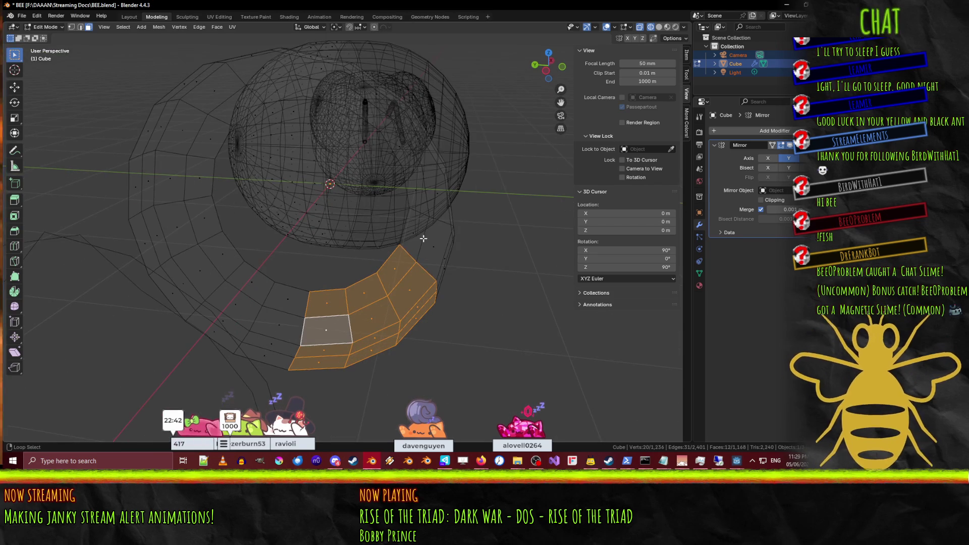
pyautogui.keyDown('ctrl'); pyautogui.click(423, 239); pyautogui.keyUp('ctrl')
pyautogui.keyDown('ctrl'); pyautogui.click(429, 202); pyautogui.keyUp('ctrl')
pyautogui.keyDown('ctrl'); pyautogui.click(421, 149); pyautogui.keyUp('ctrl')
# Step: Add the thin face loop to complete the 32-face strip and delete those faces
pyautogui.moveTo(421, 150); pyautogui.dragTo(343, 229, button='middle')
pyautogui.keyDown('alt'); pyautogui.keyDown('shift'); pyautogui.click(353, 205); pyautogui.keyUp('shift'); pyautogui.keyUp('alt')
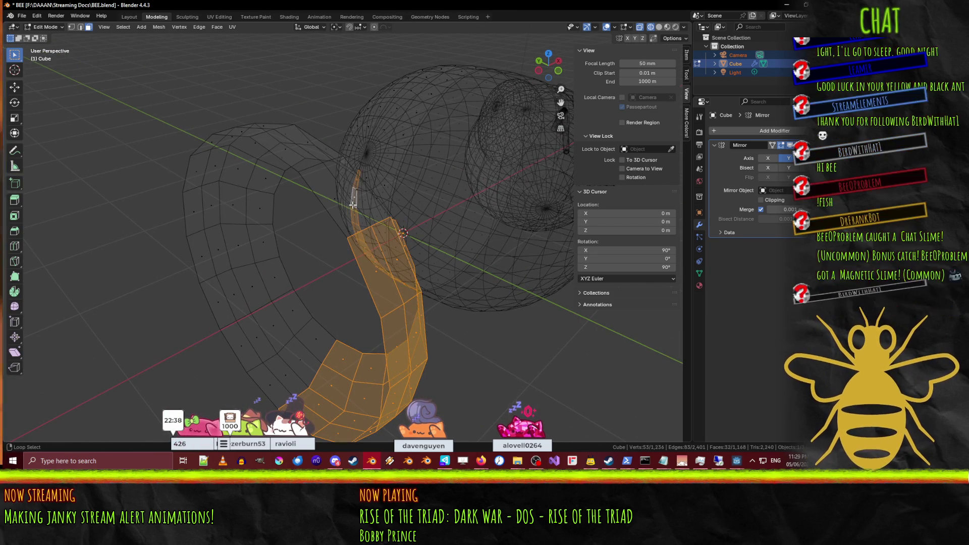
pyautogui.keyDown('alt'); pyautogui.keyDown('shift'); pyautogui.click(353, 205); pyautogui.keyUp('shift'); pyautogui.keyUp('alt')
pyautogui.moveTo(353, 205)
pyautogui.mouseDown(button='middle')
pyautogui.moveTo(426, 238)
pyautogui.moveTo(393, 296)
pyautogui.mouseUp(button='middle')
pyautogui.keyDown('alt'); pyautogui.keyDown('shift'); pyautogui.click(315, 282); pyautogui.keyUp('shift'); pyautogui.keyUp('alt')
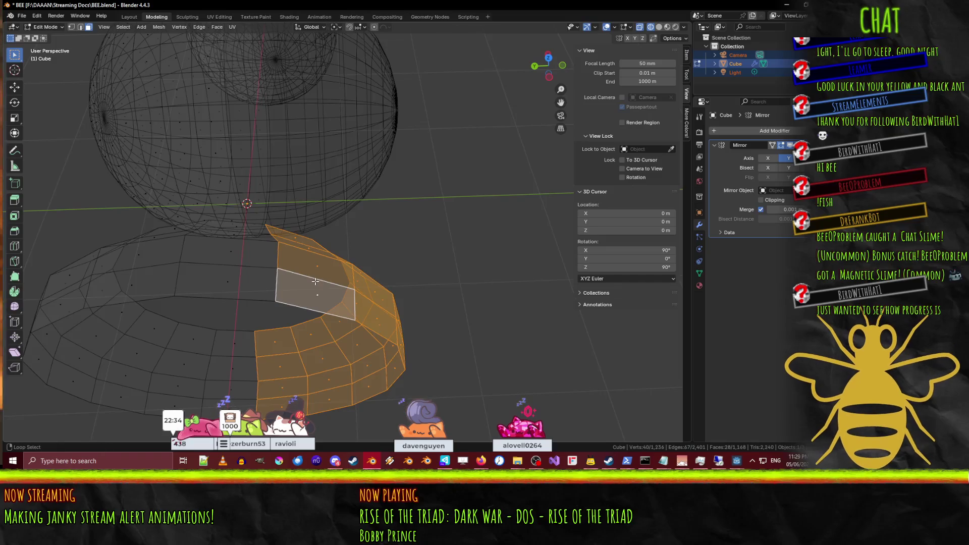
pyautogui.moveTo(316, 281); pyautogui.dragTo(257, 281, button='middle')
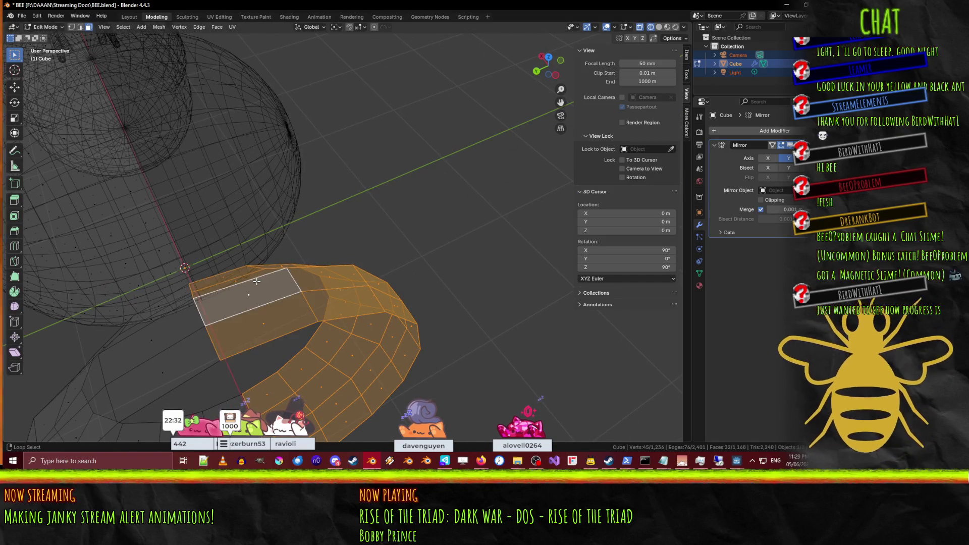
pyautogui.scroll(-5, 256, 282)
pyautogui.press('x')
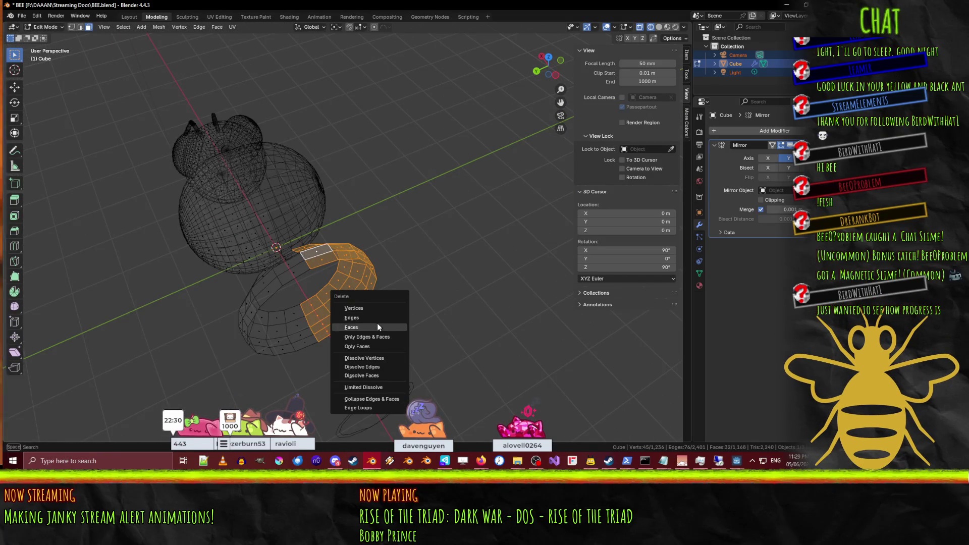
pyautogui.click(377, 327)
pyautogui.moveTo(457, 333)
pyautogui.mouseDown(button='middle')
pyautogui.moveTo(315, 250)
pyautogui.moveTo(364, 233)
pyautogui.moveTo(386, 252)
pyautogui.mouseUp(button='middle')
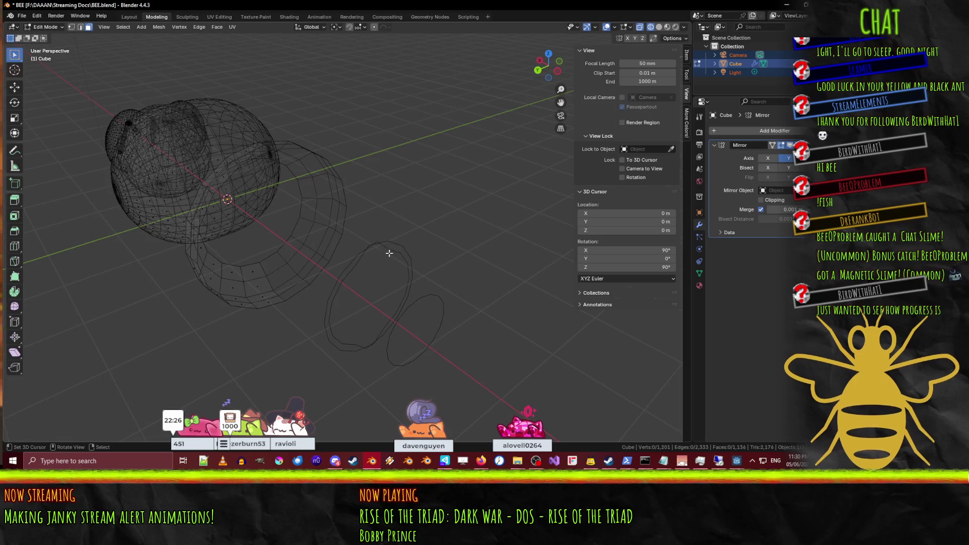
# Step: Select and delete the stray yellow edges near the small ring
pyautogui.moveTo(389, 275); pyautogui.dragTo(388, 245)
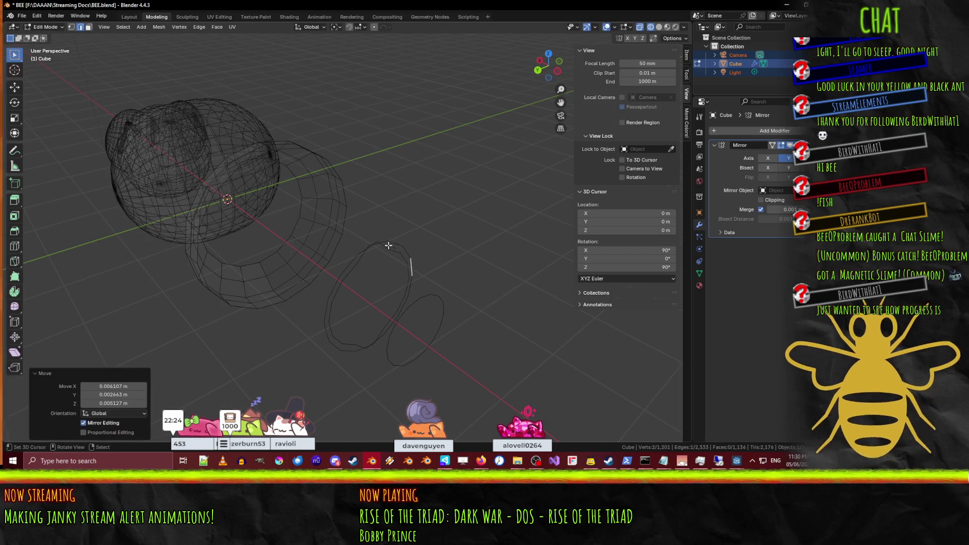
pyautogui.keyDown('shift'); pyautogui.click(408, 253); pyautogui.keyUp('shift')
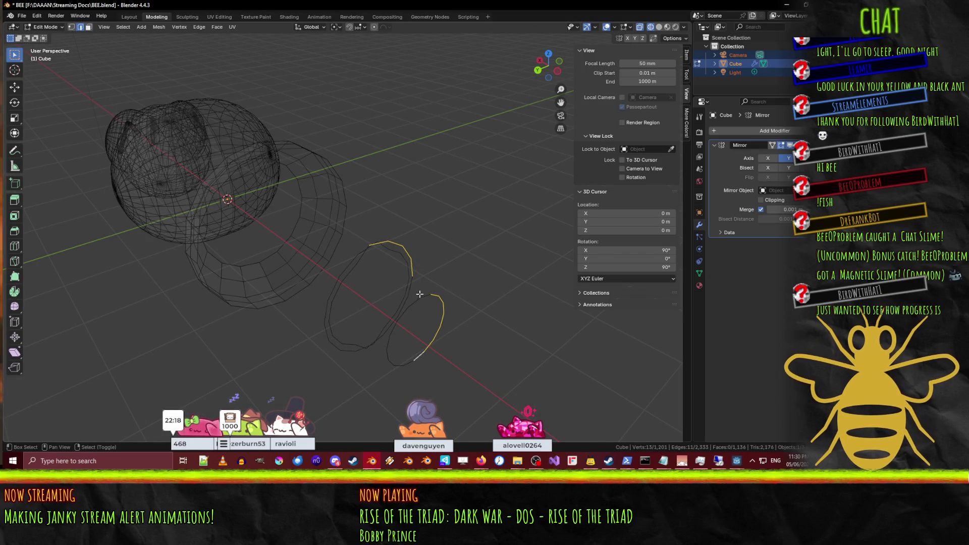
pyautogui.moveTo(455, 315); pyautogui.dragTo(417, 294, button='middle')
pyautogui.press('x')
pyautogui.press('x')
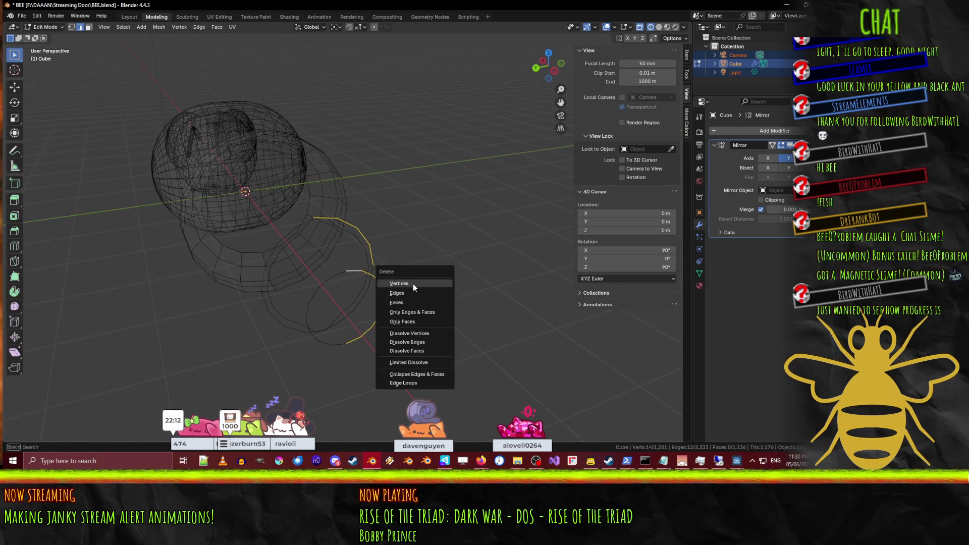
pyautogui.click(416, 292)
pyautogui.moveTo(416, 292)
pyautogui.mouseDown(button='middle')
pyautogui.moveTo(426, 292)
pyautogui.moveTo(342, 292)
pyautogui.mouseUp(button='middle')
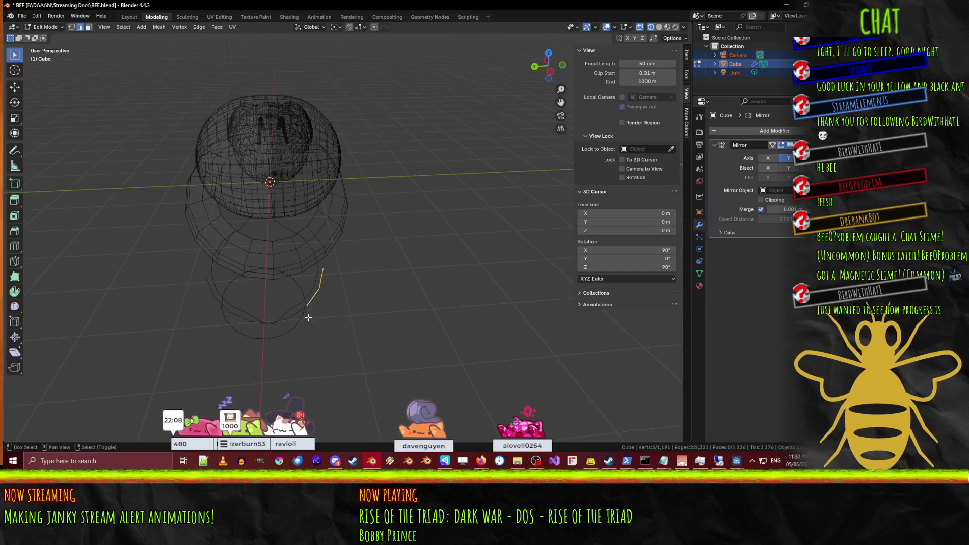
# Step: Delete another set of leftover edges behind the body
pyautogui.moveTo(286, 319); pyautogui.dragTo(358, 328, button='middle')
pyautogui.press('x')
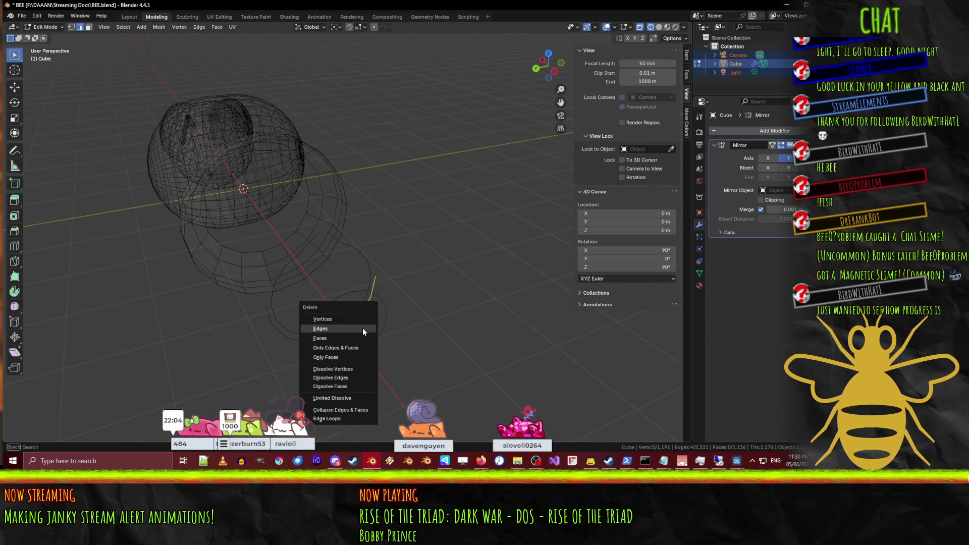
pyautogui.click(360, 328)
pyautogui.moveTo(346, 331)
pyautogui.mouseDown(button='middle')
pyautogui.moveTo(335, 332)
pyautogui.moveTo(346, 314)
pyautogui.mouseUp(button='middle')
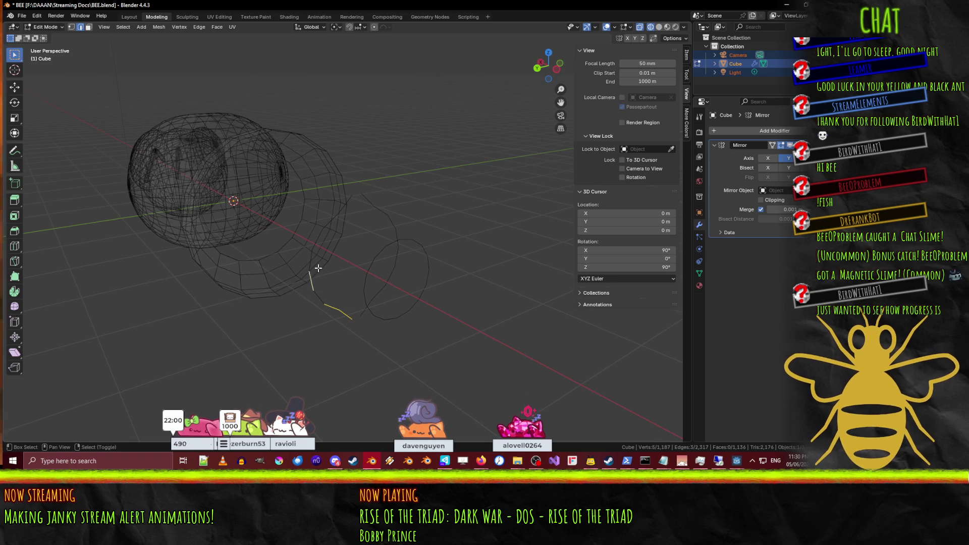
# Step: Remove the nine stray vertices, then view the small ring from the top
pyautogui.moveTo(333, 220); pyautogui.dragTo(391, 300, button='middle')
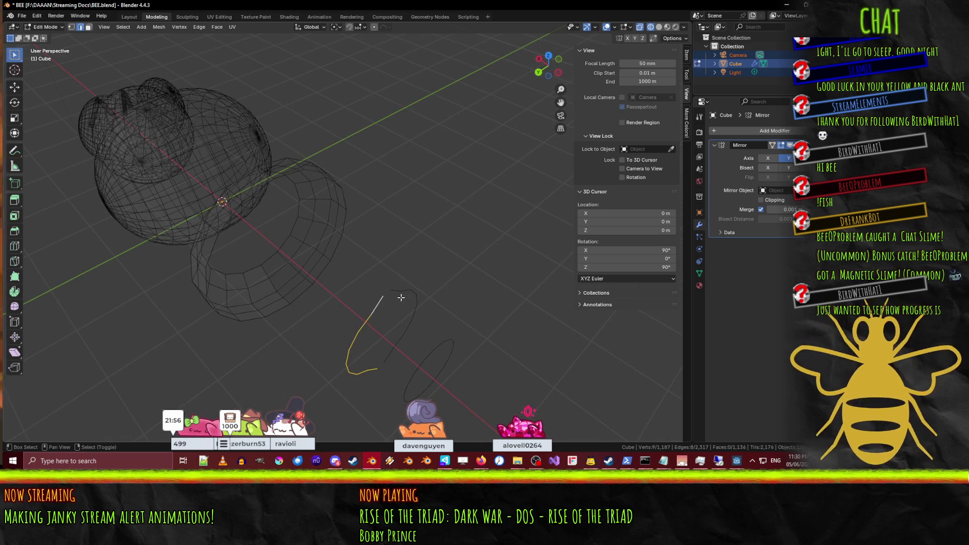
pyautogui.press('x')
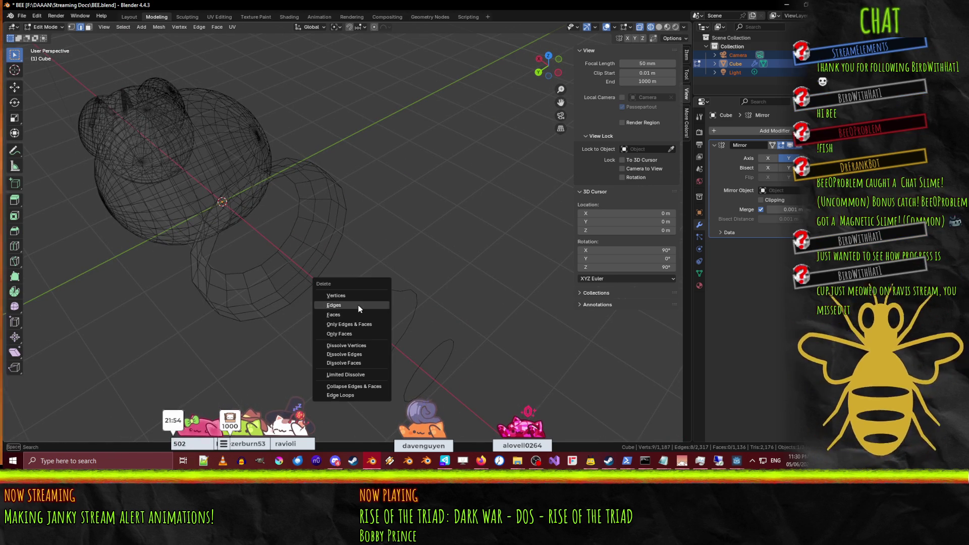
pyautogui.click(358, 305)
pyautogui.moveTo(430, 352); pyautogui.dragTo(389, 259, button='middle')
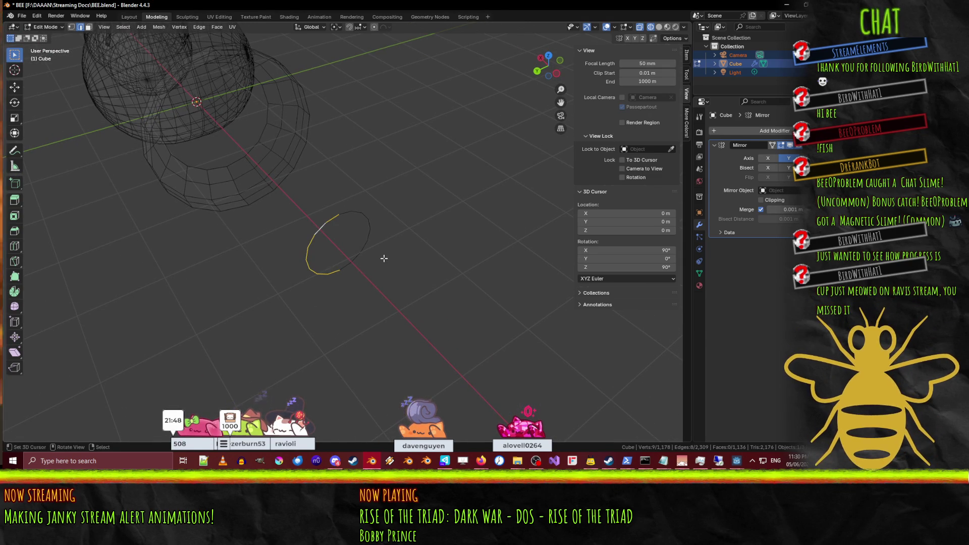
pyautogui.press('KP_7')
pyautogui.keyDown('shift'); pyautogui.moveTo(333, 168); pyautogui.dragTo(324, 253, button='middle'); pyautogui.keyUp('shift')
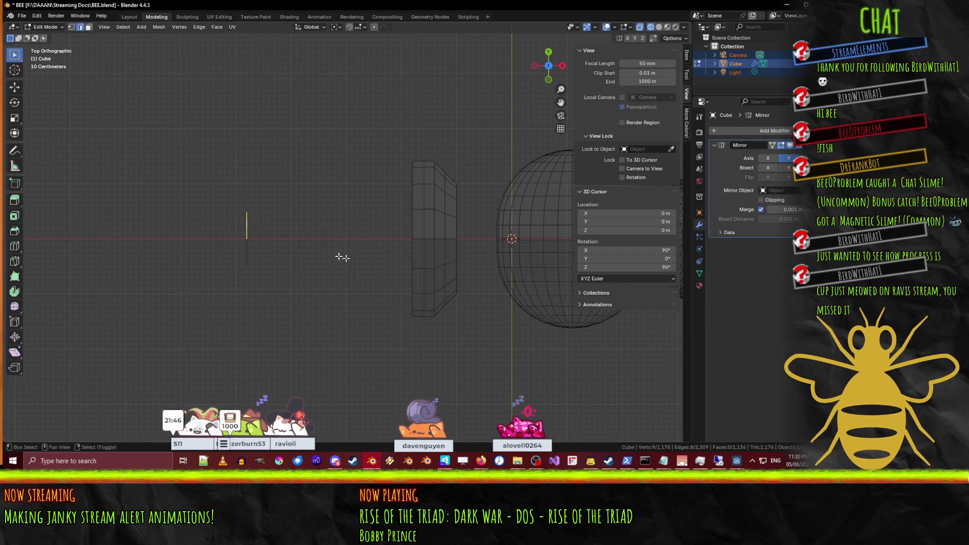
# Step: Duplicate the small edge ring and change the snapping target
pyautogui.scroll(2, 313, 262)
pyautogui.hotkey('shift', 'd')
pyautogui.press('Return')
pyautogui.press('s')
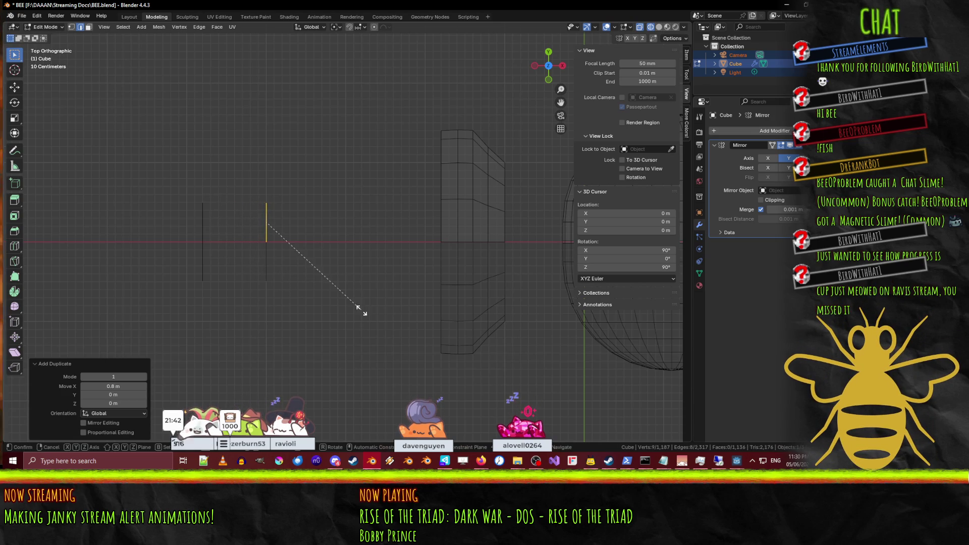
pyautogui.press('Escape')
pyautogui.scroll(-5, 353, 262)
pyautogui.scroll(1, 315, 258)
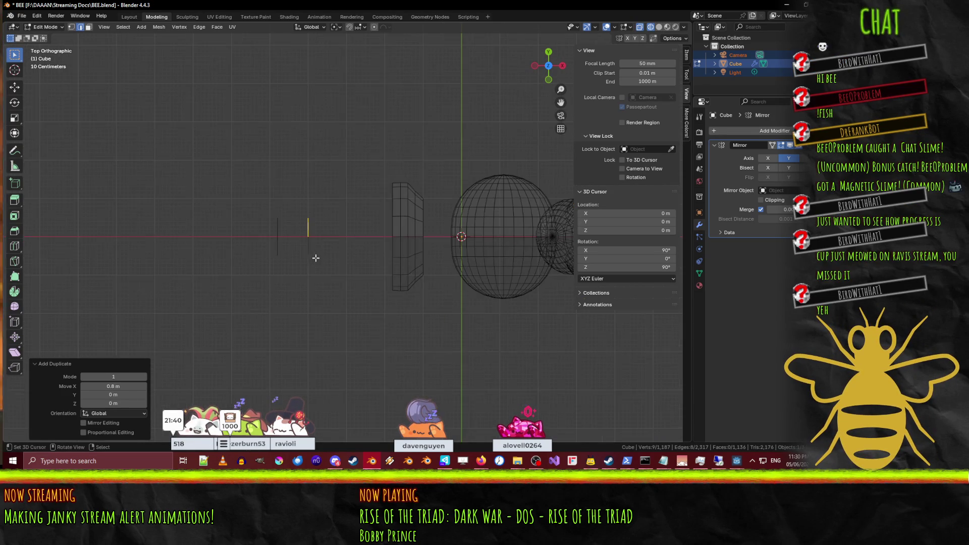
pyautogui.click(338, 29)
pyautogui.click(366, 76)
# Step: Enlarge the copied ring 1.5 times with its X size fixed, viewed from the front
pyautogui.press('s')
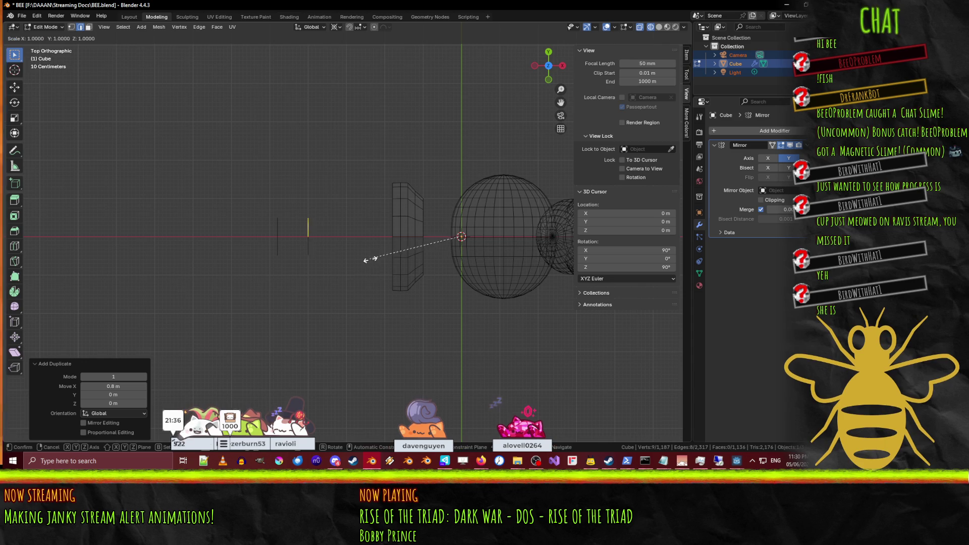
pyautogui.press('Escape')
pyautogui.scroll(2, 322, 258)
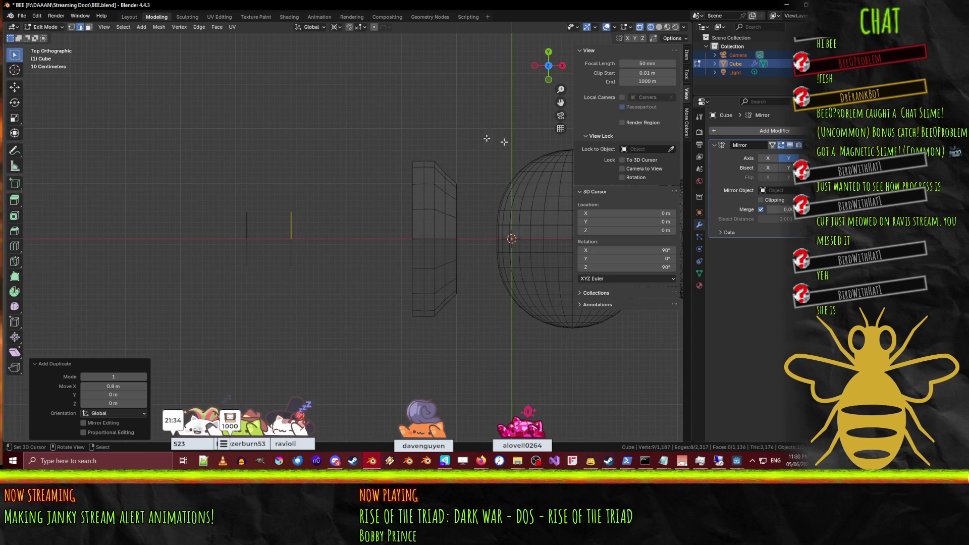
pyautogui.press('s')
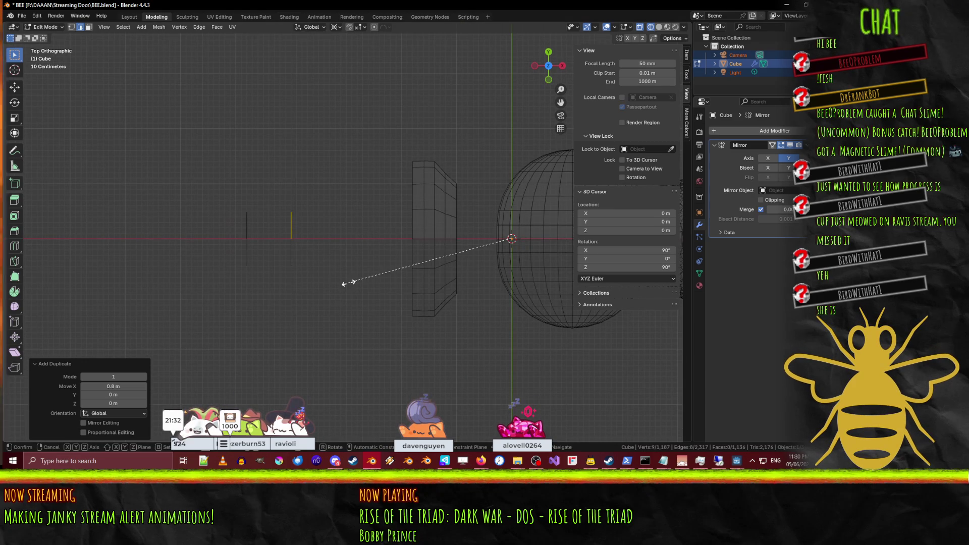
pyautogui.hotkey('shift', 'x')
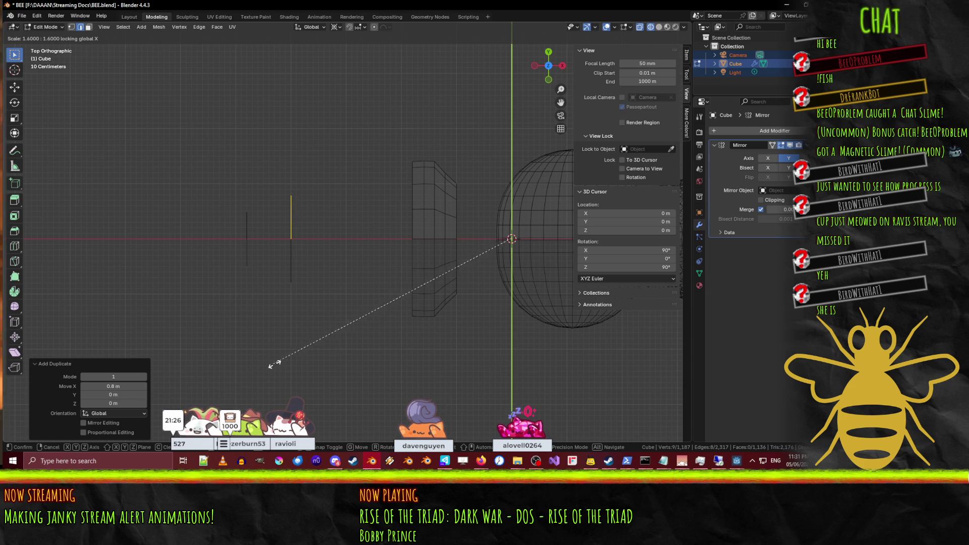
pyautogui.click(283, 362)
pyautogui.moveTo(283, 361)
pyautogui.mouseDown(button='middle')
pyautogui.moveTo(357, 275)
pyautogui.moveTo(326, 247)
pyautogui.moveTo(350, 252)
pyautogui.moveTo(261, 329)
pyautogui.moveTo(232, 335)
pyautogui.mouseUp(button='middle')
pyautogui.press('KP_1')
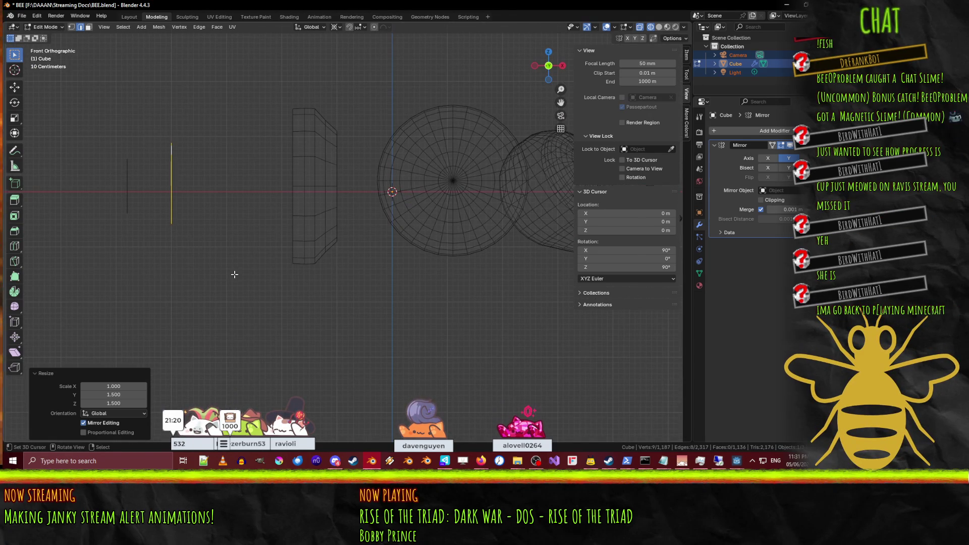
# Step: Try a second enlarged copy 1 m along X, then undo the duplicated rings
pyautogui.hotkey('shift', 'd')
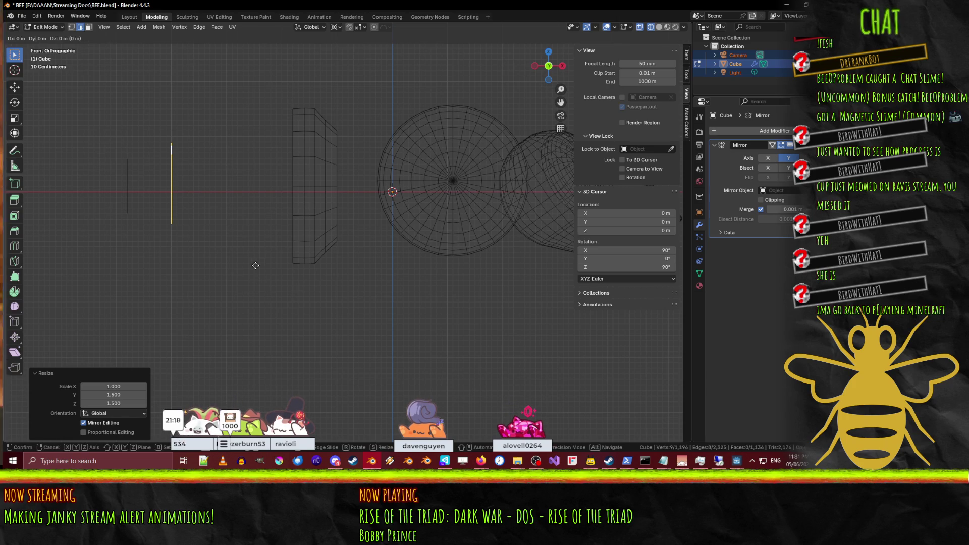
pyautogui.click(310, 266)
pyautogui.press('s')
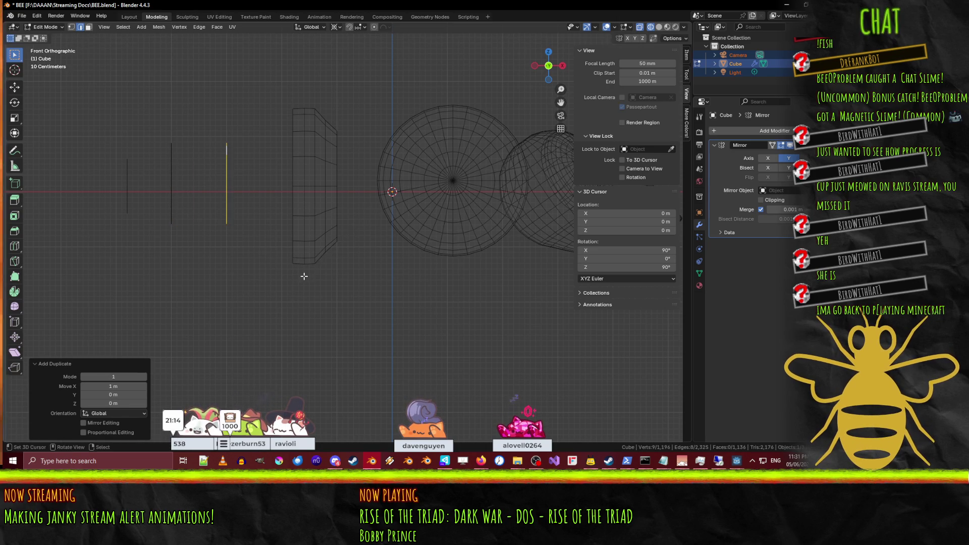
pyautogui.hotkey('shift', 'x')
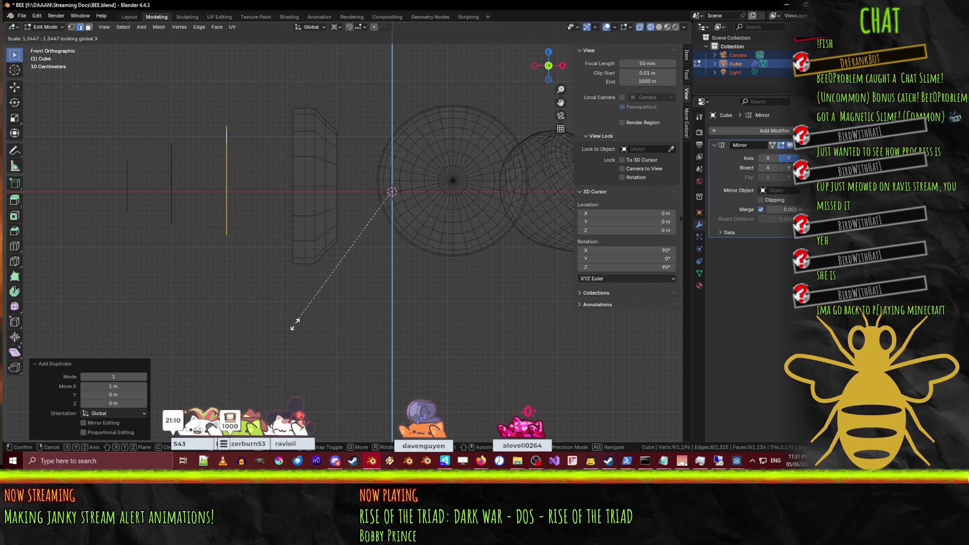
pyautogui.rightClick(293, 324)
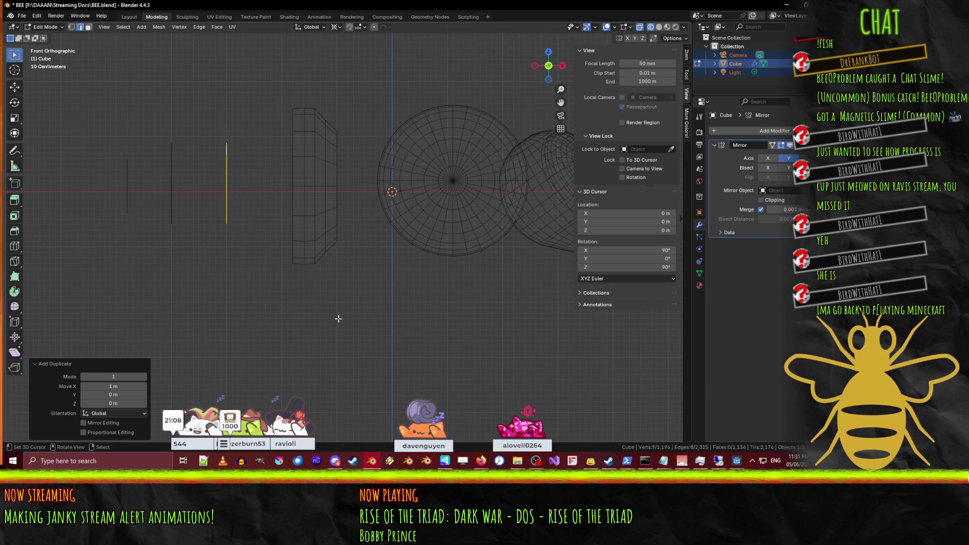
pyautogui.hotkey('ctrl', 'z')
pyautogui.hotkey('ctrl', 'z')
# Step: Select the abdomen's open end loop together with the small ring
pyautogui.keyDown('alt'); pyautogui.click(292, 198); pyautogui.keyUp('alt')
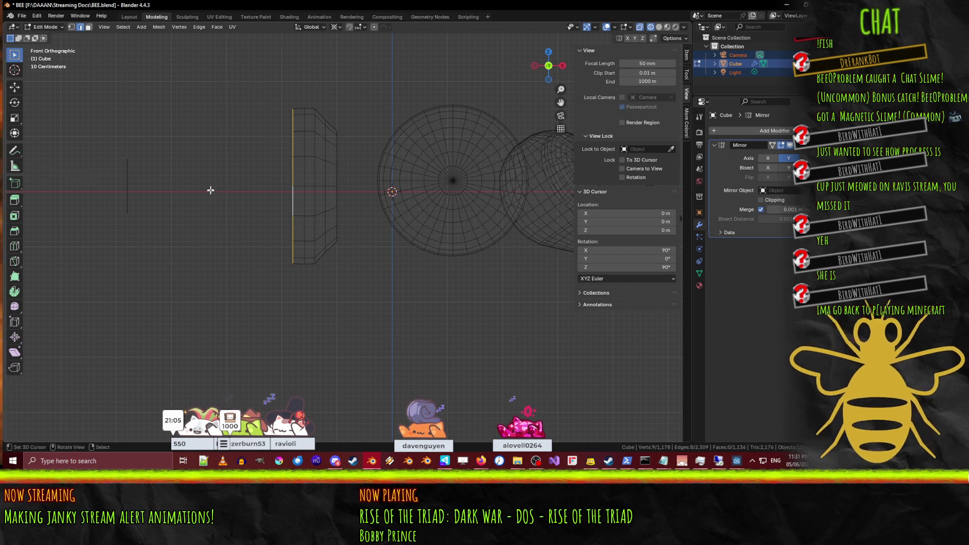
pyautogui.moveTo(212, 191); pyautogui.dragTo(231, 220, button='middle')
pyautogui.keyDown('alt'); pyautogui.keyDown('shift'); pyautogui.click(94, 223); pyautogui.keyUp('shift'); pyautogui.keyUp('alt')
pyautogui.moveTo(94, 223)
pyautogui.mouseDown(button='middle')
pyautogui.moveTo(222, 258)
pyautogui.moveTo(167, 313)
pyautogui.mouseUp(button='middle')
pyautogui.press('F3')
# Step: Bridge the two loops with Bridge Edge Loops using 6 cuts and profile factor 0.39
pyautogui.click(217, 254)
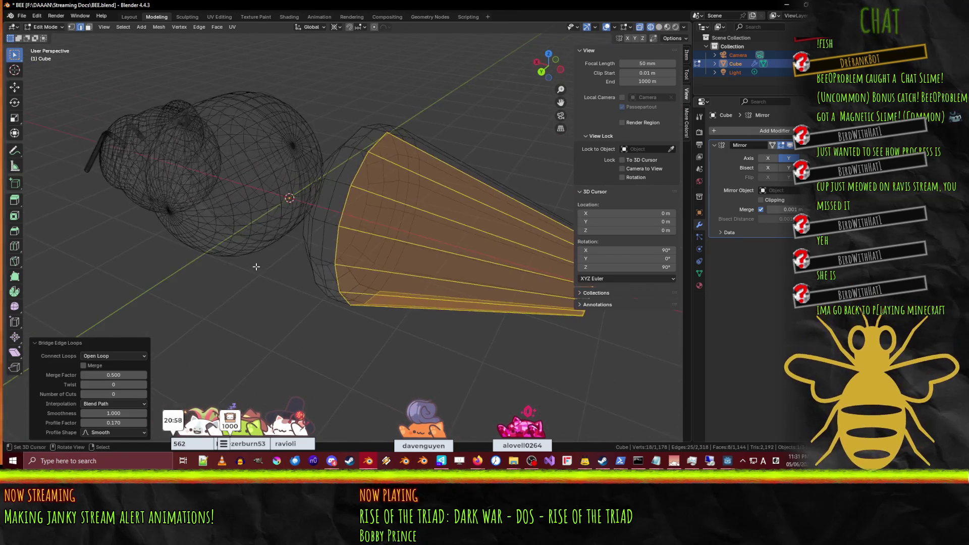
pyautogui.click(142, 394)
pyautogui.click(142, 394)
pyautogui.click(143, 394)
pyautogui.click(143, 394)
pyautogui.click(142, 394)
pyautogui.click(142, 393)
pyautogui.moveTo(113, 423)
pyautogui.mouseDown()
pyautogui.moveTo(132, 423)
pyautogui.moveTo(84, 423)
pyautogui.moveTo(136, 423)
pyautogui.mouseUp()
pyautogui.moveTo(363, 308)
pyautogui.mouseDown(button='middle')
pyautogui.moveTo(389, 276)
pyautogui.moveTo(333, 261)
pyautogui.moveTo(303, 267)
pyautogui.moveTo(370, 237)
pyautogui.mouseUp(button='middle')
# Step: Switch the viewport to solid shading and orbit around the bee's new abdomen
pyautogui.press('Tab')
pyautogui.press('Tab')
pyautogui.press('z')
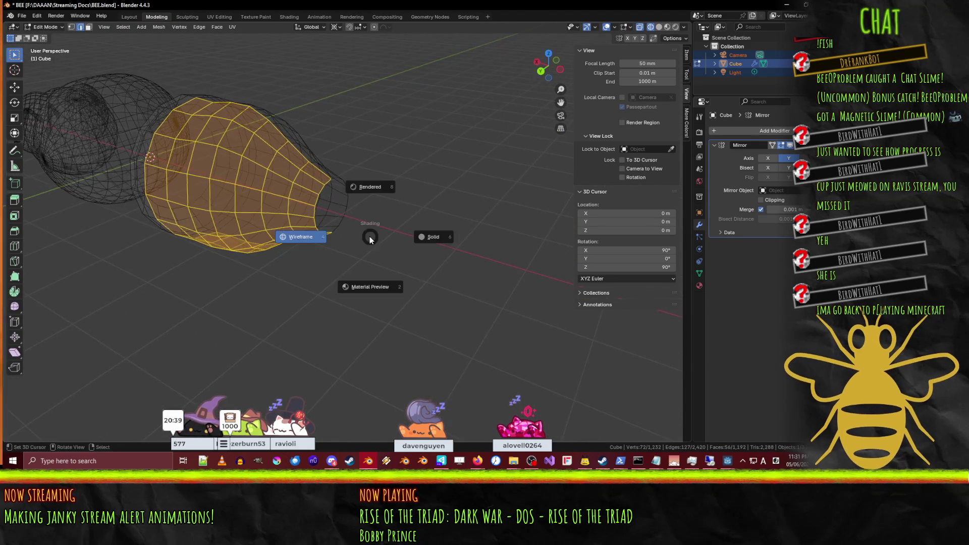
pyautogui.click(365, 285)
pyautogui.moveTo(364, 285); pyautogui.dragTo(290, 267, button='middle')
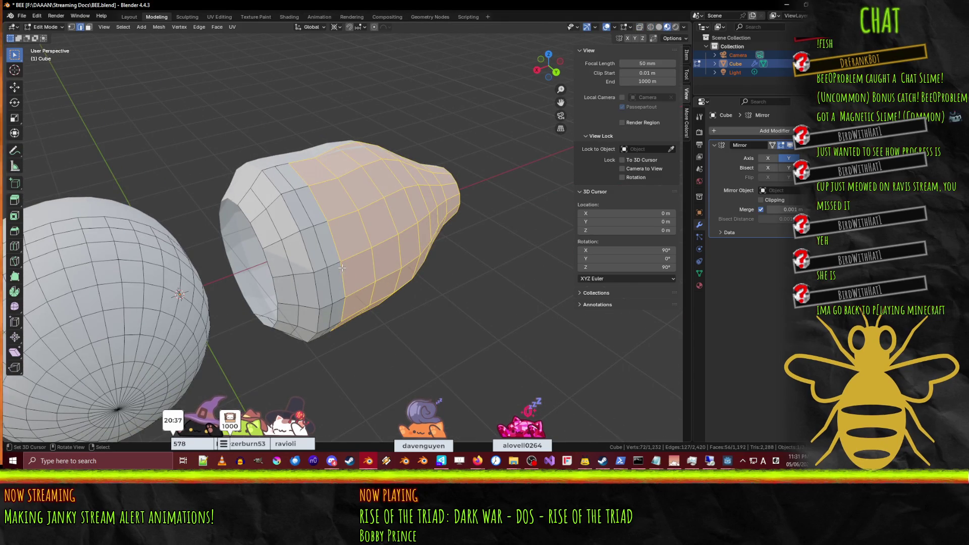
pyautogui.press('Tab')
pyautogui.scroll(-5, 341, 268)
pyautogui.scroll(3, 374, 283)
pyautogui.moveTo(374, 283)
pyautogui.mouseDown(button='middle')
pyautogui.moveTo(403, 262)
pyautogui.moveTo(391, 231)
pyautogui.moveTo(345, 233)
pyautogui.moveTo(357, 247)
pyautogui.moveTo(379, 246)
pyautogui.moveTo(356, 242)
pyautogui.moveTo(326, 266)
pyautogui.mouseUp(button='middle')
# Step: Back in edit mode, inspect the abdomen from a low side view and straight from the back
pyautogui.press('Tab')
pyautogui.scroll(4, 383, 247)
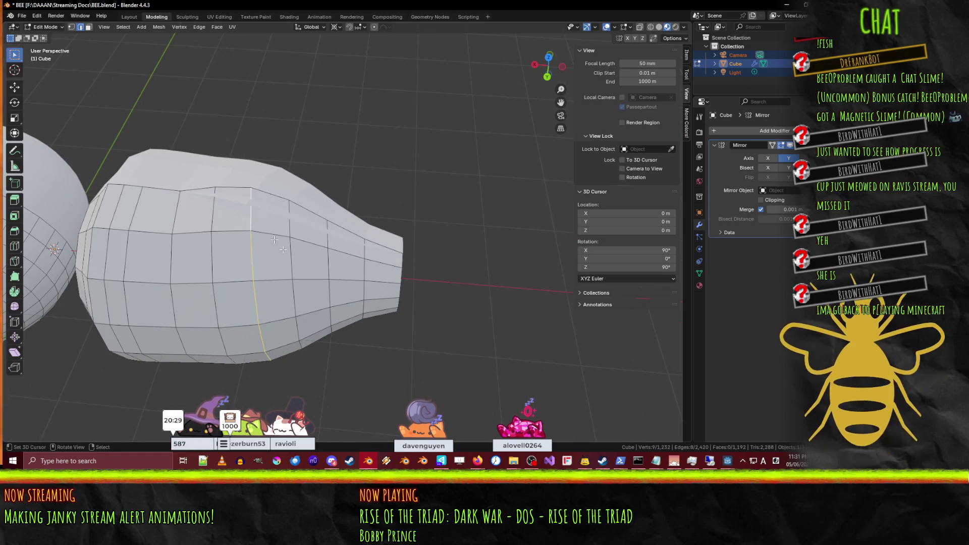
pyautogui.moveTo(352, 315); pyautogui.dragTo(355, 295, button='middle')
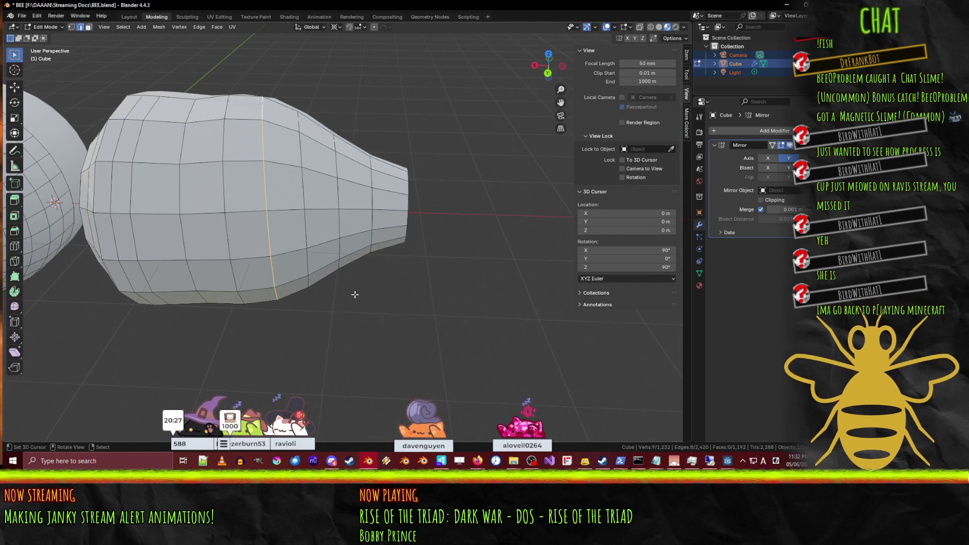
pyautogui.press('KP_1')
pyautogui.press('KP_3')
pyautogui.press('ctrl+KP_1')
pyautogui.scroll(4, 355, 294)
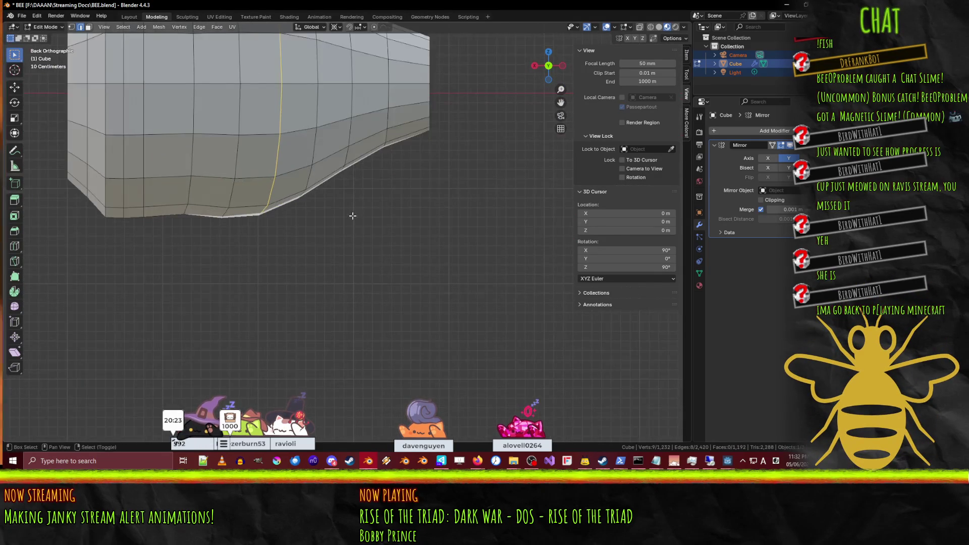
pyautogui.scroll(-2, 350, 342)
pyautogui.scroll(-2, 454, 297)
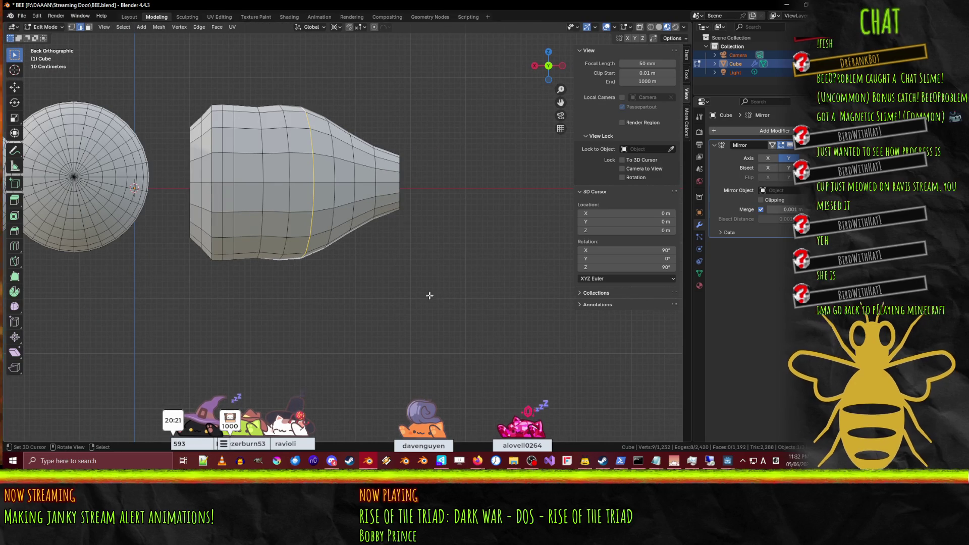
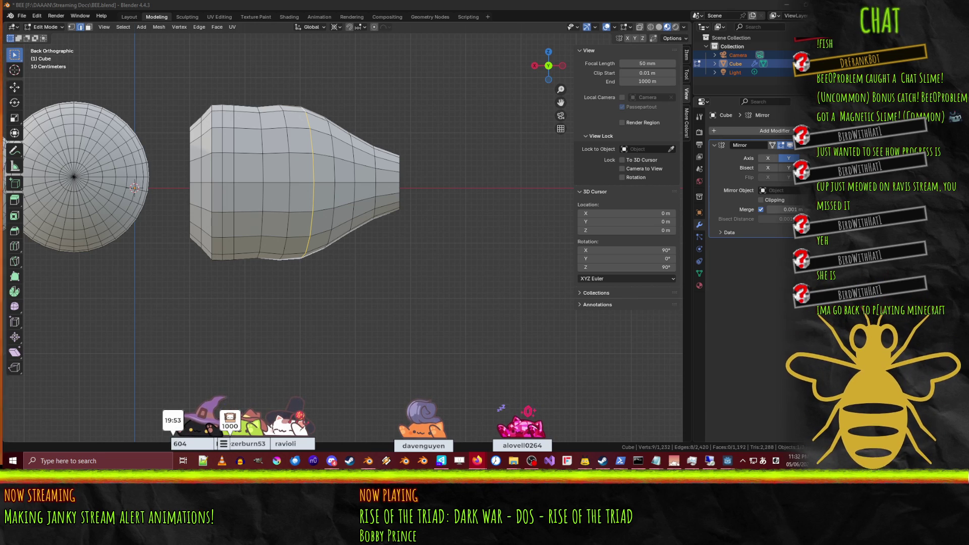
# Step: Switch the keyboard input from the Japanese IME to English (Canada)
pyautogui.click(764, 461)
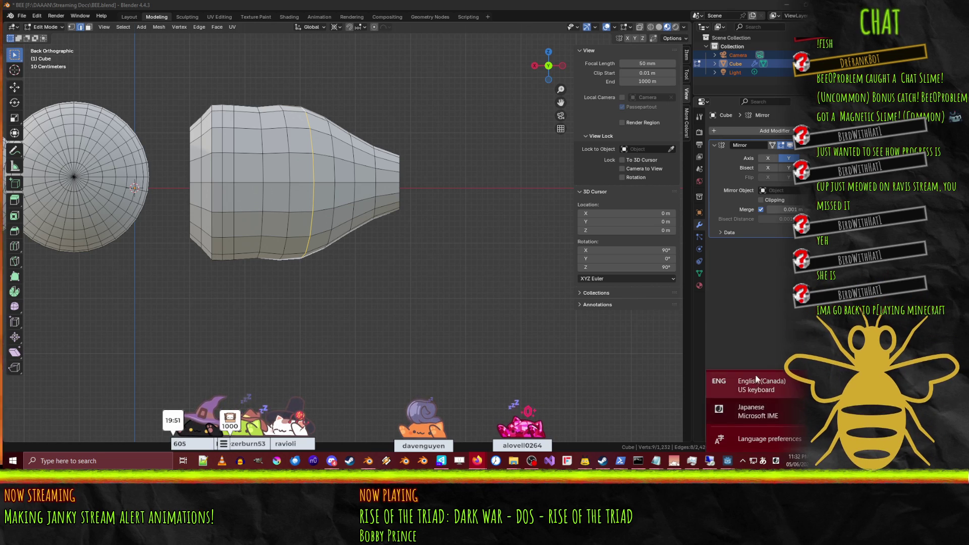
pyautogui.click(757, 382)
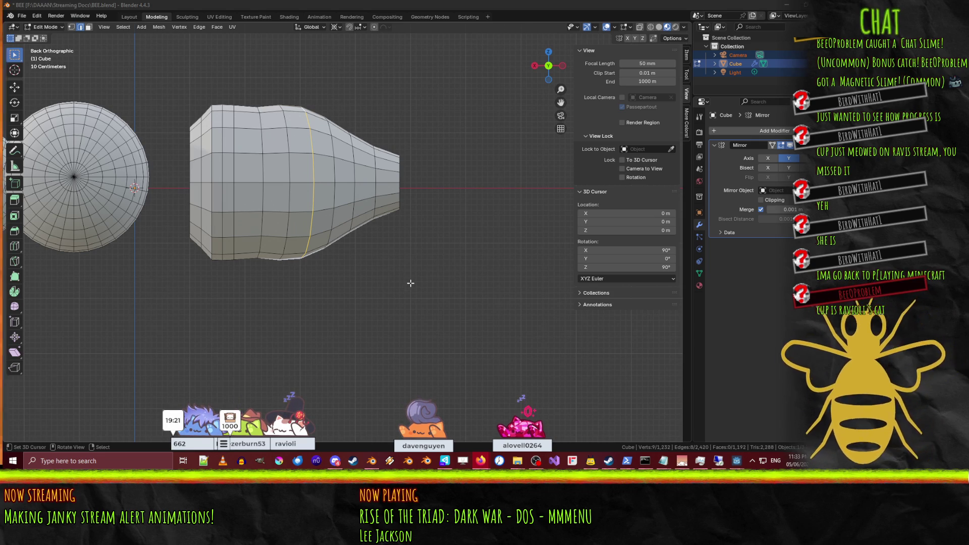
pyautogui.scroll(1, 410, 283)
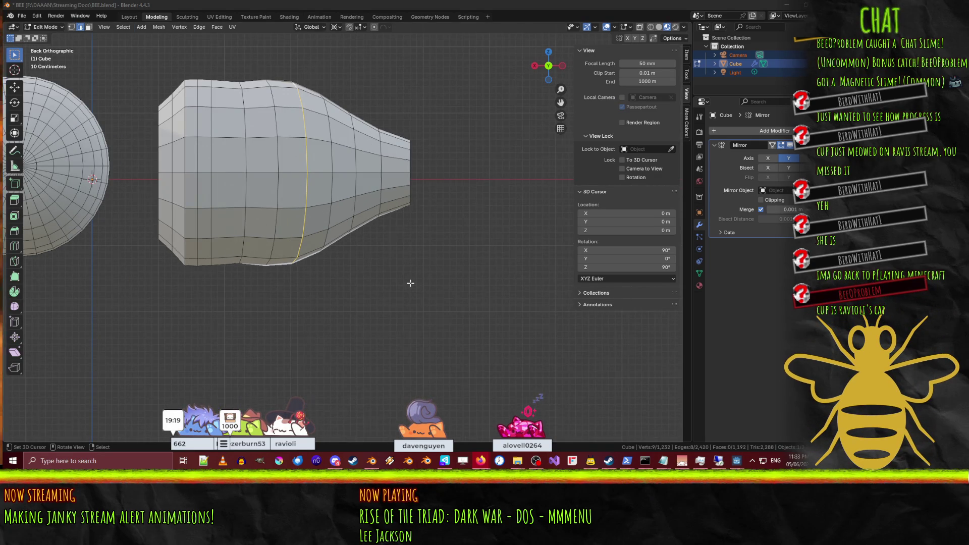
pyautogui.scroll(-1, 411, 283)
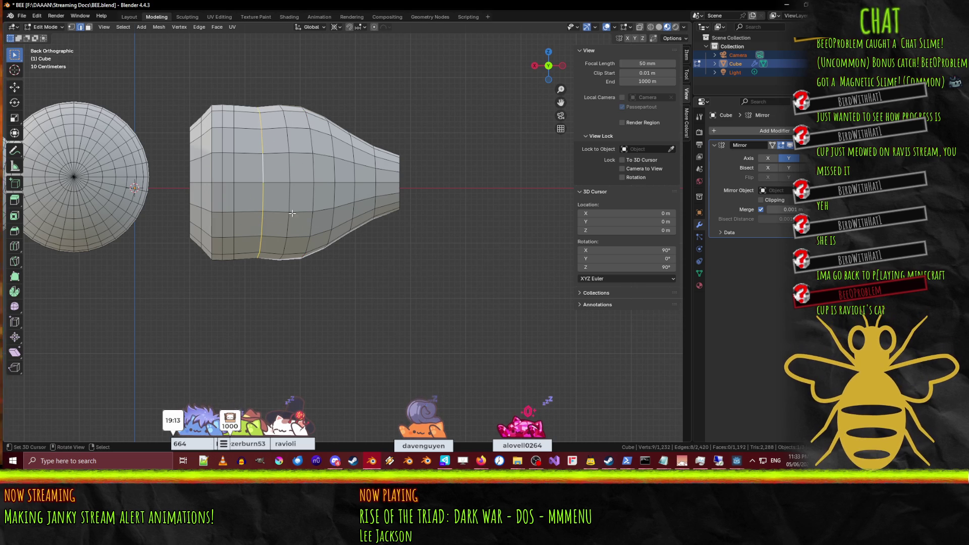
# Step: Slightly enlarge two abdomen edge loops in Y/Z only, the second to 1.028
pyautogui.scroll(1, 277, 193)
pyautogui.press('r')
pyautogui.press('Escape')
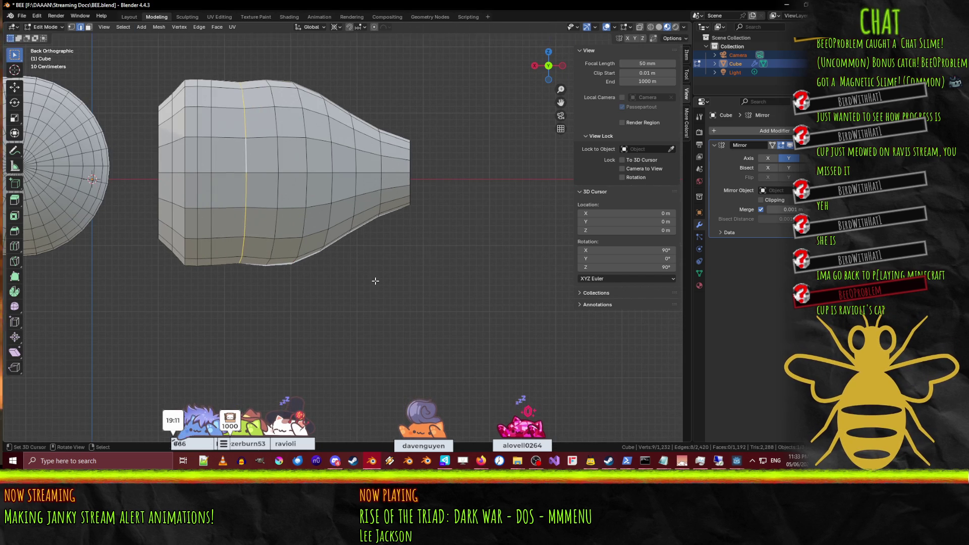
pyautogui.press('s')
pyautogui.hotkey('shift', 'x')
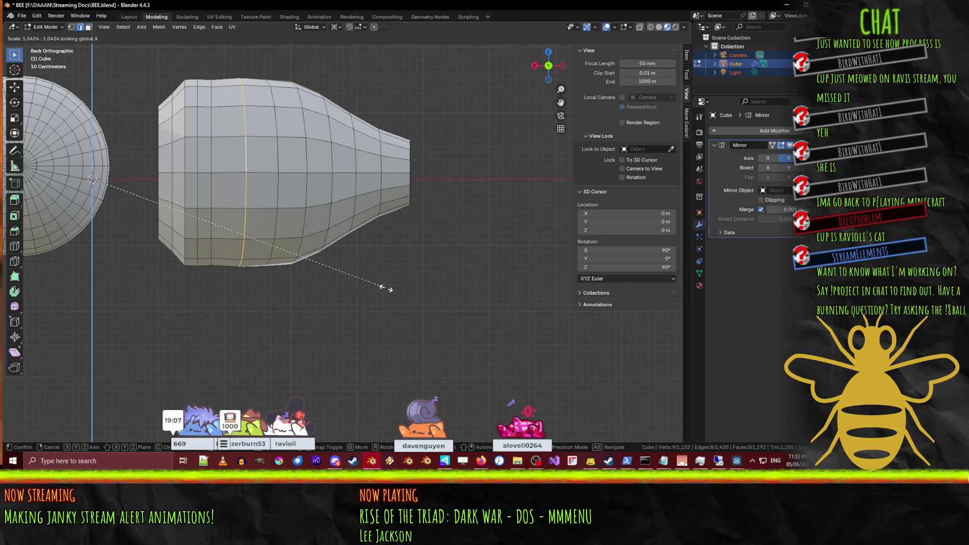
pyautogui.click(386, 288)
pyautogui.keyDown('alt'); pyautogui.click(210, 132); pyautogui.keyUp('alt')
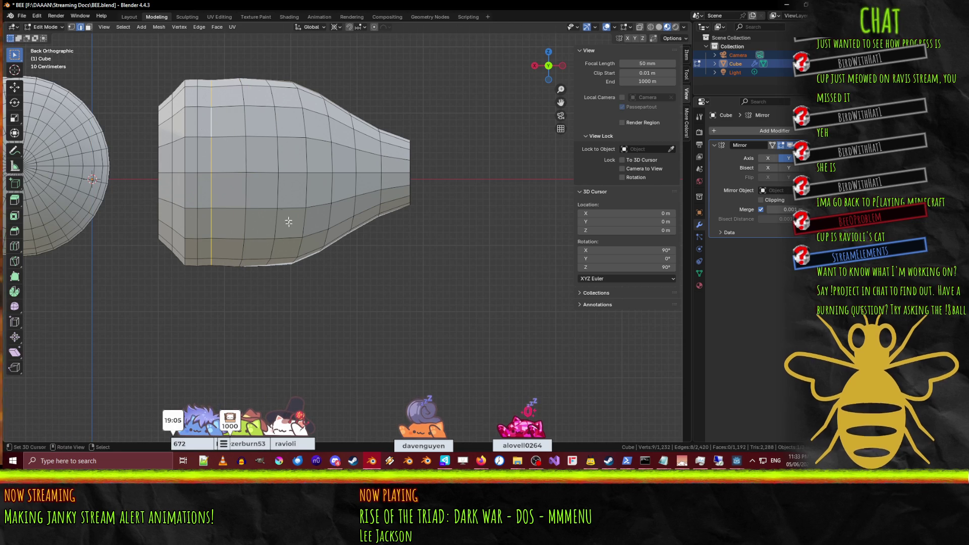
pyautogui.press('s')
pyautogui.hotkey('shift', 'x')
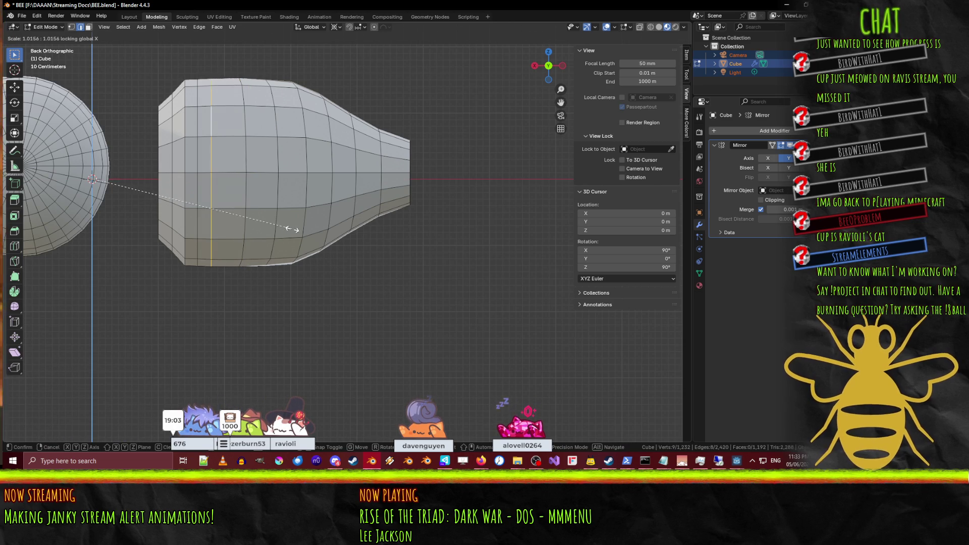
pyautogui.click(290, 230)
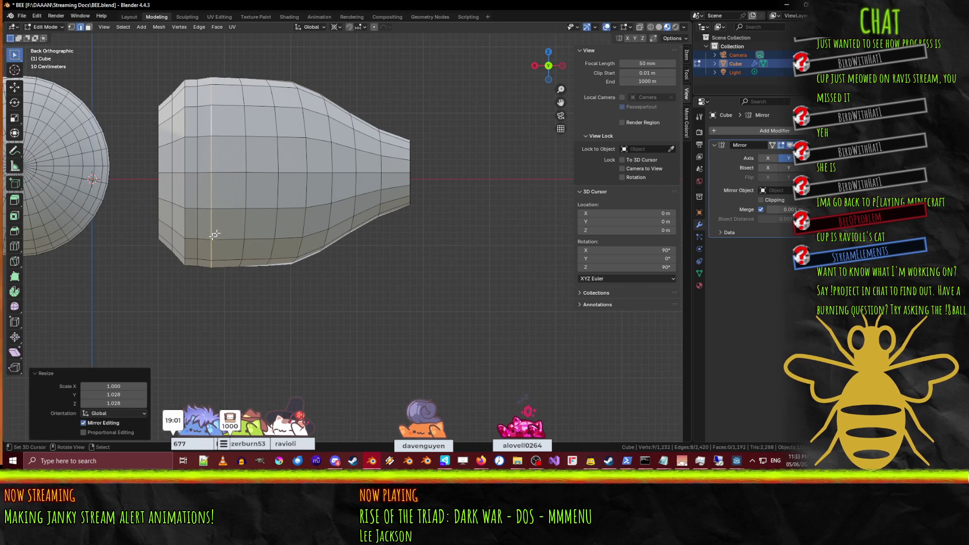
# Step: Narrow the abdomen's front edge loops in Y/Z, to 0.956 and 0.914
pyautogui.keyDown('alt'); pyautogui.click(182, 256); pyautogui.keyUp('alt')
pyautogui.press('s')
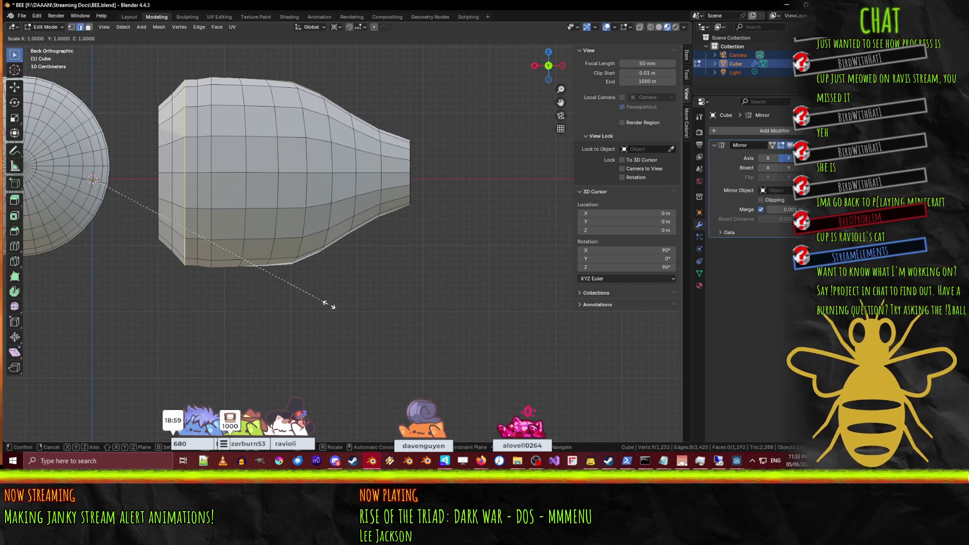
pyautogui.hotkey('shift', 'x')
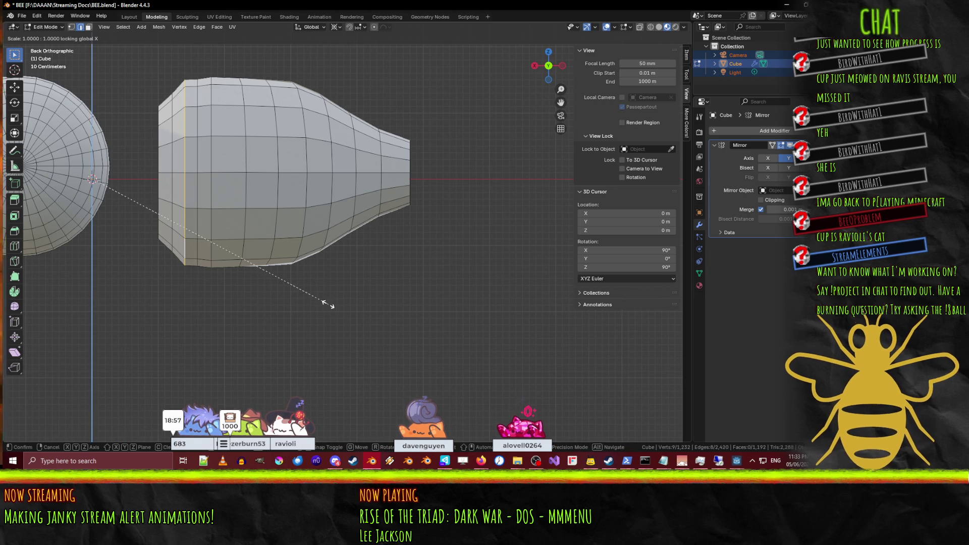
pyautogui.click(318, 299)
pyautogui.scroll(-4, 318, 299)
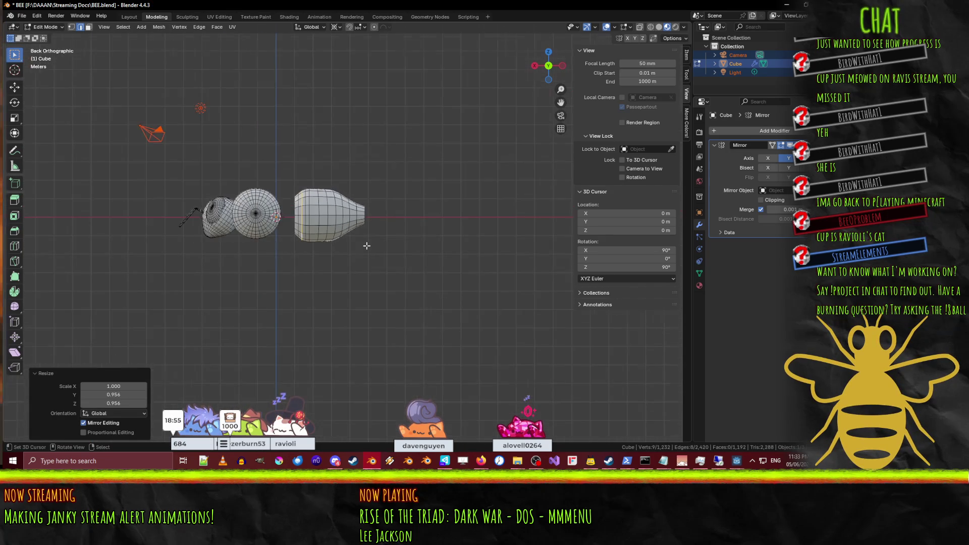
pyautogui.scroll(3, 295, 226)
pyautogui.keyDown('shift'); pyautogui.click(222, 186); pyautogui.keyUp('shift')
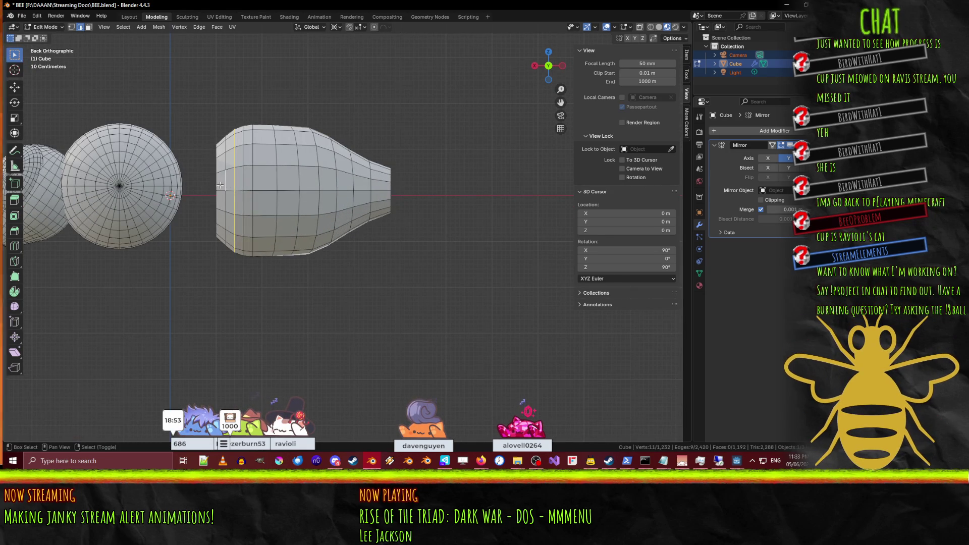
pyautogui.keyDown('alt'); pyautogui.click(220, 183); pyautogui.keyUp('alt')
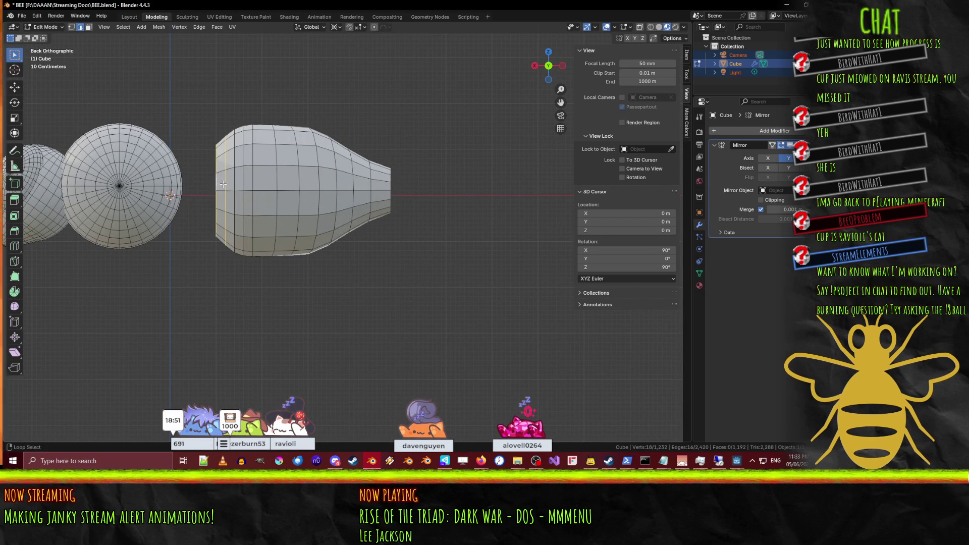
pyautogui.press('s')
pyautogui.hotkey('shift', 'x')
pyautogui.click(371, 303)
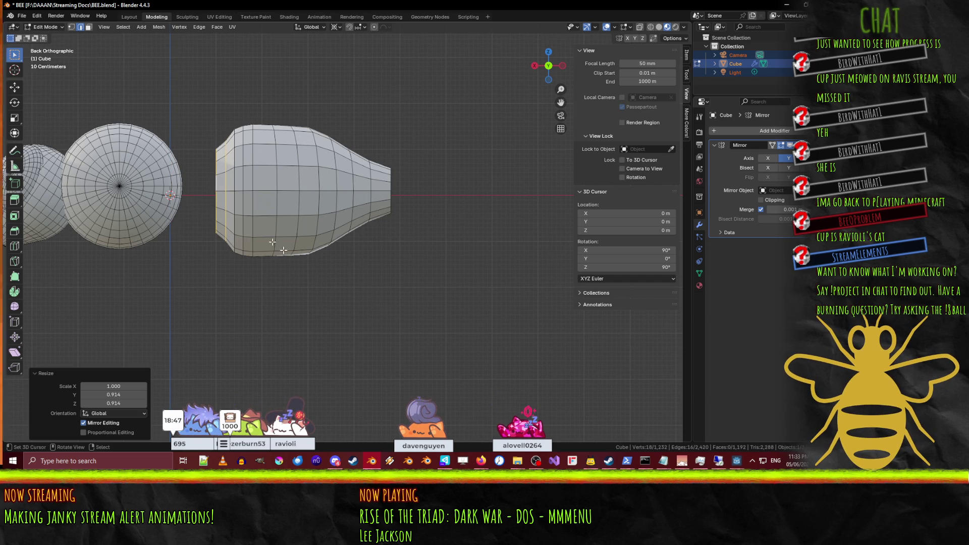
# Step: Narrow the front edge loop further in Y/Z, then check it from the back view
pyautogui.keyDown('alt'); pyautogui.keyDown('shift'); pyautogui.click(215, 186); pyautogui.keyUp('shift'); pyautogui.keyUp('alt')
pyautogui.keyDown('alt'); pyautogui.click(212, 179); pyautogui.keyUp('alt')
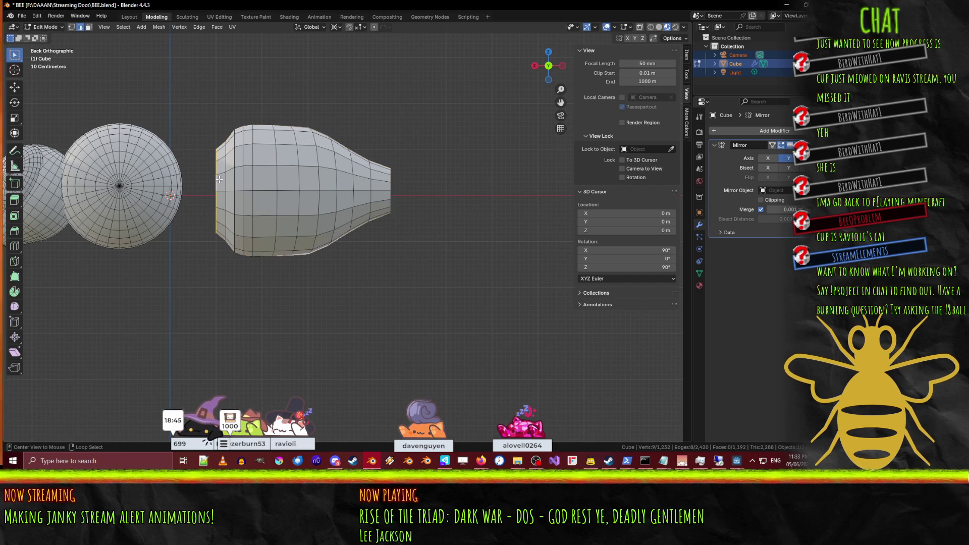
pyautogui.press('s')
pyautogui.hotkey('shift', 'x')
pyautogui.click(331, 292)
pyautogui.moveTo(330, 291)
pyautogui.mouseDown(button='middle')
pyautogui.moveTo(318, 277)
pyautogui.moveTo(367, 279)
pyautogui.mouseUp(button='middle')
pyautogui.press('KP_1')
pyautogui.press('KP_3')
pyautogui.press('ctrl+KP_1')
pyautogui.scroll(3, 367, 280)
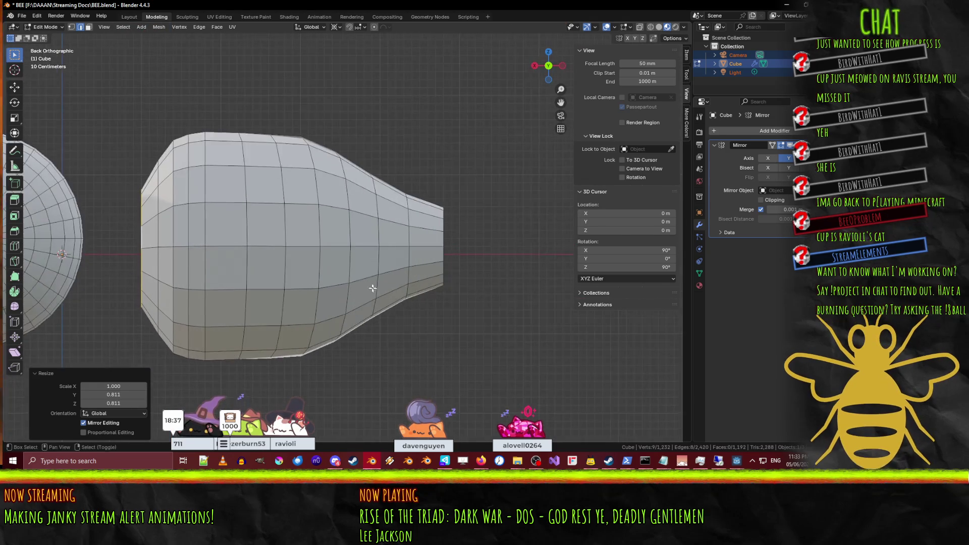
# Step: Shrink the abdomen tip edge loop to 0.802 in Y/Z
pyautogui.hotkey('alt', 'a')
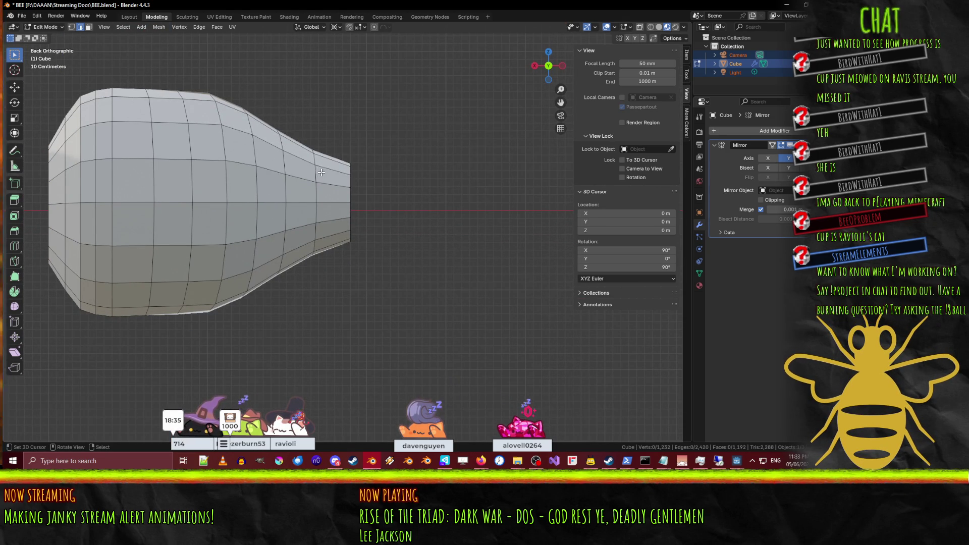
pyautogui.keyDown('alt'); pyautogui.click(350, 182); pyautogui.keyUp('alt')
pyautogui.press('s')
pyautogui.hotkey('shift', 'x')
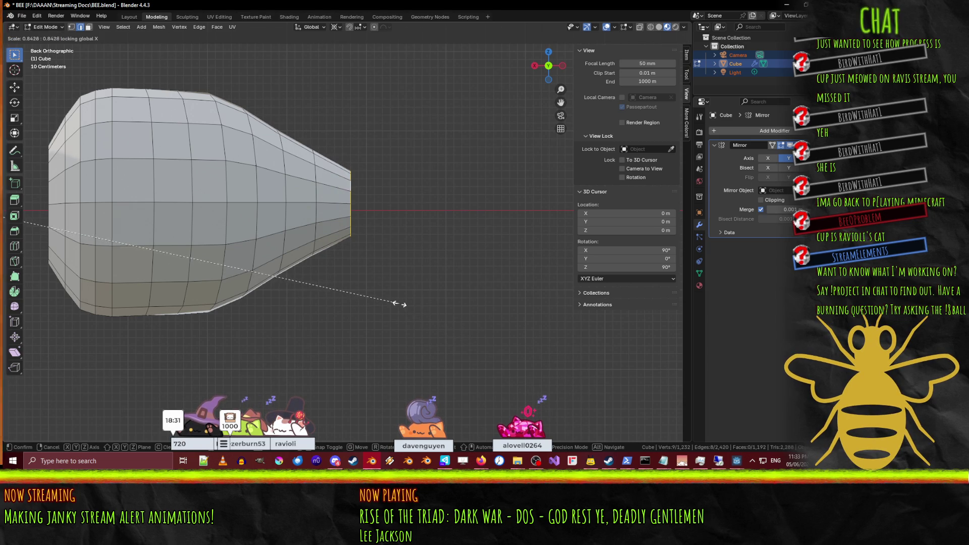
pyautogui.click(378, 291)
pyautogui.scroll(-6, 378, 287)
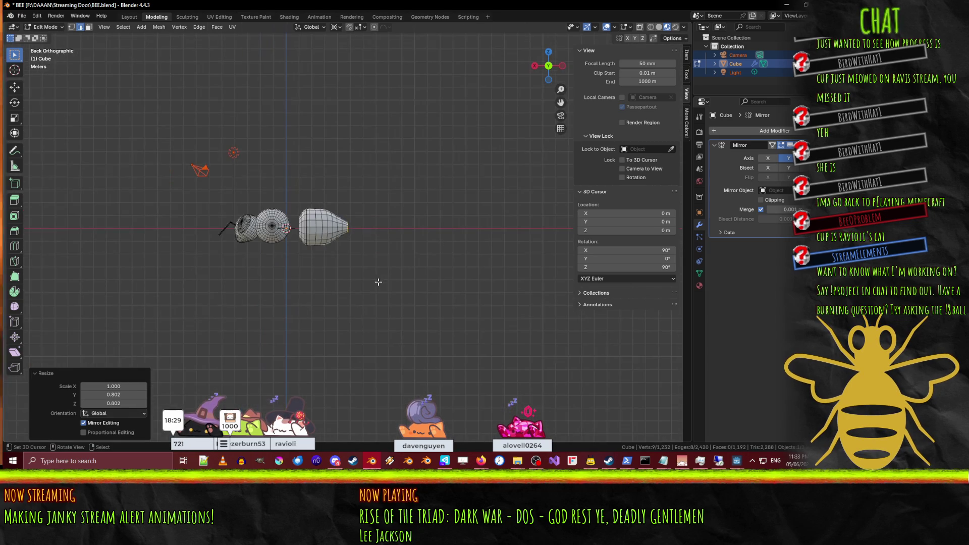
# Step: Inspect the whole bee from the back view and set the display to wireframe
pyautogui.press('Tab')
pyautogui.moveTo(346, 249); pyautogui.dragTo(343, 237, button='middle')
pyautogui.press('Tab')
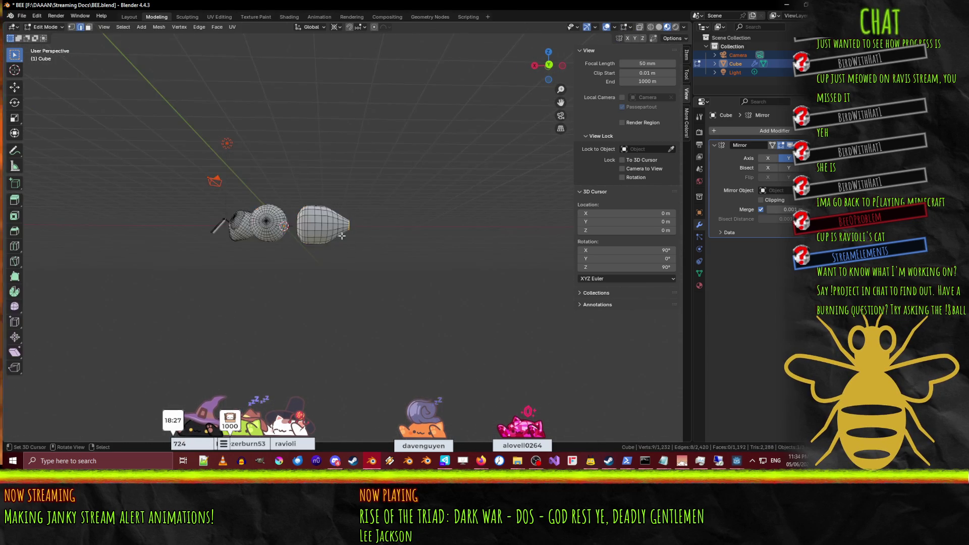
pyautogui.scroll(5, 341, 236)
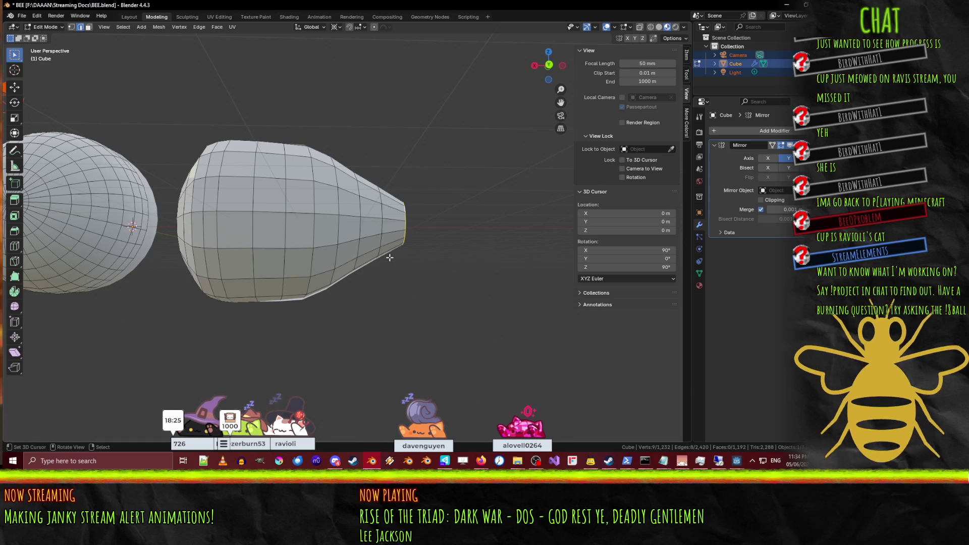
pyautogui.press('KP_1')
pyautogui.press('ctrl+KP_1')
pyautogui.scroll(-3, 343, 259)
pyautogui.press('s')
pyautogui.press('Escape')
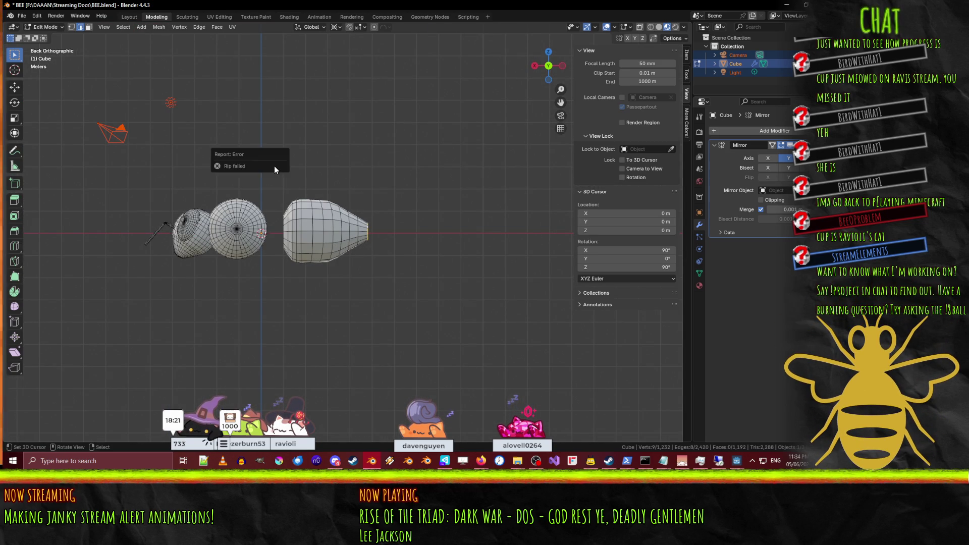
pyautogui.press('z')
pyautogui.click(253, 175)
# Step: Box-select the whole abdomen and stretch it 1.6 times along X
pyautogui.press('b')
pyautogui.moveTo(277, 183); pyautogui.dragTo(376, 272)
pyautogui.scroll(2, 384, 283)
pyautogui.press('s')
pyautogui.press('x')
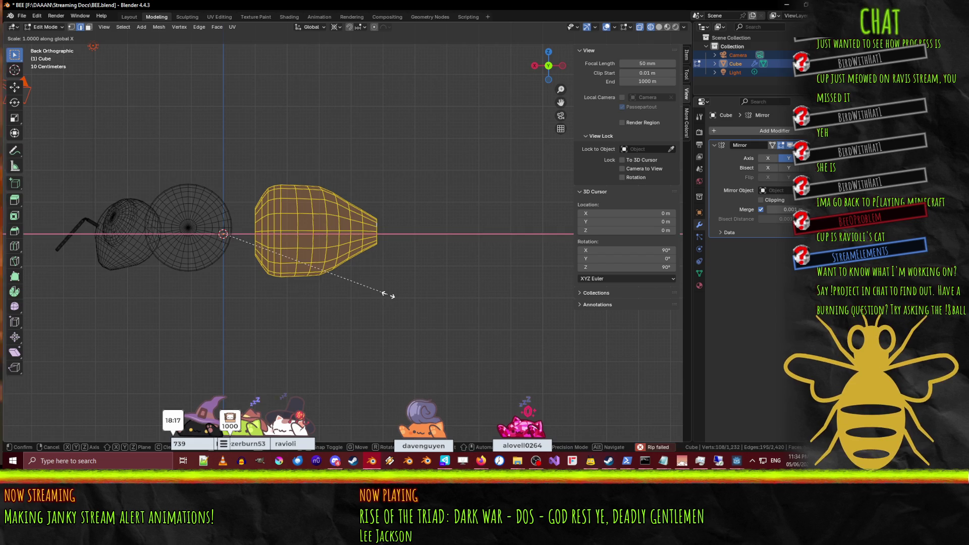
pyautogui.click(458, 294)
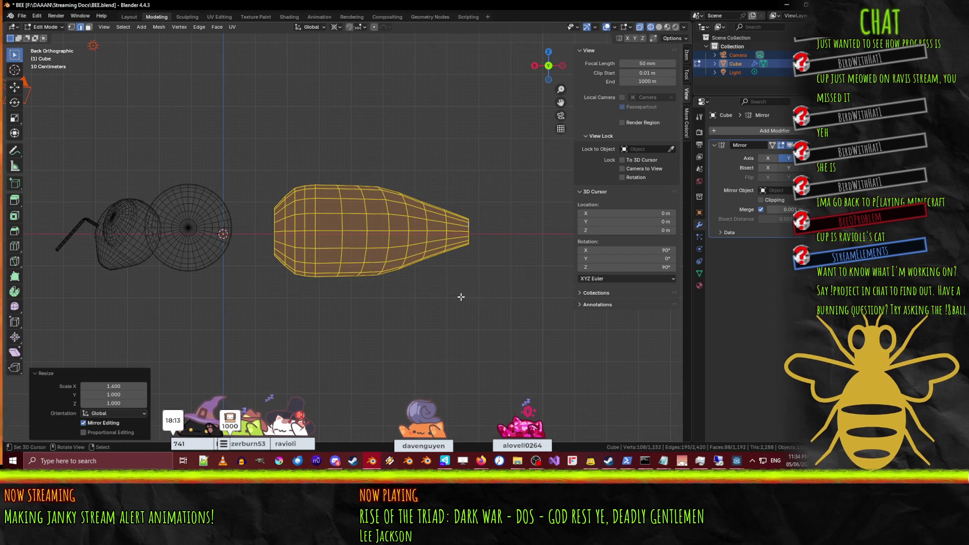
# Step: Thicken the abdomen 1.2 times in Y and Z
pyautogui.press('v')
pyautogui.press('s')
pyautogui.hotkey('shift', 'x')
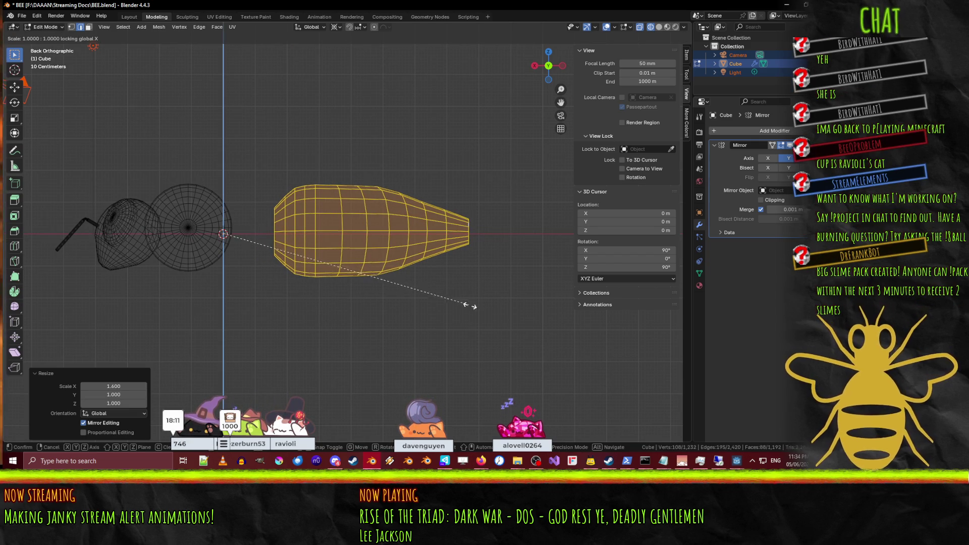
pyautogui.write('1.2')
pyautogui.press('Return')
# Step: Move the abdomen 1.6 m along X against the thorax and exit Edit Mode
pyautogui.write('gx')
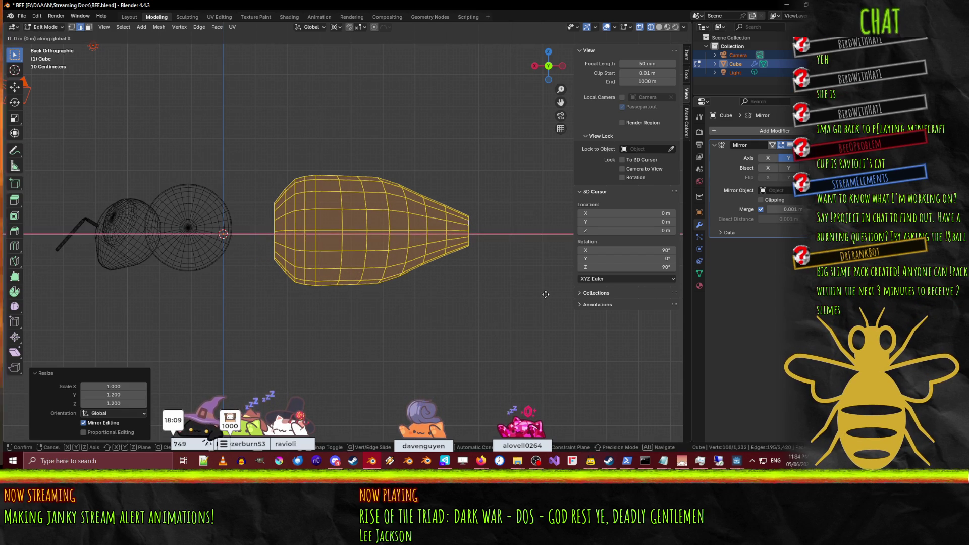
pyautogui.write('1.6')
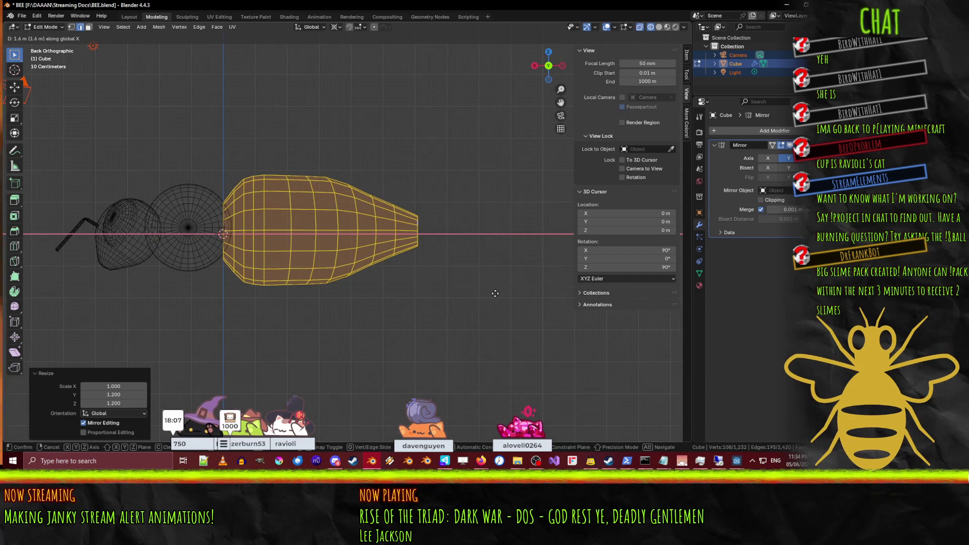
pyautogui.press('Return')
pyautogui.moveTo(365, 291)
pyautogui.mouseDown(button='middle')
pyautogui.moveTo(389, 276)
pyautogui.moveTo(365, 271)
pyautogui.mouseUp(button='middle')
pyautogui.press('Tab')
# Step: Switch the viewport to Material Preview shading
pyautogui.press('z')
pyautogui.click(362, 325)
pyautogui.moveTo(362, 325)
pyautogui.mouseDown(button='middle')
pyautogui.moveTo(340, 303)
pyautogui.moveTo(318, 323)
pyautogui.moveTo(299, 309)
pyautogui.mouseUp(button='middle')
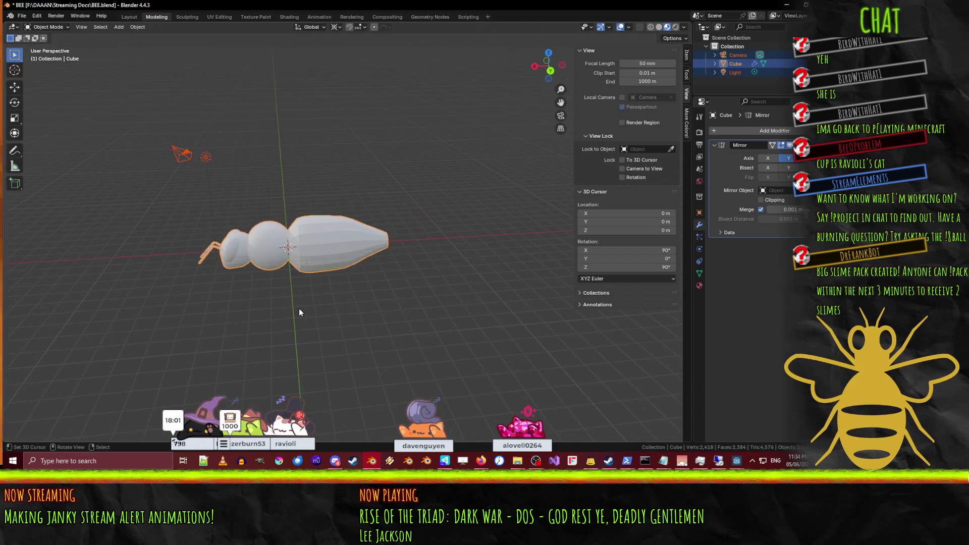
# Step: Apply Shade Smooth to the bee body from the F3 search
pyautogui.press('F3')
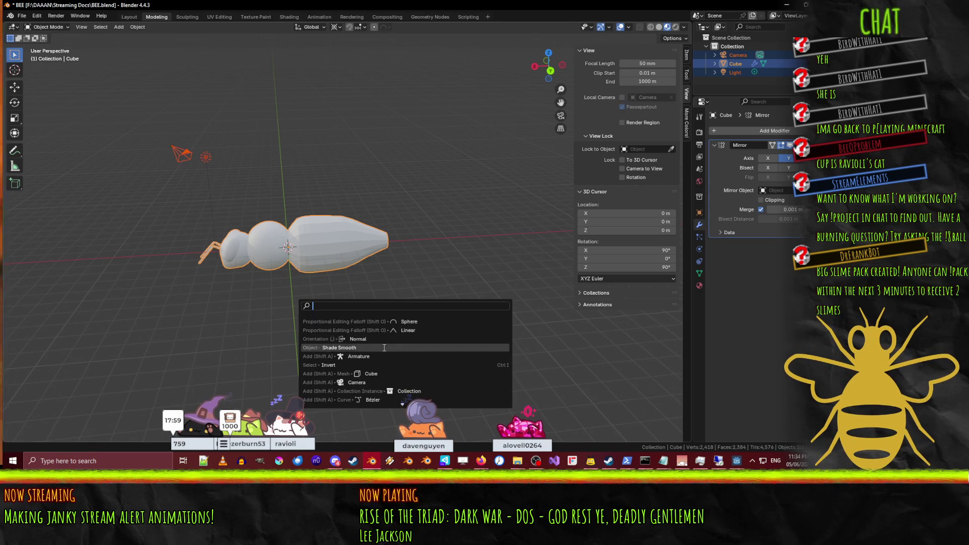
pyautogui.click(353, 348)
pyautogui.moveTo(219, 292)
pyautogui.mouseDown(button='middle')
pyautogui.moveTo(261, 284)
pyautogui.moveTo(268, 261)
pyautogui.moveTo(241, 280)
pyautogui.moveTo(295, 286)
pyautogui.moveTo(254, 189)
pyautogui.moveTo(192, 224)
pyautogui.moveTo(258, 249)
pyautogui.moveTo(237, 227)
pyautogui.moveTo(252, 202)
pyautogui.mouseUp(button='middle')
pyautogui.scroll(5, 267, 235)
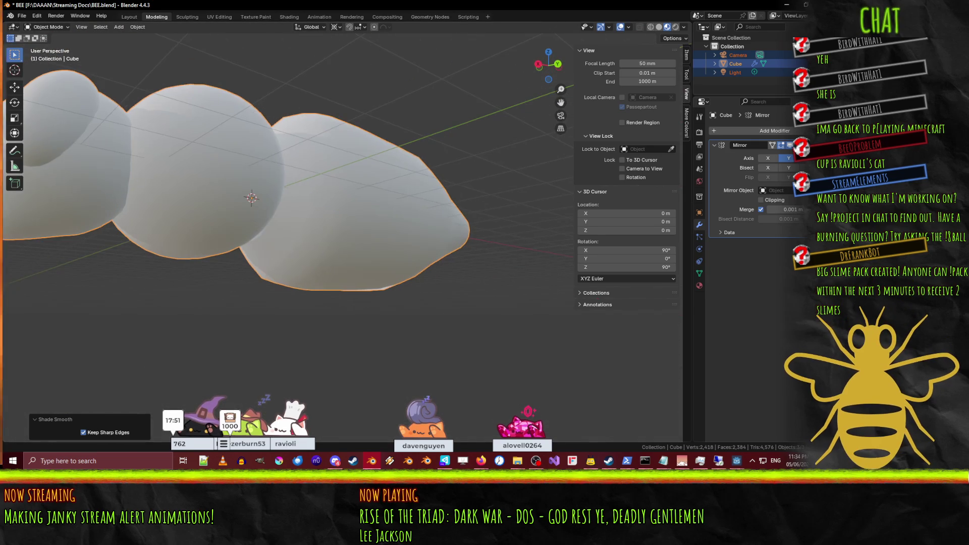
pyautogui.hotkey('alt', 'Tab')
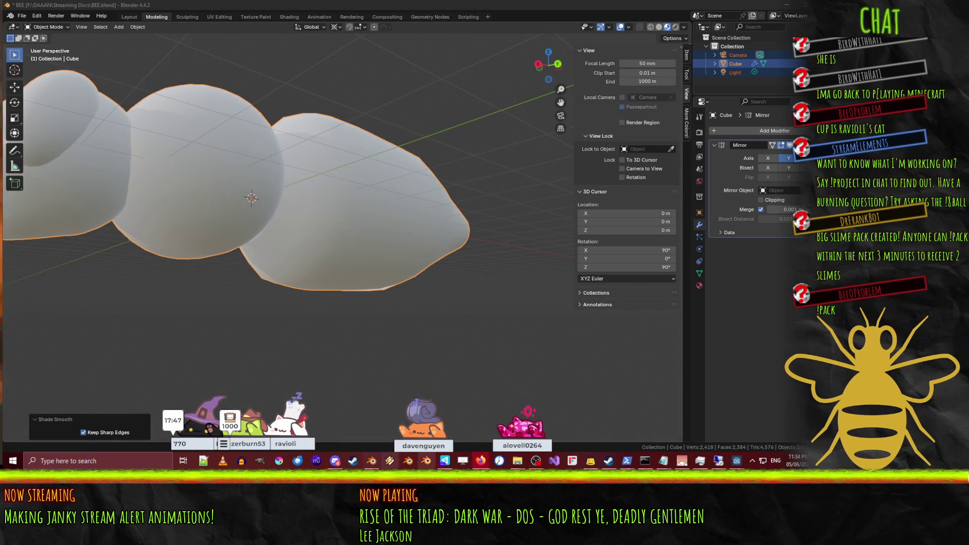
pyautogui.click(737, 461)
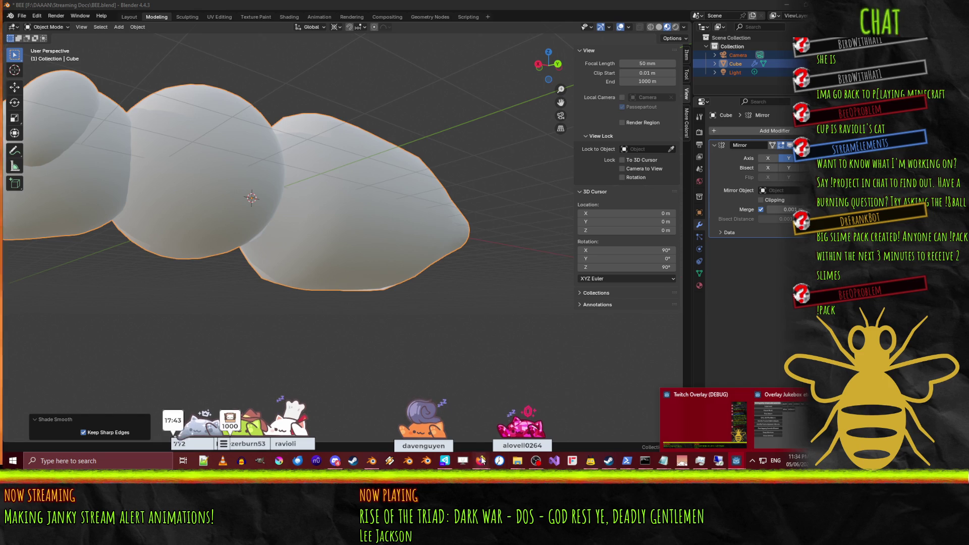
# Step: Open the honeycomb photo '15 Fascinating Facts About Honey Bees' from DuckDuckGo's 'bee' image results
pyautogui.moveTo(481, 461)
pyautogui.moveTo(416, 426)
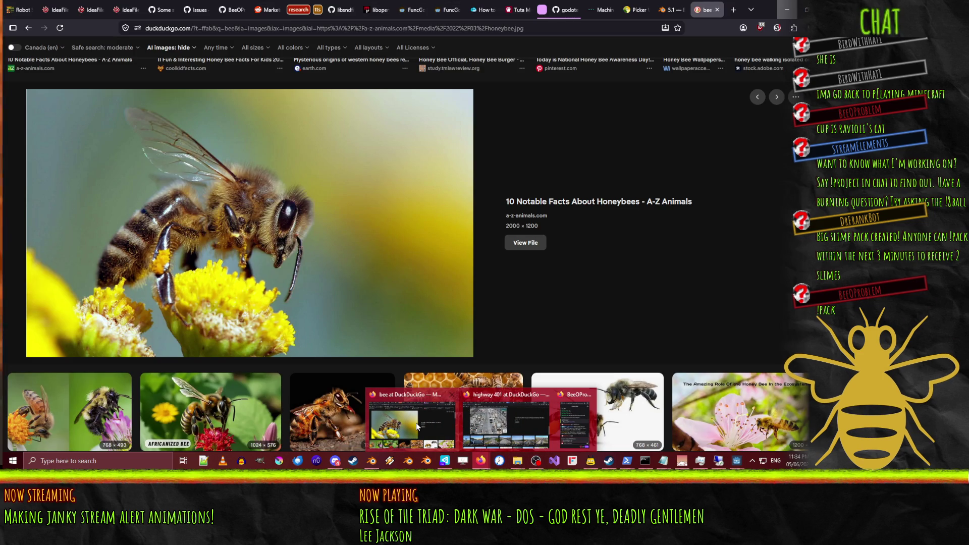
pyautogui.click(416, 423)
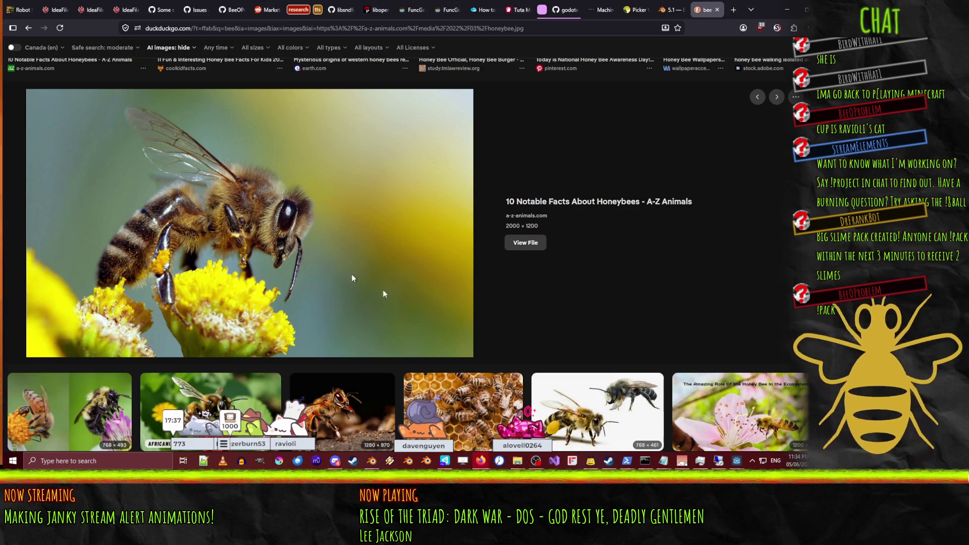
pyautogui.scroll(-1, 404, 332)
pyautogui.click(450, 350)
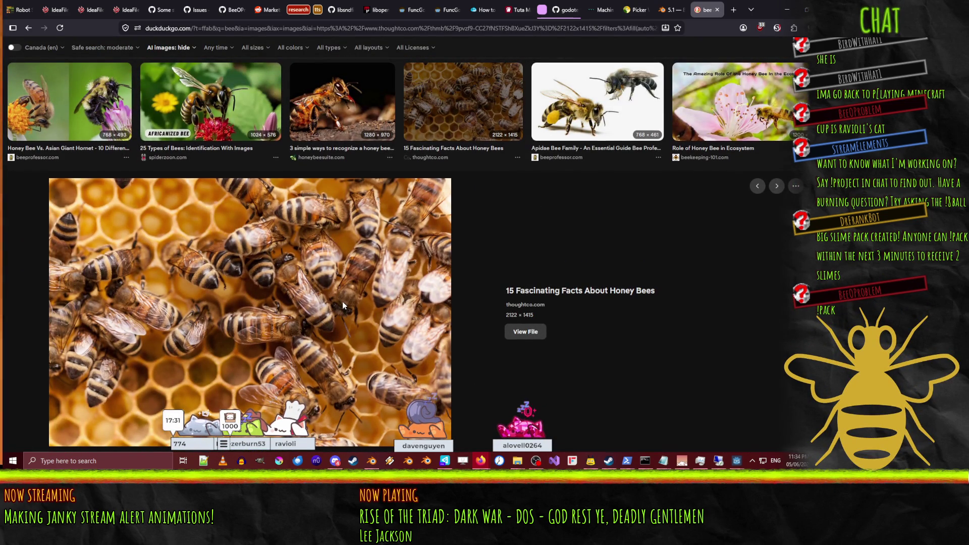
pyautogui.scroll(-1, 342, 301)
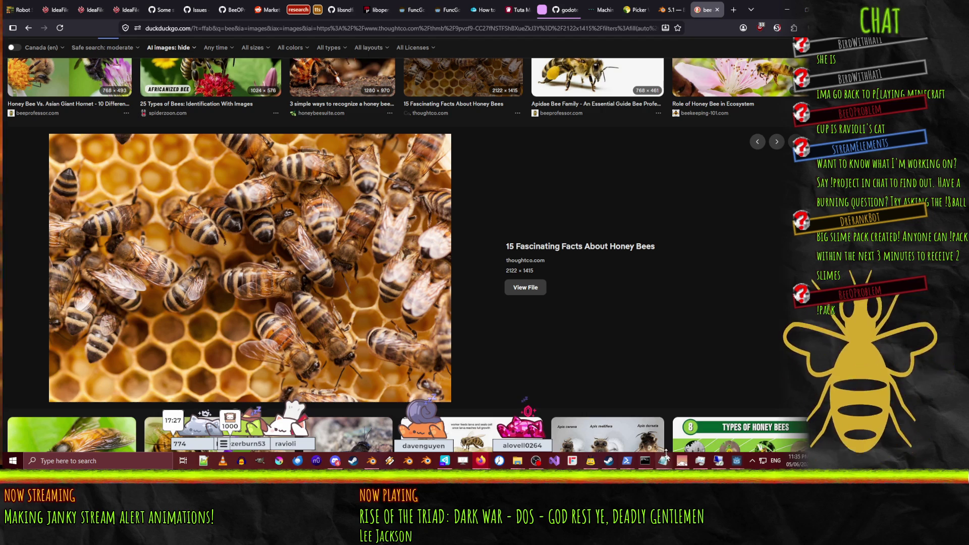
pyautogui.moveTo(737, 461)
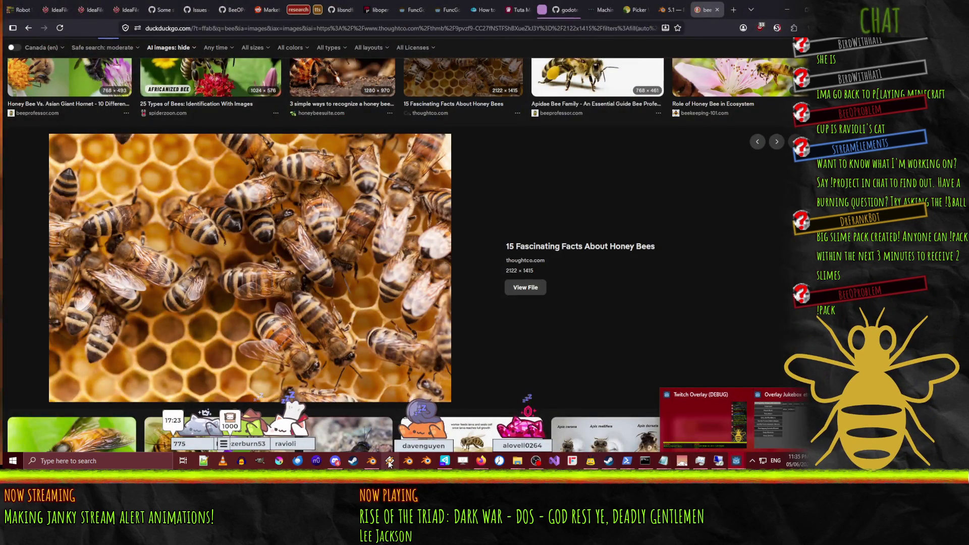
# Step: Return to Blender and centre the bee in top view
pyautogui.click(372, 462)
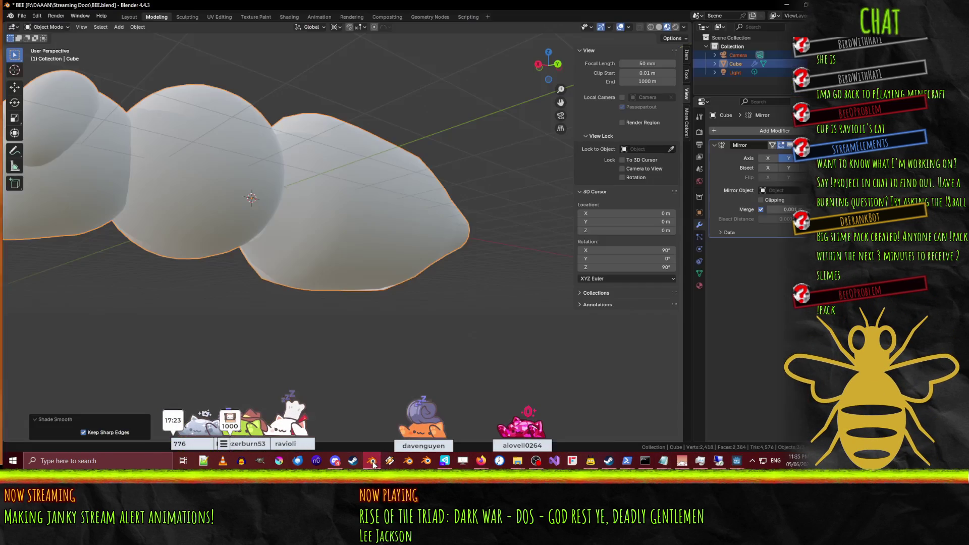
pyautogui.press('KP_7')
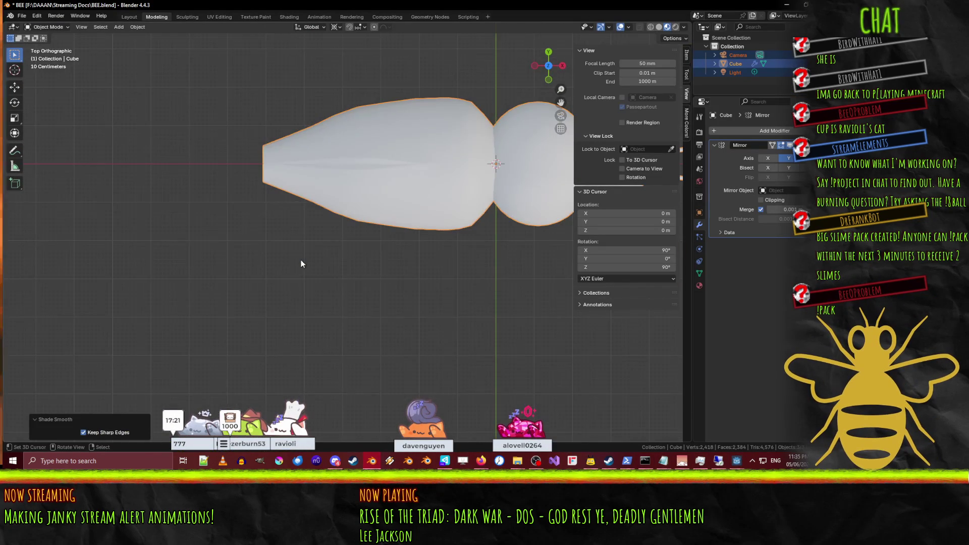
pyautogui.scroll(-4, 311, 265)
pyautogui.keyDown('shift'); pyautogui.moveTo(379, 235); pyautogui.dragTo(308, 237, button='middle'); pyautogui.keyUp('shift')
pyautogui.scroll(5, 308, 238)
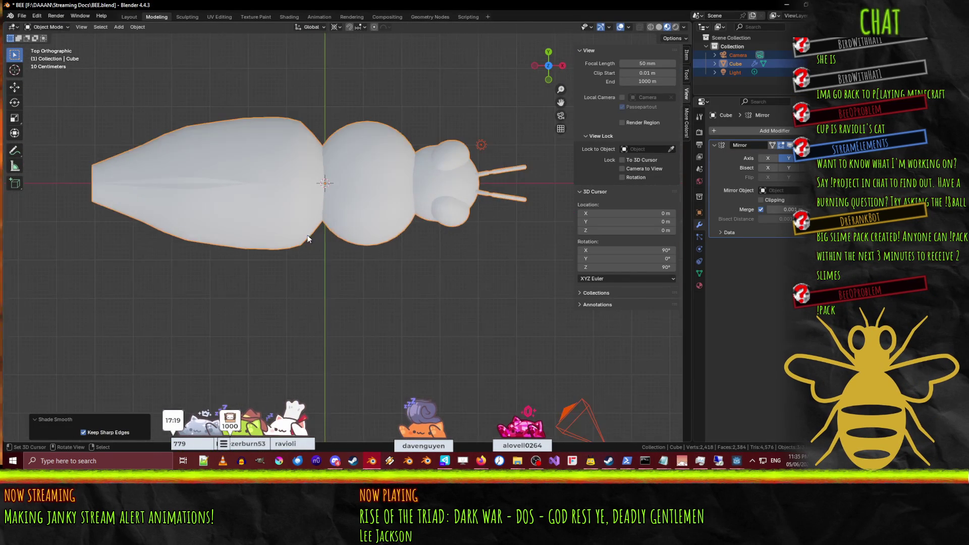
# Step: Enter Edit Mode and scale the selected abdomen faces in Y/Z only
pyautogui.press('Tab')
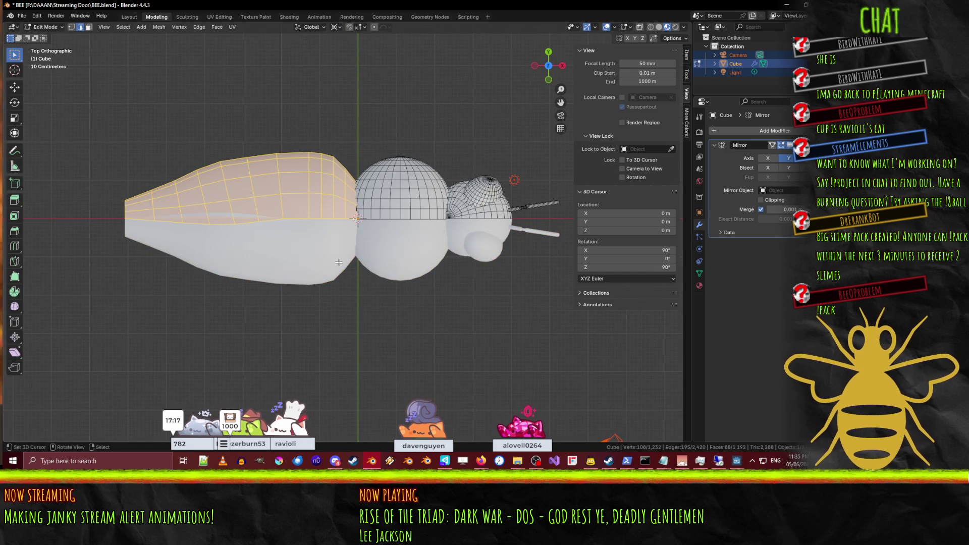
pyautogui.press('s')
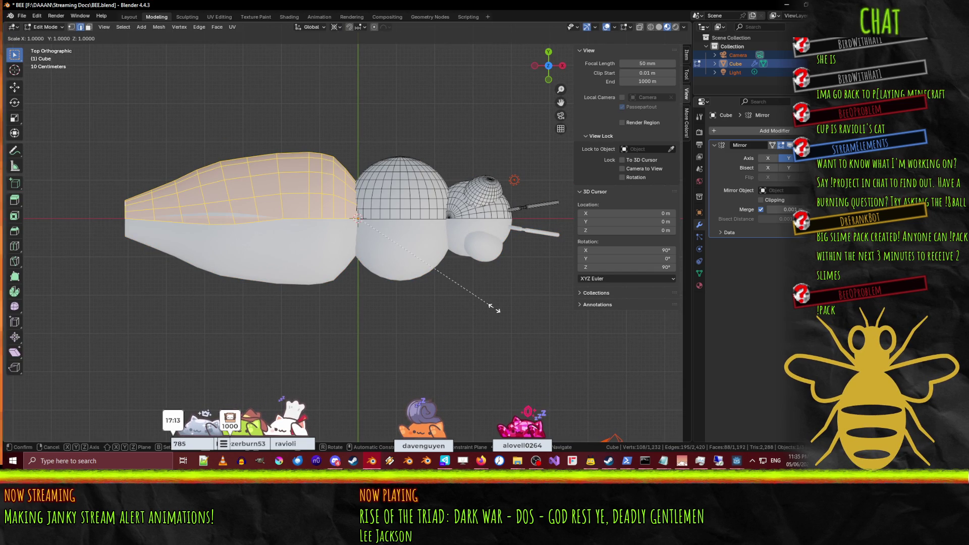
pyautogui.hotkey('shift', 'x')
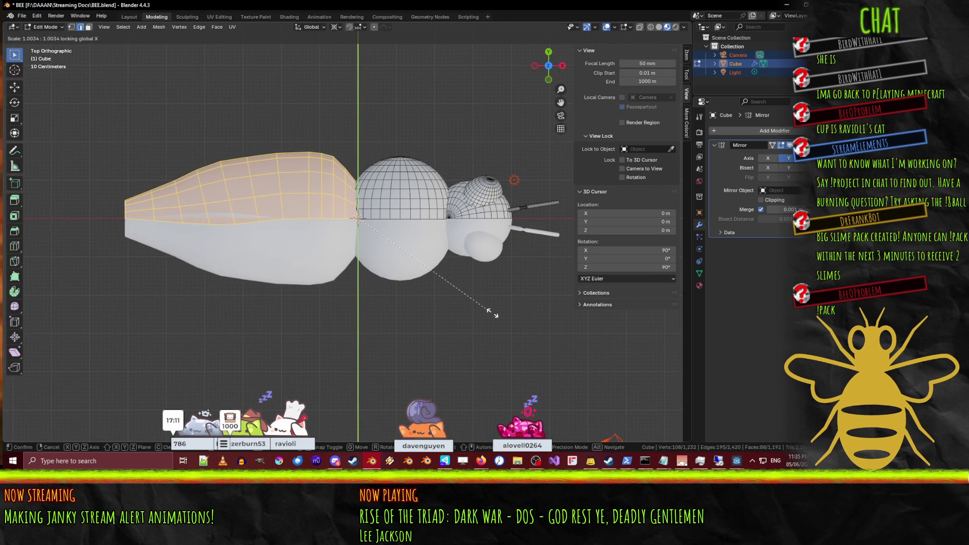
pyautogui.click(493, 314)
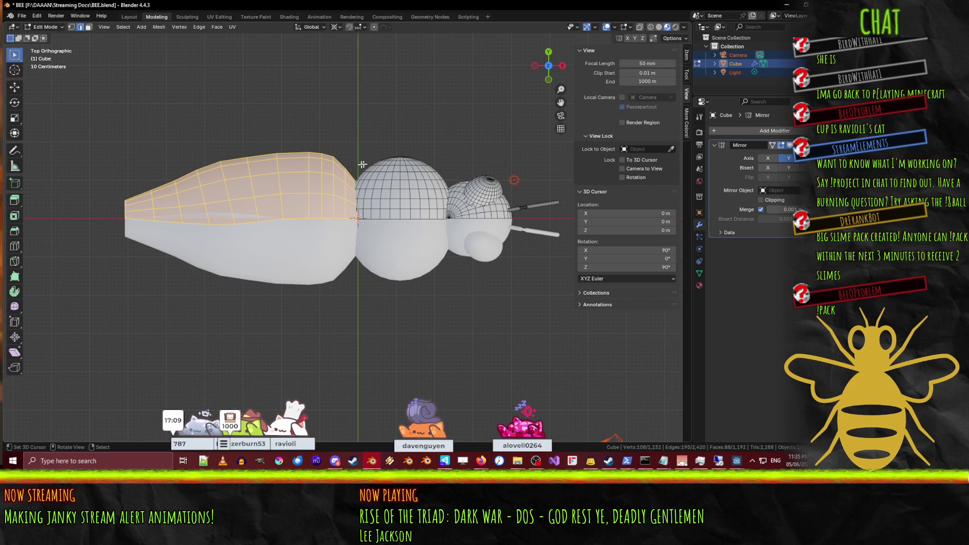
pyautogui.scroll(3, 357, 165)
pyautogui.scroll(-4, 270, 182)
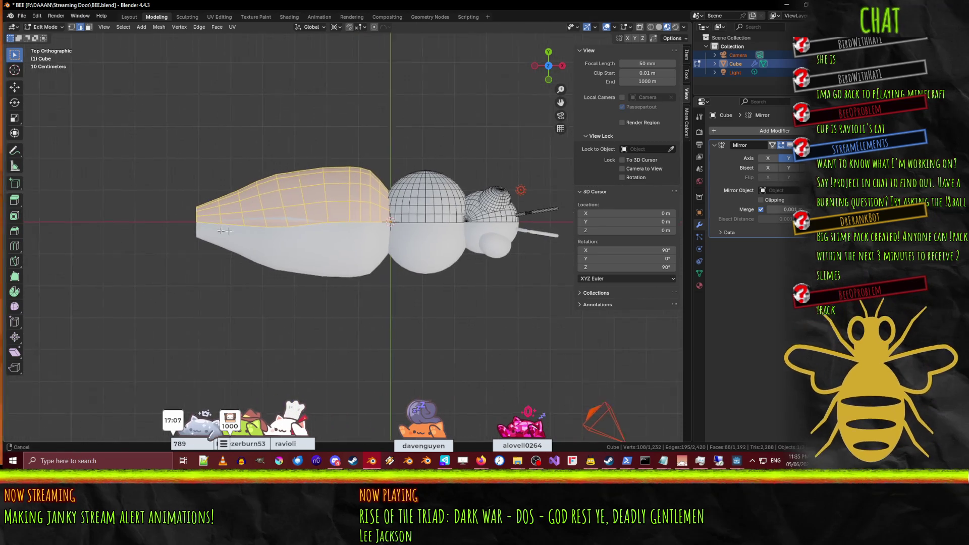
pyautogui.scroll(3, 210, 230)
# Step: Clear the selection and pick the abdomen edge beside the centre line
pyautogui.hotkey('alt', 'a')
pyautogui.scroll(1, 303, 243)
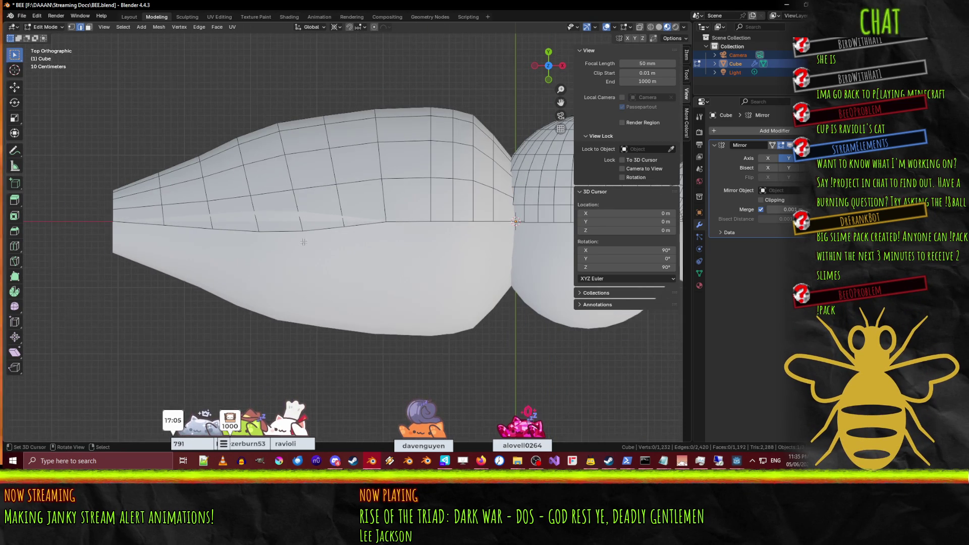
pyautogui.click(275, 232)
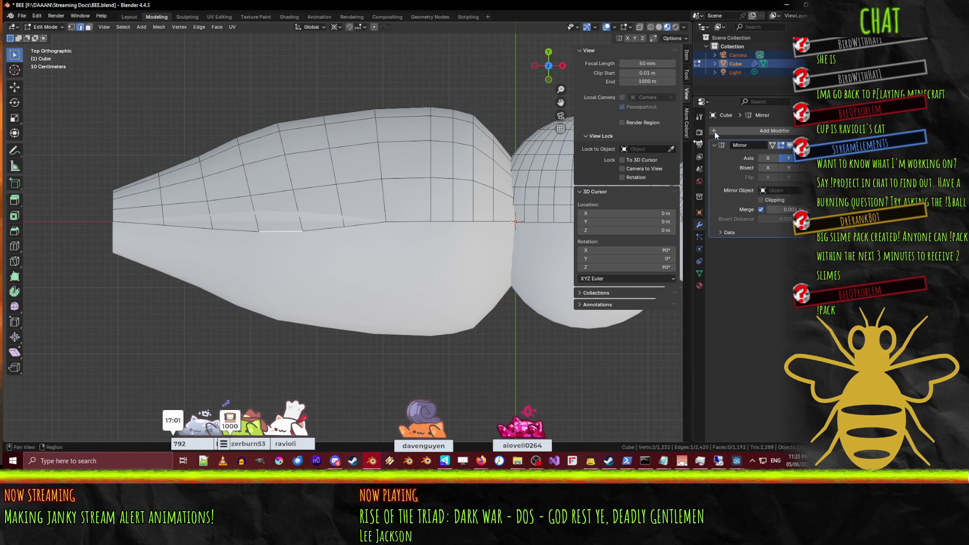
# Step: Show the Transform sidebar and set the selected edge's Y position to 0 m
pyautogui.click(686, 54)
pyautogui.click(654, 81)
pyautogui.write('0')
pyautogui.press('Return')
# Step: Switch to wireframe shading and set the lower centre-line edge's Y to 0 m
pyautogui.press('z')
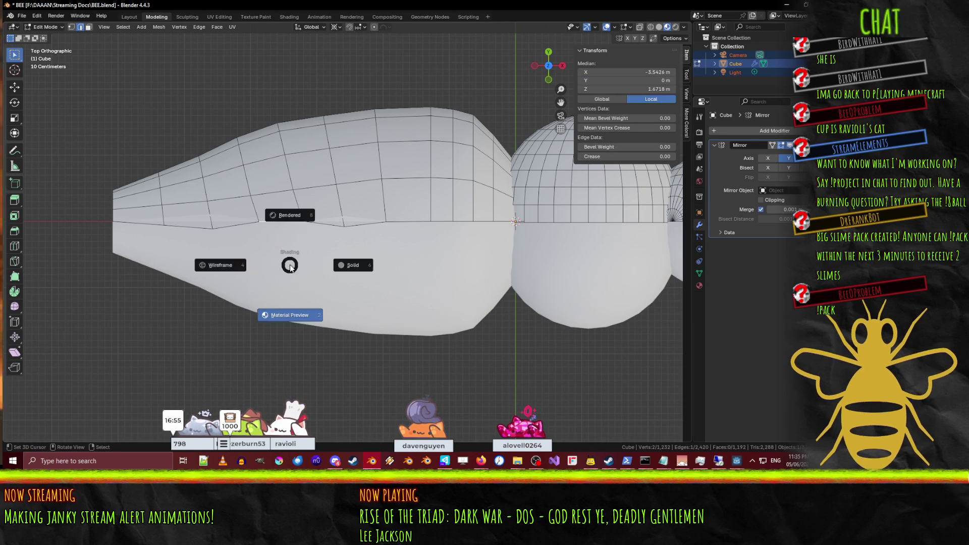
pyautogui.click(210, 262)
pyautogui.click(279, 230)
pyautogui.click(631, 81)
pyautogui.write('0')
pyautogui.press('Return')
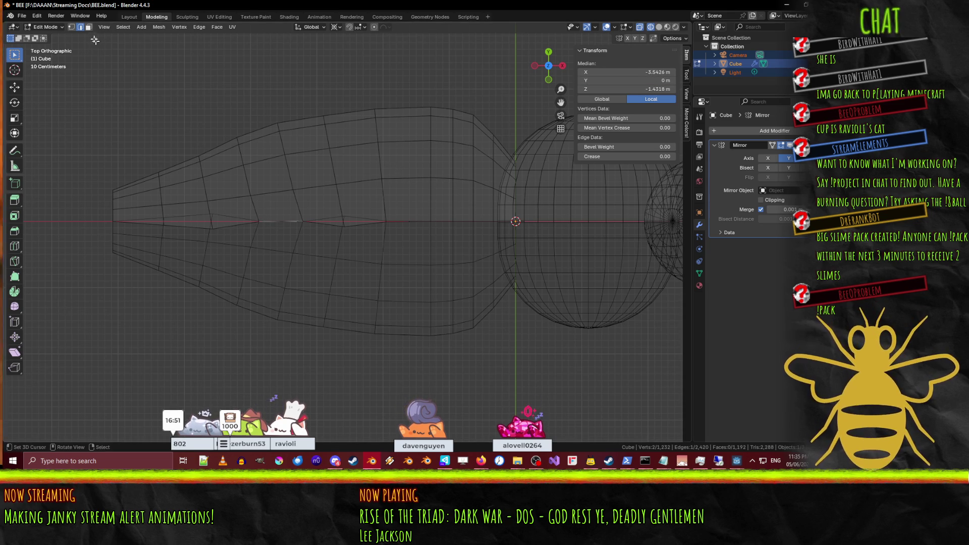
# Step: In vertex select mode, snap the stray centre vertex to Y 0 m
pyautogui.click(71, 28)
pyautogui.click(212, 230)
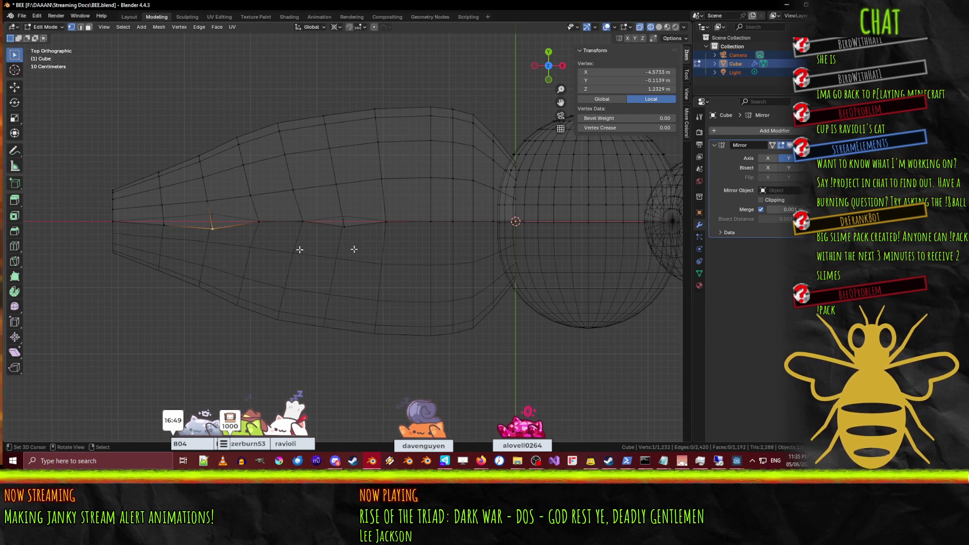
pyautogui.click(651, 80)
pyautogui.write('0')
pyautogui.press('Return')
pyautogui.click(164, 225)
pyautogui.click(212, 229)
pyautogui.click(651, 80)
pyautogui.write('0')
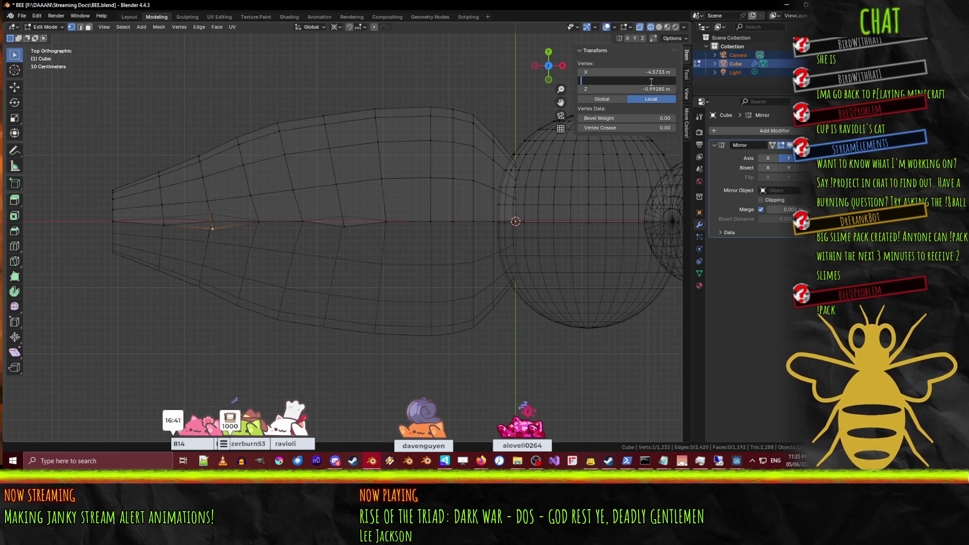
pyautogui.press('Return')
# Step: Set Y to 0 m for the neighbouring vertex and another centre-line vertex
pyautogui.keyDown('shift'); pyautogui.click(164, 224); pyautogui.keyUp('shift')
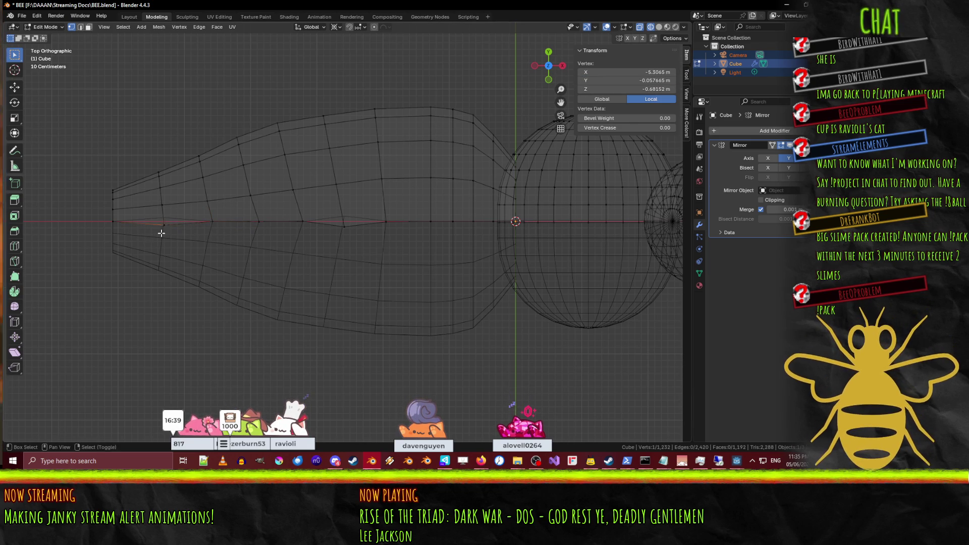
pyautogui.click(651, 81)
pyautogui.write('0')
pyautogui.press('Return')
pyautogui.click(355, 235)
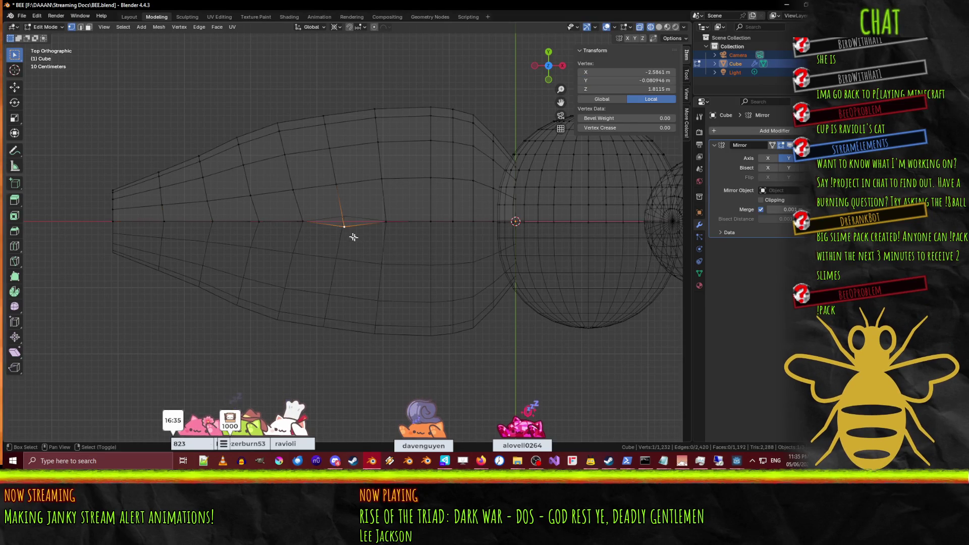
pyautogui.click(659, 82)
pyautogui.press('BackSpace')
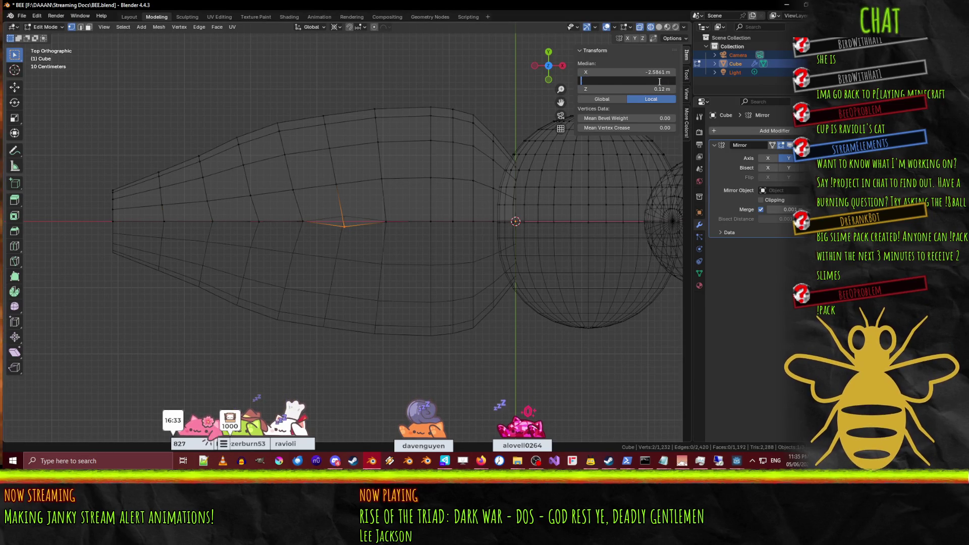
pyautogui.write('0')
pyautogui.press('Return')
# Step: Snap two overlapping vertex pairs onto the centre line at Y 0 m
pyautogui.scroll(3, 375, 225)
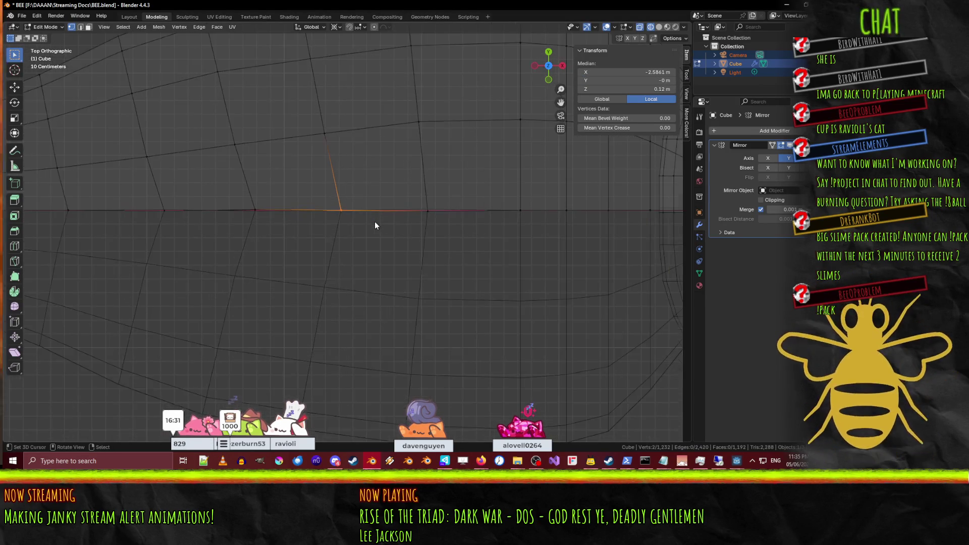
pyautogui.click(279, 220)
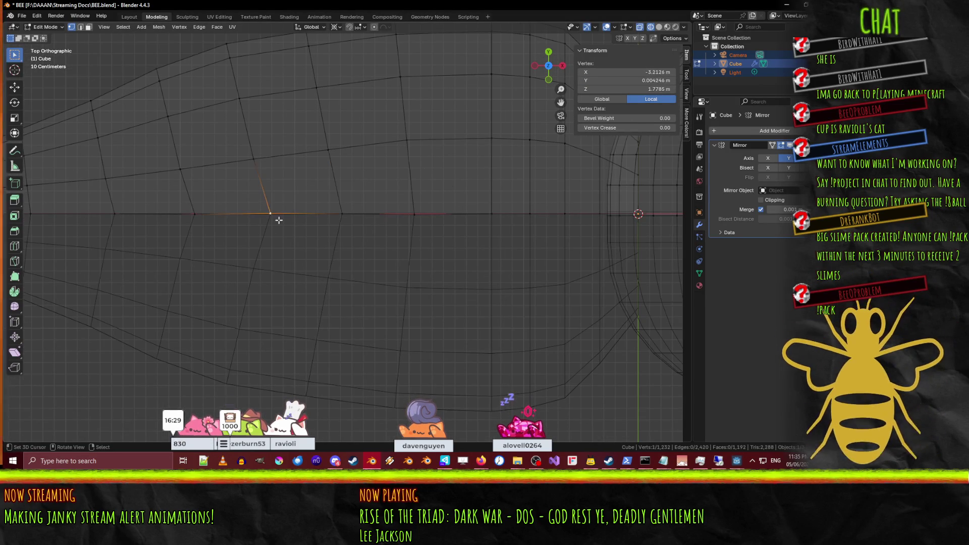
pyautogui.keyDown('shift'); pyautogui.click(277, 228); pyautogui.keyUp('shift')
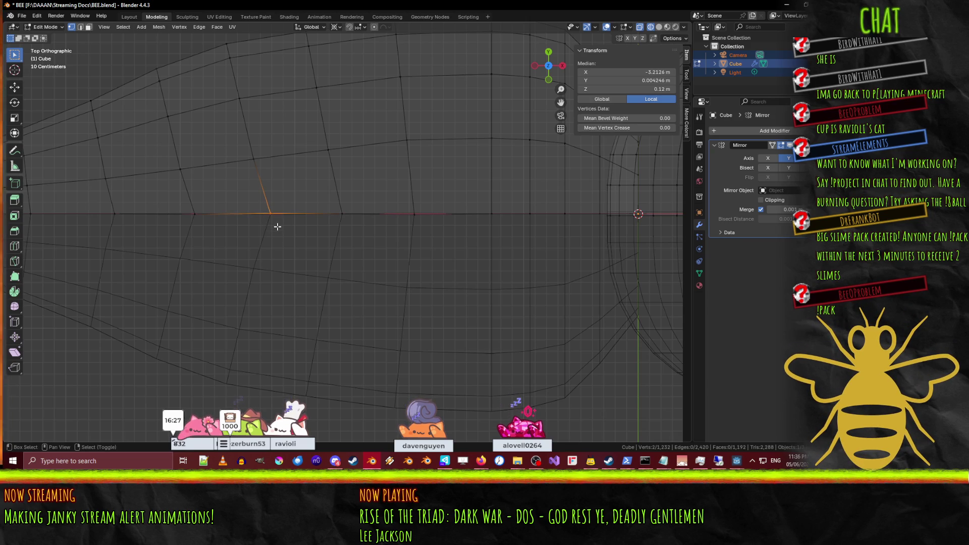
pyautogui.click(651, 82)
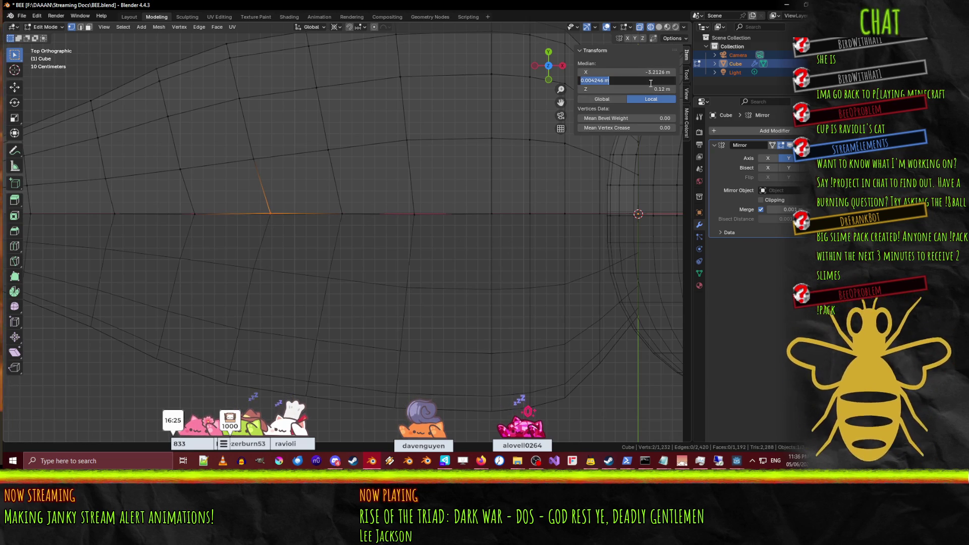
pyautogui.write('0')
pyautogui.press('Return')
pyautogui.click(415, 231)
pyautogui.keyDown('shift'); pyautogui.click(414, 231); pyautogui.keyUp('shift')
pyautogui.click(653, 75)
pyautogui.press('Return')
pyautogui.click(648, 81)
pyautogui.write('0')
pyautogui.press('Return')
# Step: Step through the remaining centre-line vertices and set the last one's Y to 0 m
pyautogui.click(499, 225)
pyautogui.click(421, 222)
pyautogui.click(338, 222)
pyautogui.click(275, 223)
pyautogui.click(201, 226)
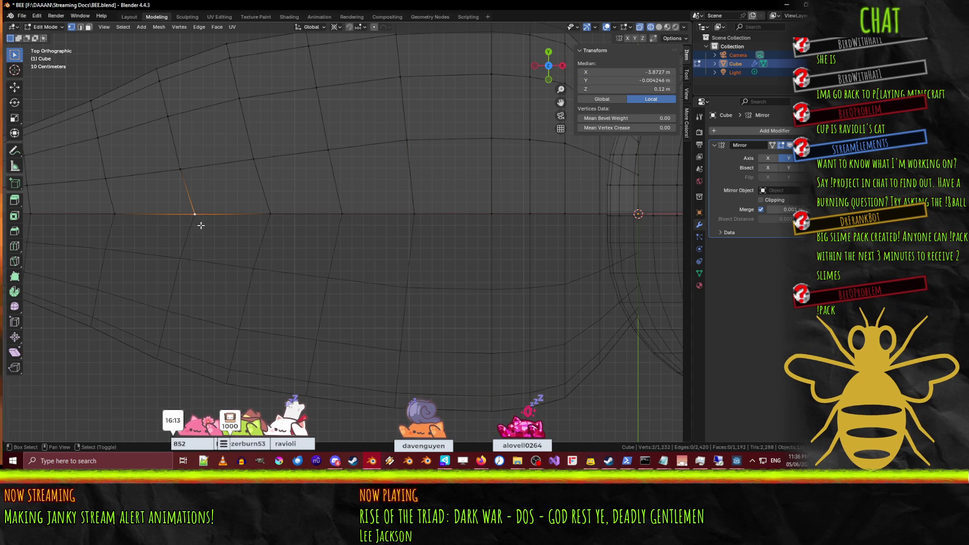
pyautogui.click(656, 81)
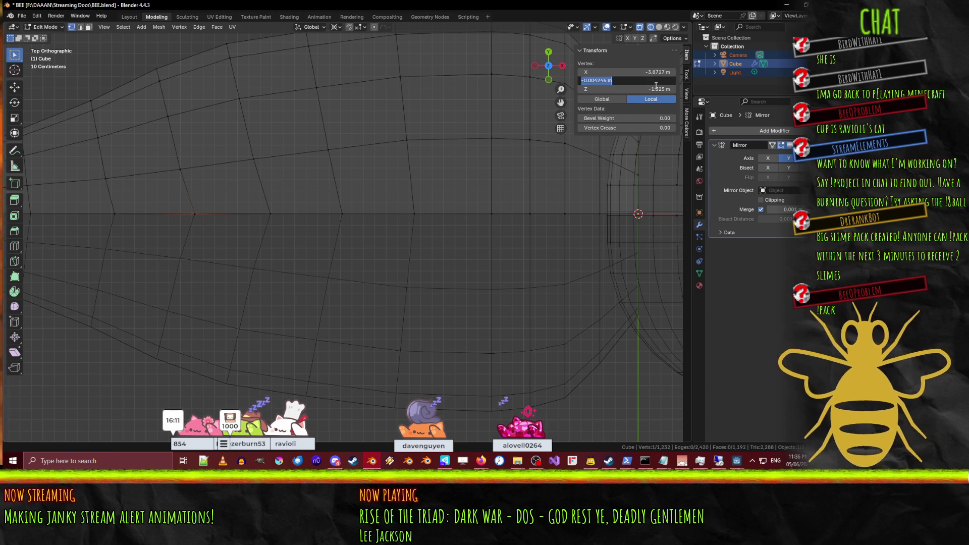
pyautogui.press('Return')
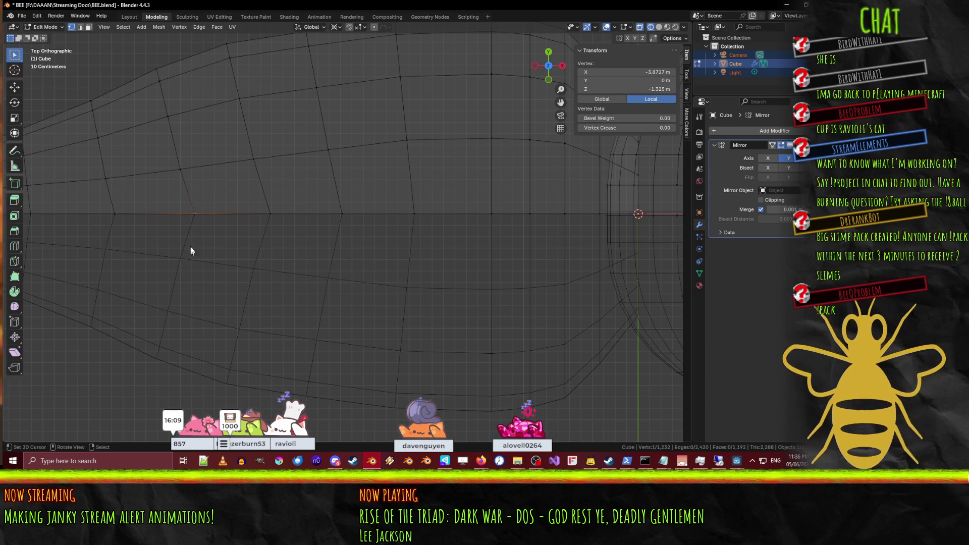
pyautogui.click(646, 82)
pyautogui.press('BackSpace')
pyautogui.press('Return')
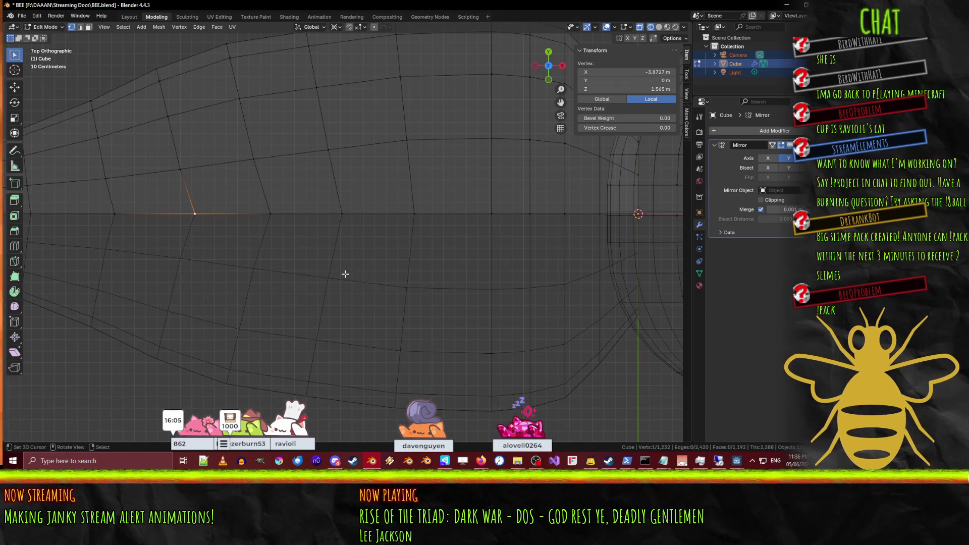
pyautogui.click(113, 226)
pyautogui.click(113, 226)
pyautogui.moveTo(156, 249)
pyautogui.mouseDown(button='middle')
pyautogui.moveTo(199, 266)
pyautogui.moveTo(313, 233)
pyautogui.mouseUp(button='middle')
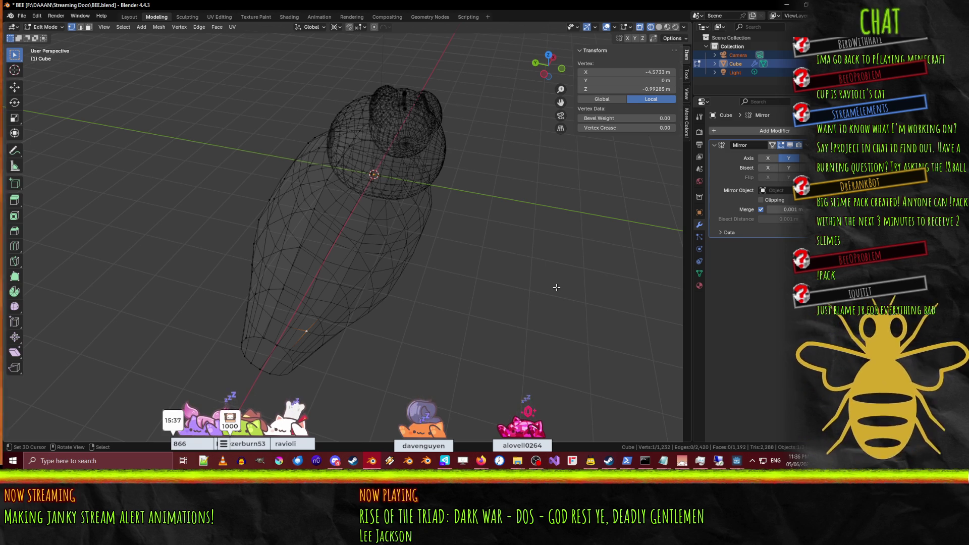
# Step: Orbit around the bee and switch the viewport to Material Preview shading
pyautogui.moveTo(243, 259)
pyautogui.mouseDown(button='middle')
pyautogui.moveTo(403, 255)
pyautogui.moveTo(359, 246)
pyautogui.moveTo(351, 223)
pyautogui.mouseUp(button='middle')
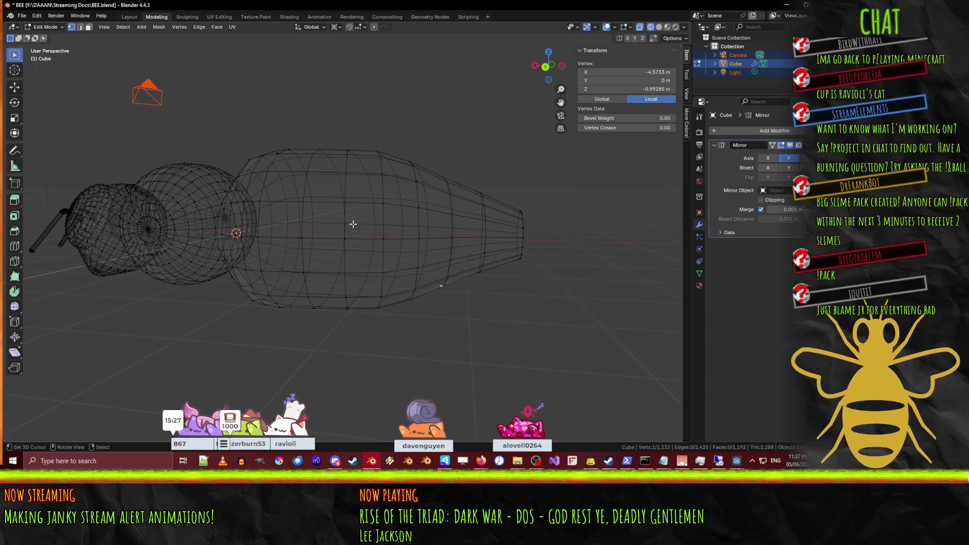
pyautogui.moveTo(476, 181)
pyautogui.mouseDown(button='middle')
pyautogui.moveTo(485, 199)
pyautogui.moveTo(526, 221)
pyautogui.mouseUp(button='middle')
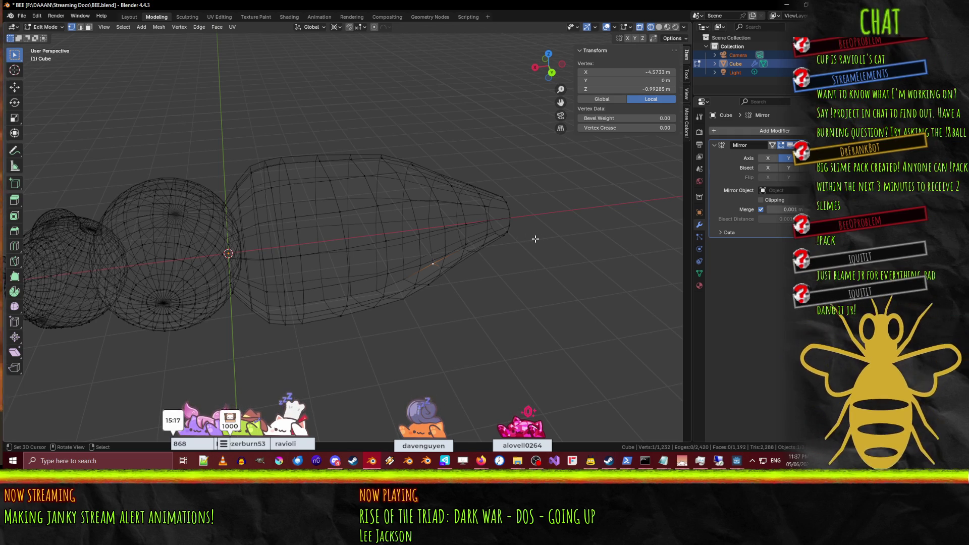
pyautogui.moveTo(272, 311); pyautogui.dragTo(353, 321, button='middle')
pyautogui.press('z')
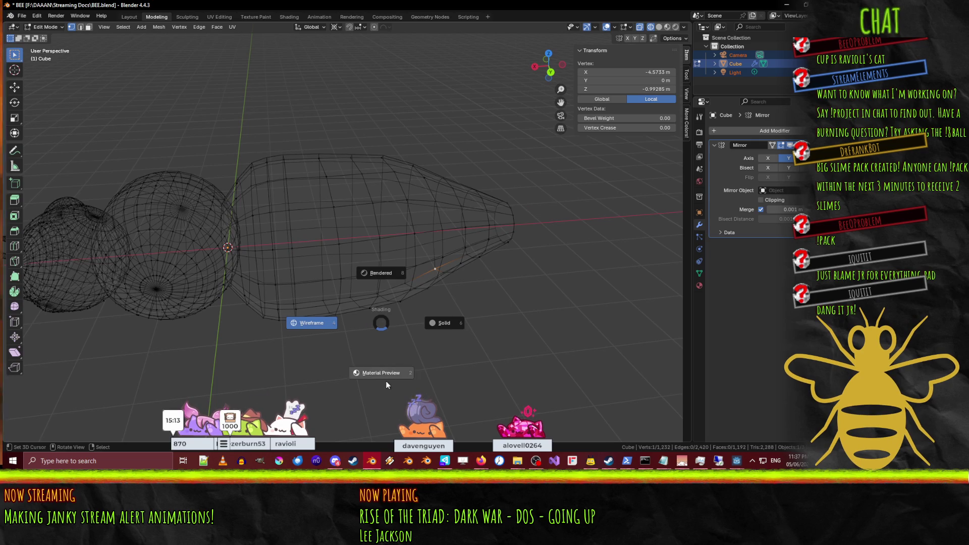
pyautogui.click(385, 381)
pyautogui.moveTo(324, 262); pyautogui.dragTo(322, 251, button='middle')
pyautogui.scroll(-2, 318, 252)
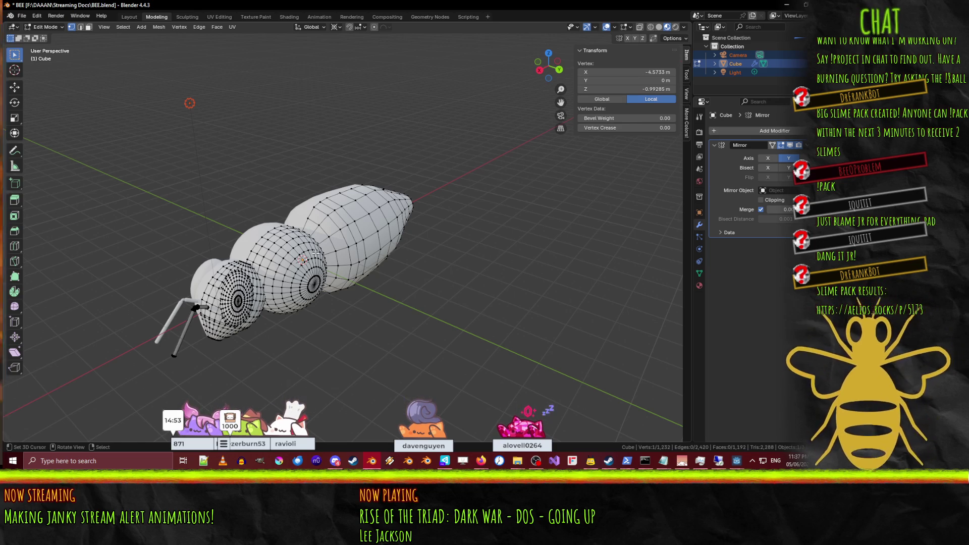
pyautogui.moveTo(433, 206)
pyautogui.mouseDown(button='middle')
pyautogui.moveTo(443, 187)
pyautogui.moveTo(428, 204)
pyautogui.mouseUp(button='middle')
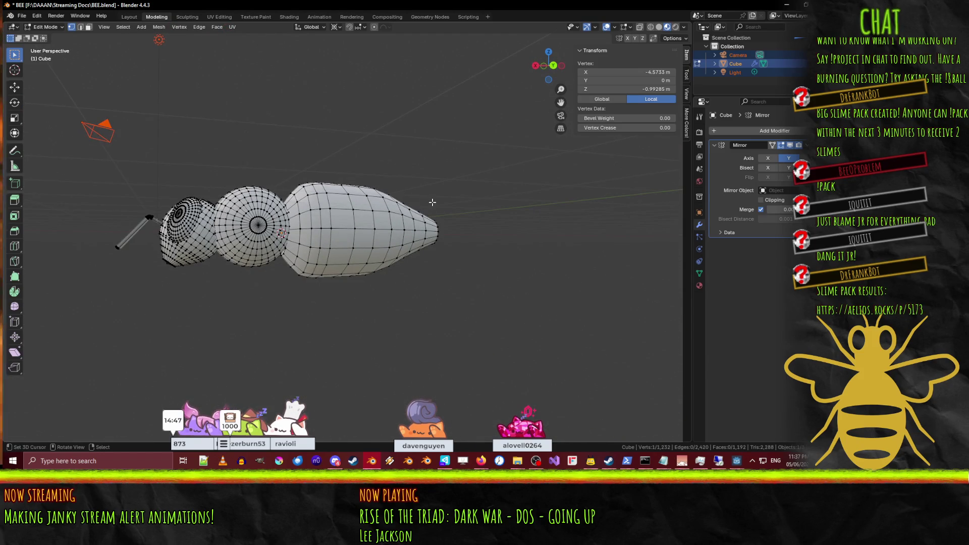
# Step: In back ortho wireframe view, squash the whole abdomen vertically to 0.867
pyautogui.press('KP_1')
pyautogui.press('KP_3')
pyautogui.press('ctrl+KP_1')
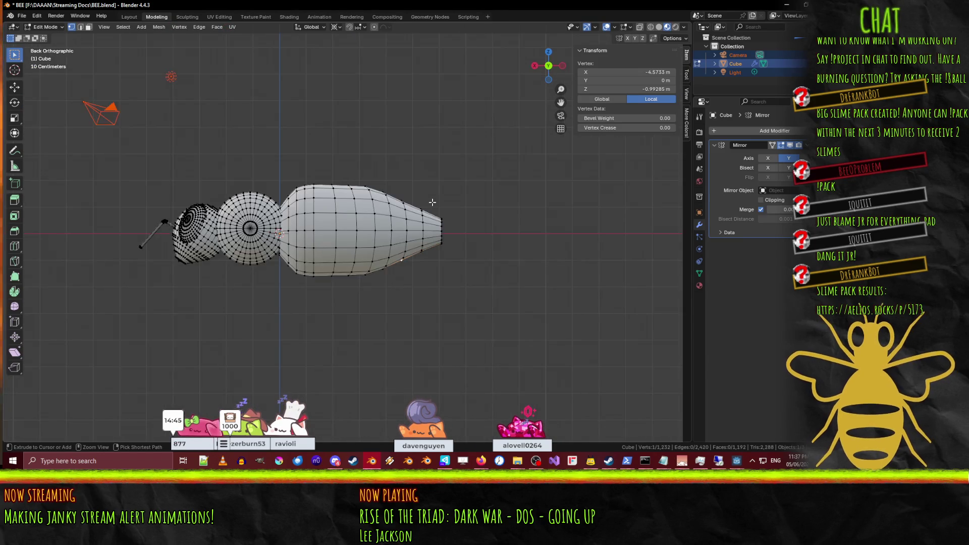
pyautogui.scroll(2, 433, 202)
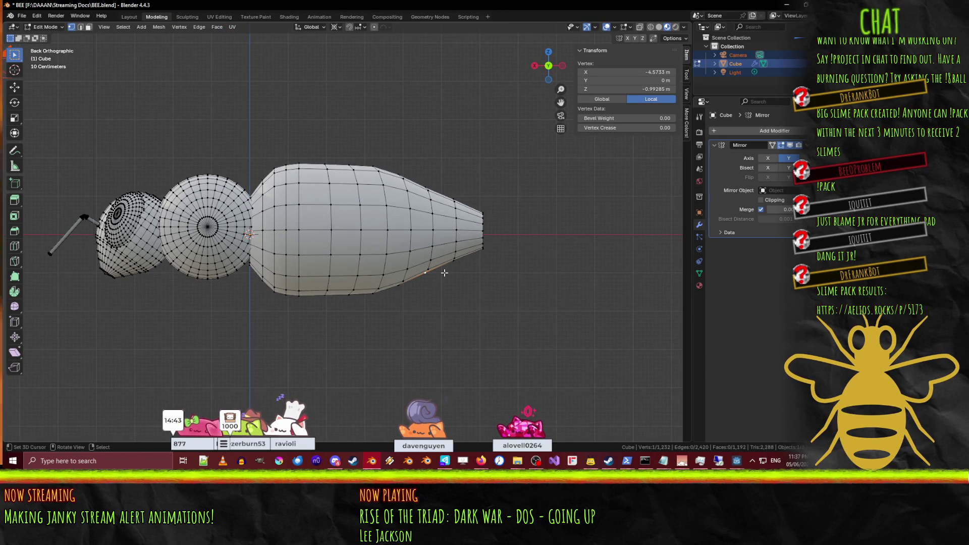
pyautogui.press('z')
pyautogui.click(333, 268)
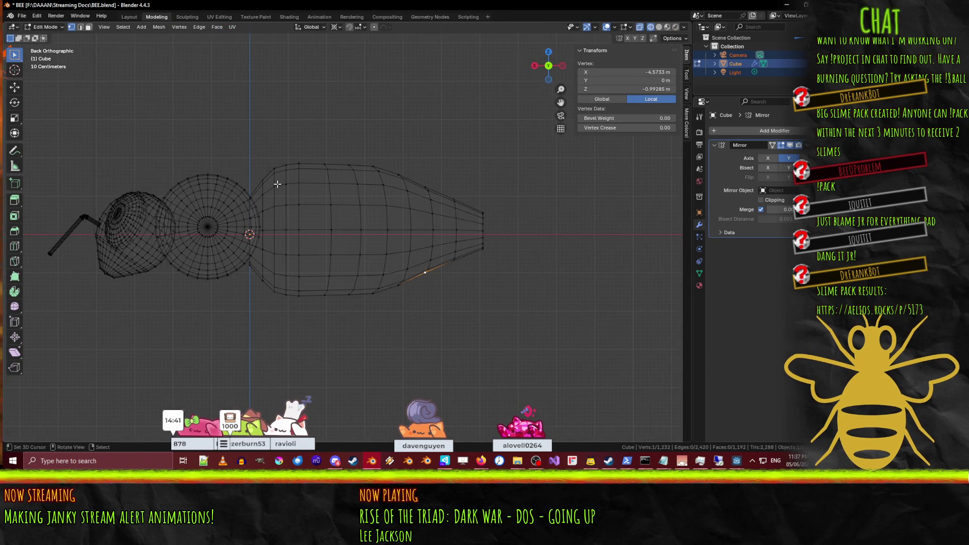
pyautogui.scroll(2, 277, 185)
pyautogui.moveTo(245, 120); pyautogui.dragTo(596, 346)
pyautogui.press('s')
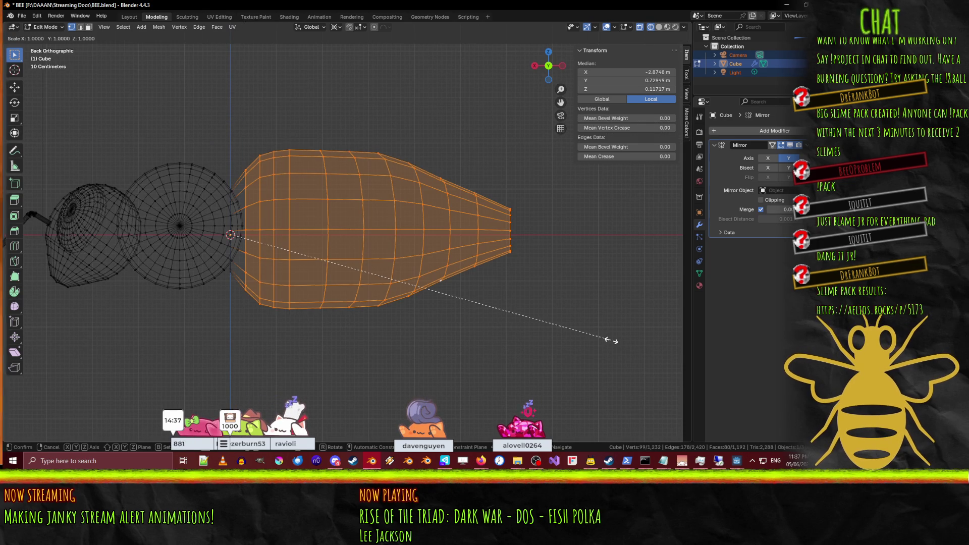
pyautogui.press('z')
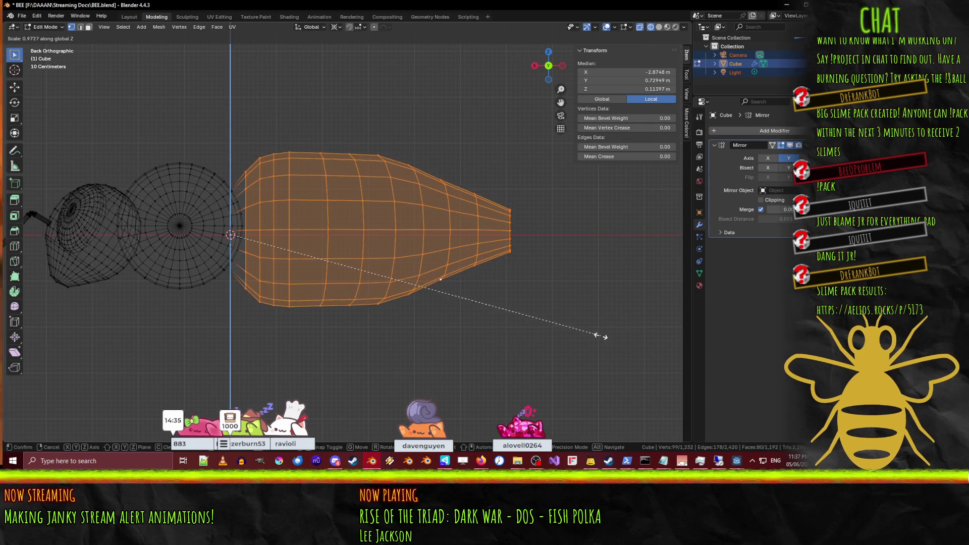
pyautogui.click(560, 318)
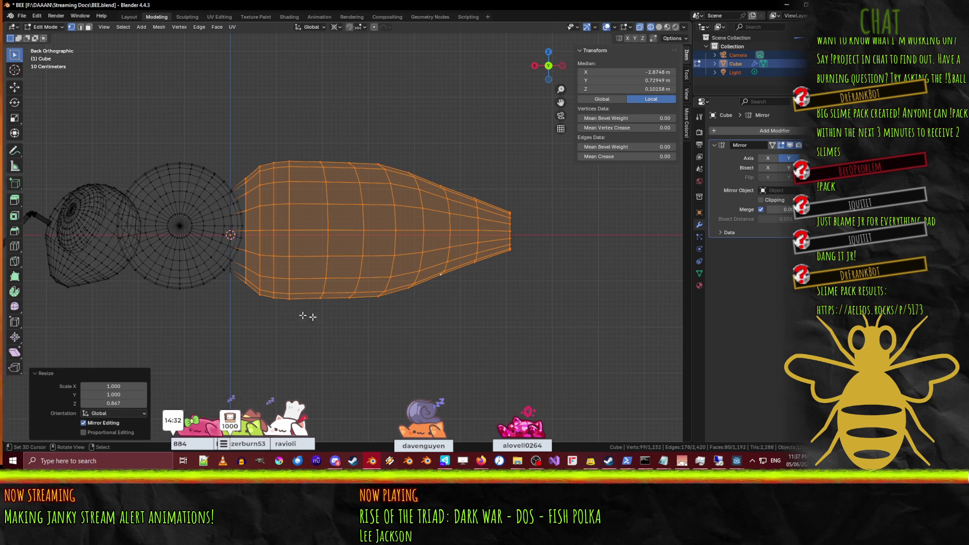
# Step: Pinch the abdomen's neck edge loop by scaling it along Z
pyautogui.keyDown('alt'); pyautogui.click(232, 274); pyautogui.keyUp('alt')
pyautogui.keyDown('alt'); pyautogui.keyDown('shift'); pyautogui.click(252, 276); pyautogui.keyUp('shift'); pyautogui.keyUp('alt')
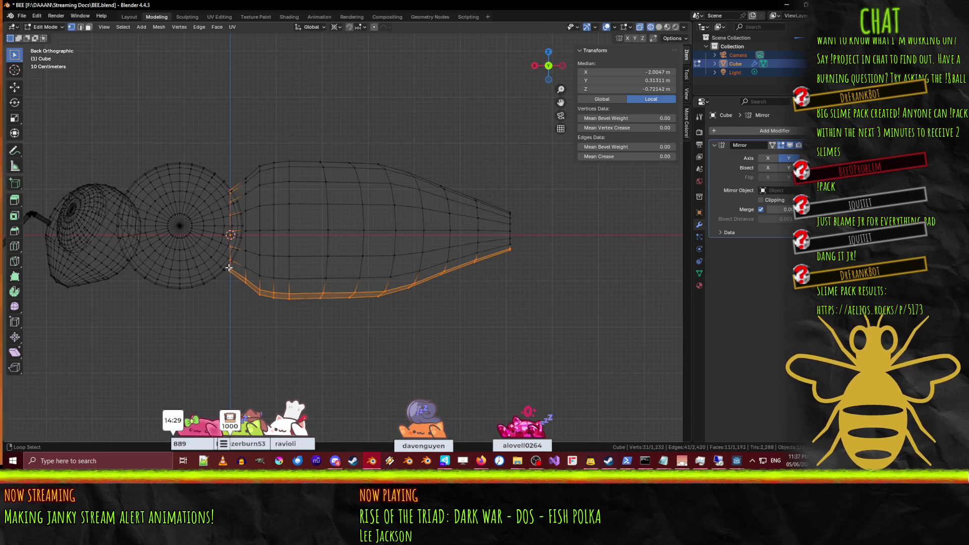
pyautogui.scroll(3, 282, 276)
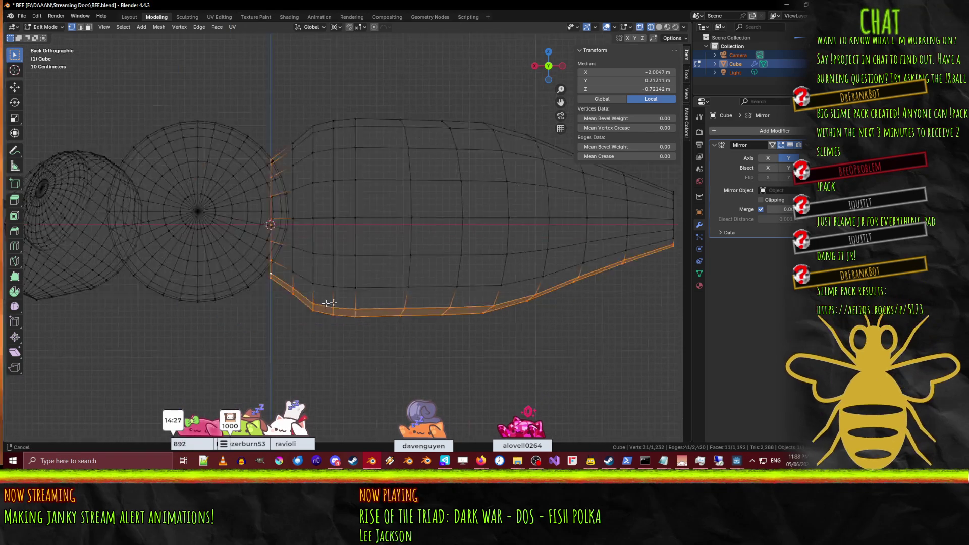
pyautogui.hotkey('alt', 'a')
pyautogui.scroll(2, 330, 276)
pyautogui.keyDown('alt'); pyautogui.click(314, 243); pyautogui.keyUp('alt')
pyautogui.scroll(-3, 439, 326)
pyautogui.press('s')
pyautogui.press('z')
pyautogui.click(454, 332)
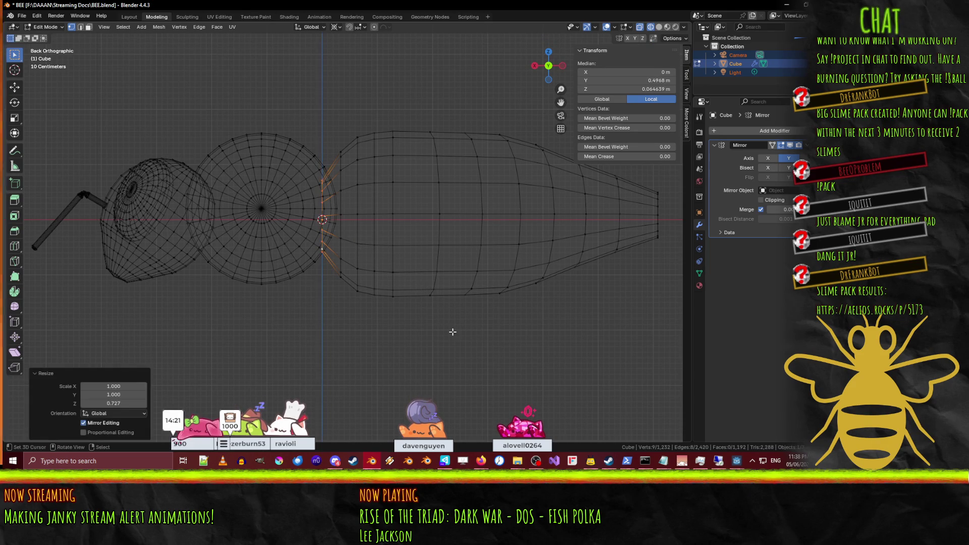
# Step: Add a centred loop cut at the neck near the thorax
pyautogui.hotkey('alt', 'a')
pyautogui.scroll(3, 319, 300)
pyautogui.hotkey('ctrl', 'r')
pyautogui.click(333, 302)
pyautogui.rightClick(347, 319)
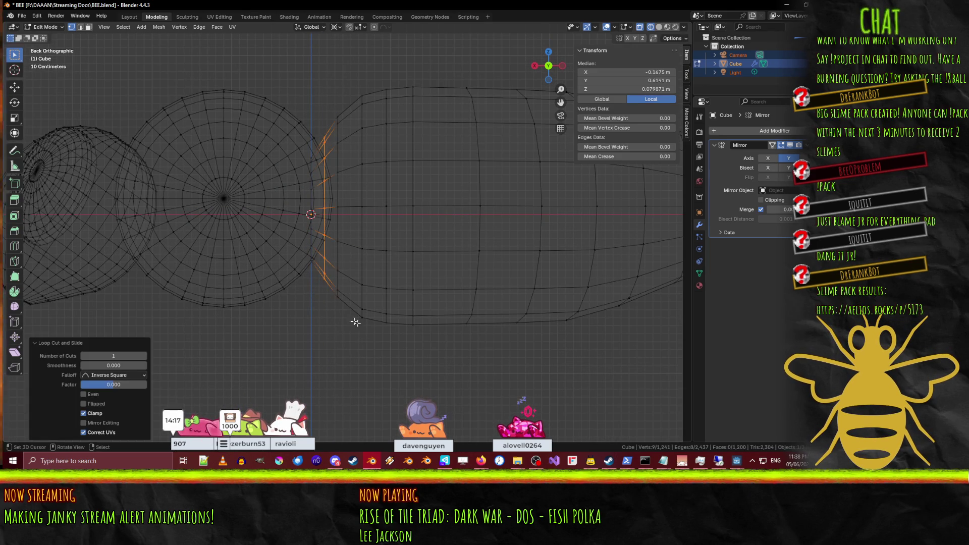
pyautogui.press('s')
pyautogui.rightClick(376, 303)
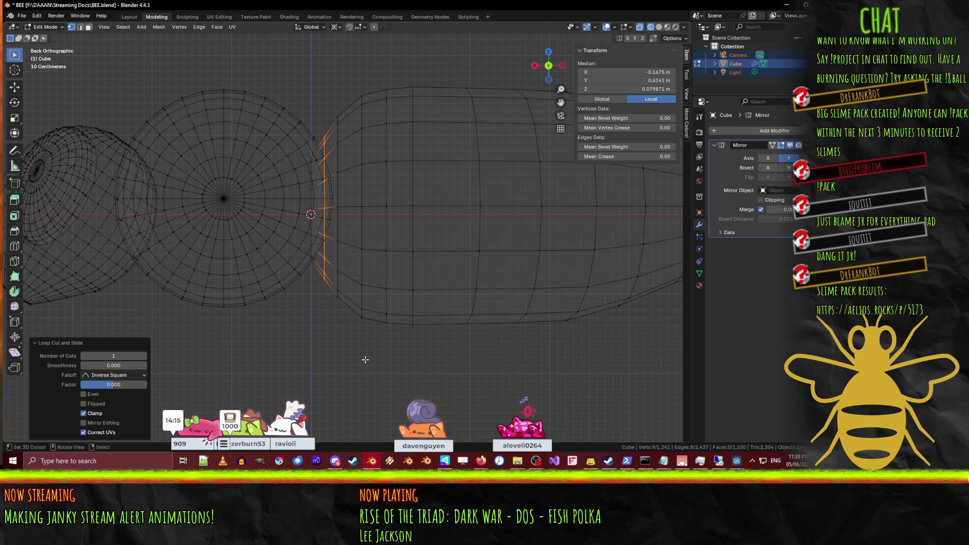
pyautogui.scroll(-6, 379, 288)
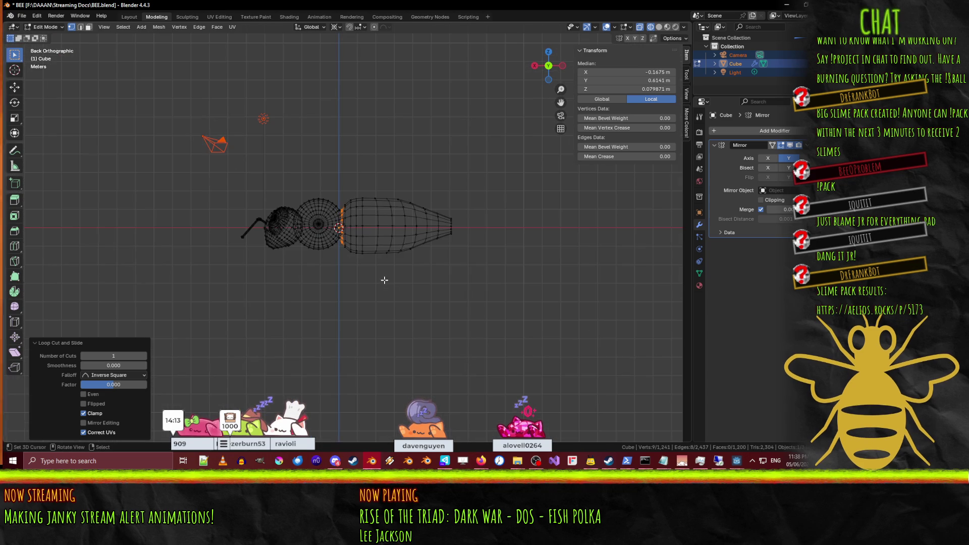
pyautogui.scroll(5, 384, 280)
pyautogui.hotkey('alt', 'a')
# Step: Return the viewport to Material Preview shading
pyautogui.press('z')
pyautogui.click(496, 337)
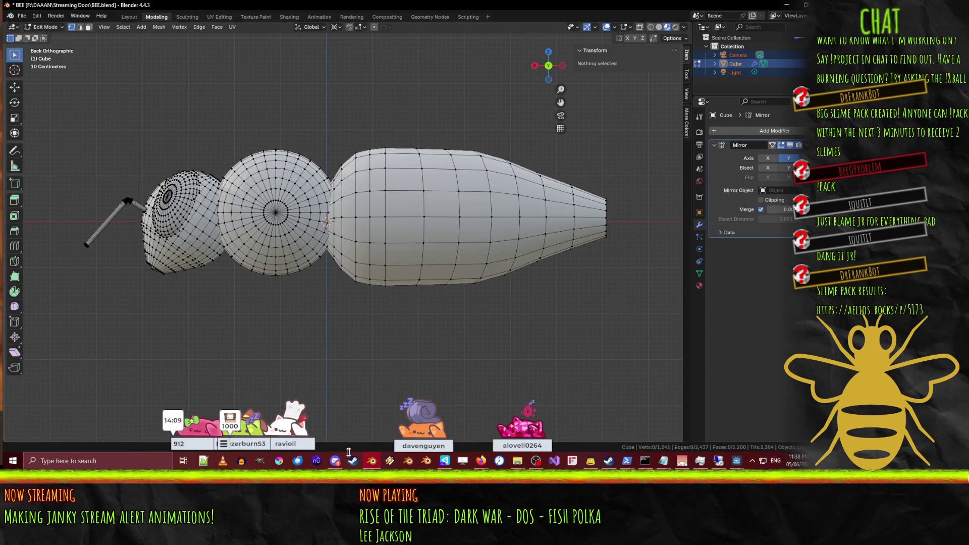
pyautogui.moveTo(481, 461)
pyautogui.moveTo(446, 420)
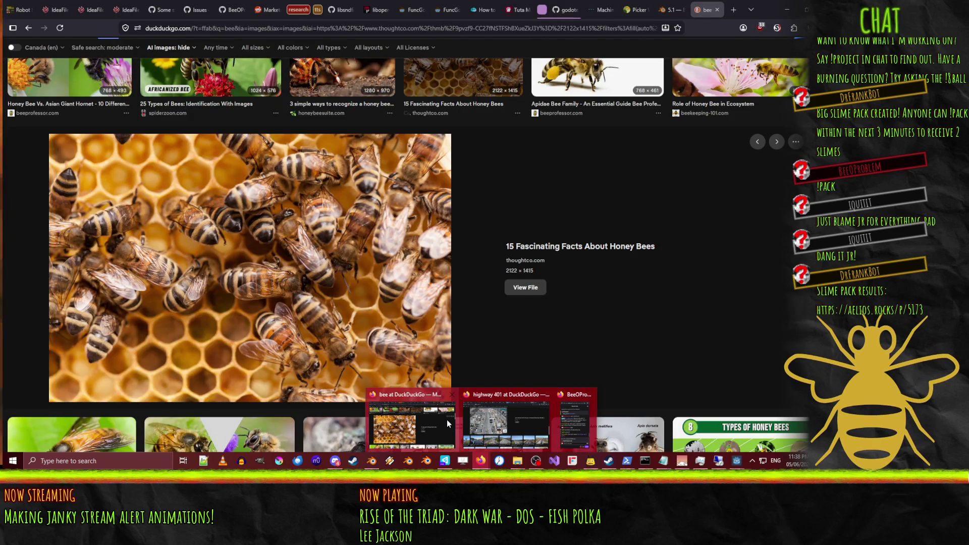
pyautogui.click(447, 420)
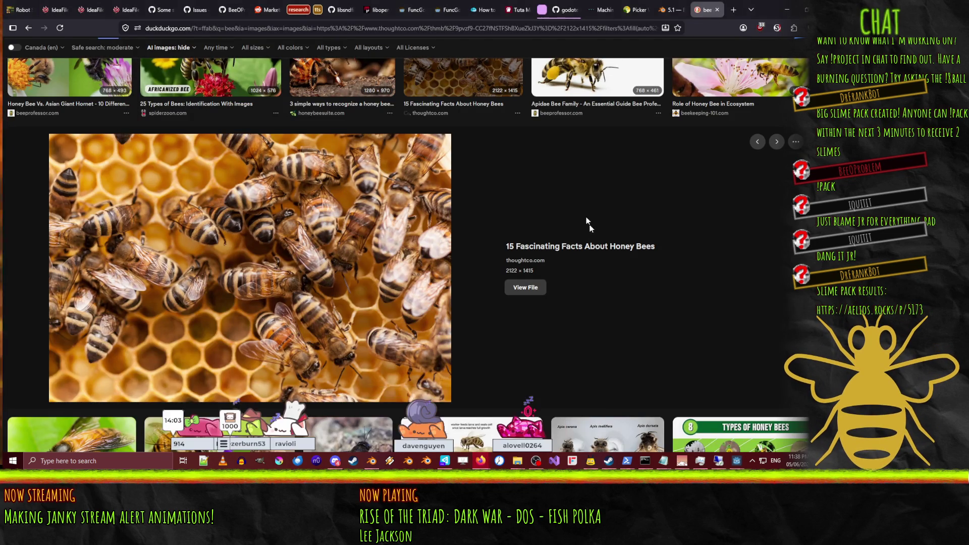
pyautogui.scroll(3, 591, 222)
pyautogui.click(593, 211)
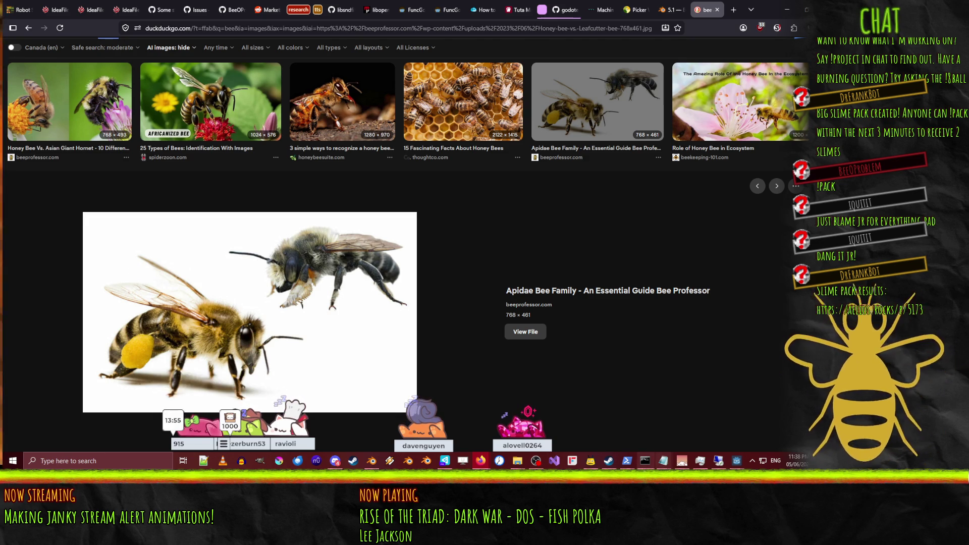
pyautogui.click(786, 11)
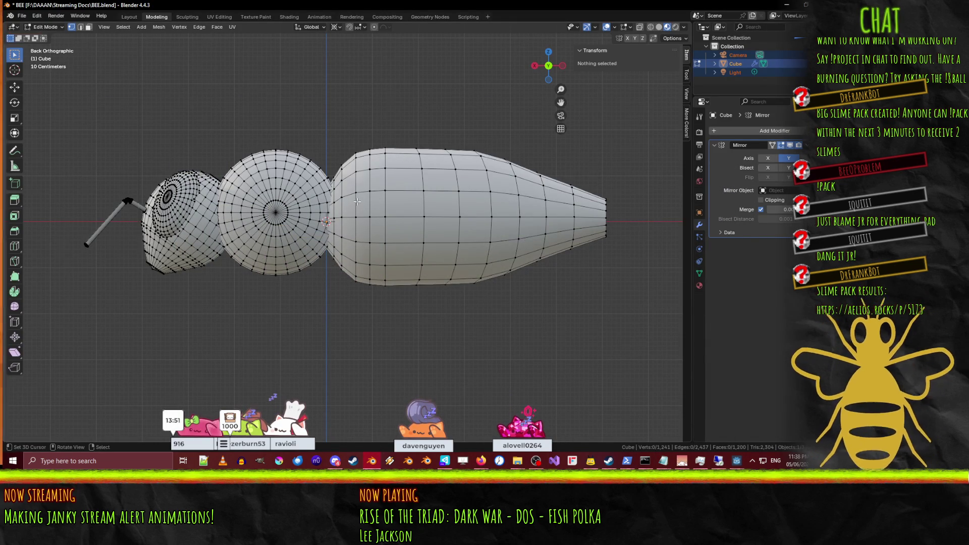
# Step: Extrude a vertex from the body's open end in left side view
pyautogui.moveTo(338, 179)
pyautogui.mouseDown(button='middle')
pyautogui.moveTo(454, 117)
pyautogui.moveTo(377, 261)
pyautogui.moveTo(343, 281)
pyautogui.moveTo(302, 176)
pyautogui.moveTo(313, 221)
pyautogui.moveTo(298, 207)
pyautogui.moveTo(378, 237)
pyautogui.moveTo(511, 262)
pyautogui.moveTo(437, 259)
pyautogui.moveTo(484, 258)
pyautogui.moveTo(415, 273)
pyautogui.mouseUp(button='middle')
pyautogui.press('Tab')
pyautogui.press('Tab')
pyautogui.scroll(5, 378, 237)
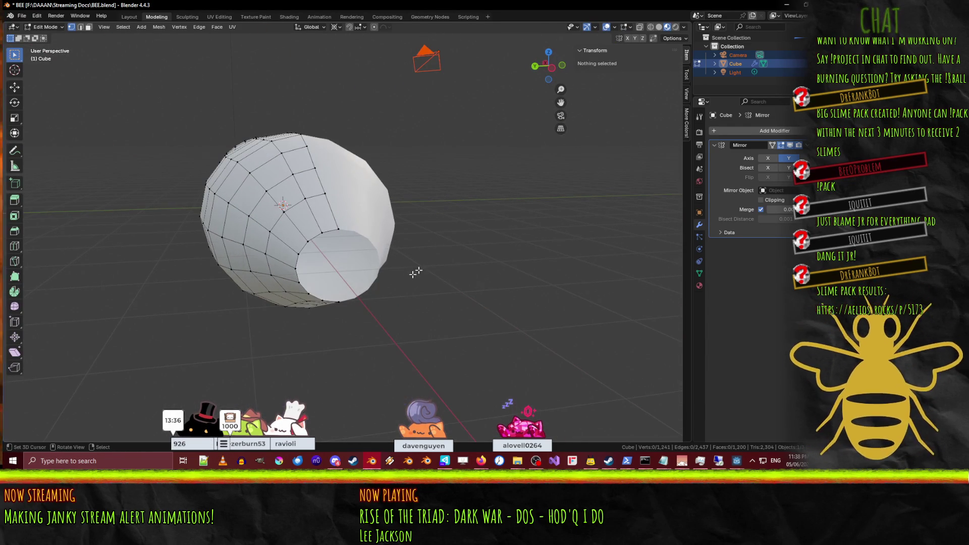
pyautogui.click(305, 278)
pyautogui.press('KP_1')
pyautogui.press('ctrl+KP_3')
pyautogui.press('e')
pyautogui.click(355, 260)
# Step: Fill the underside opening with faces, then select the abdomen tip vertex from top view
pyautogui.moveTo(355, 259); pyautogui.dragTo(336, 244, button='middle')
pyautogui.moveTo(347, 287); pyautogui.dragTo(326, 255, button='middle')
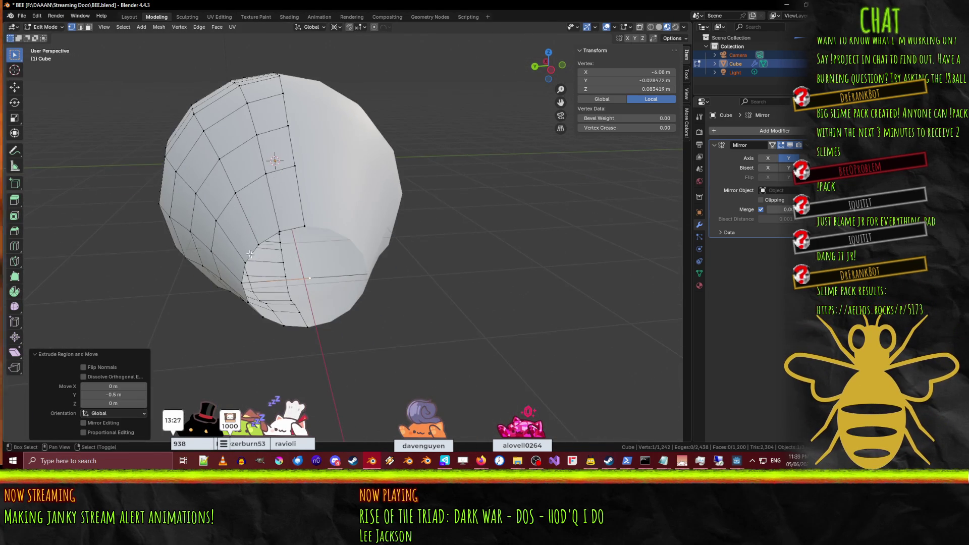
pyautogui.keyDown('ctrl'); pyautogui.click(245, 264); pyautogui.keyUp('ctrl')
pyautogui.press('f')
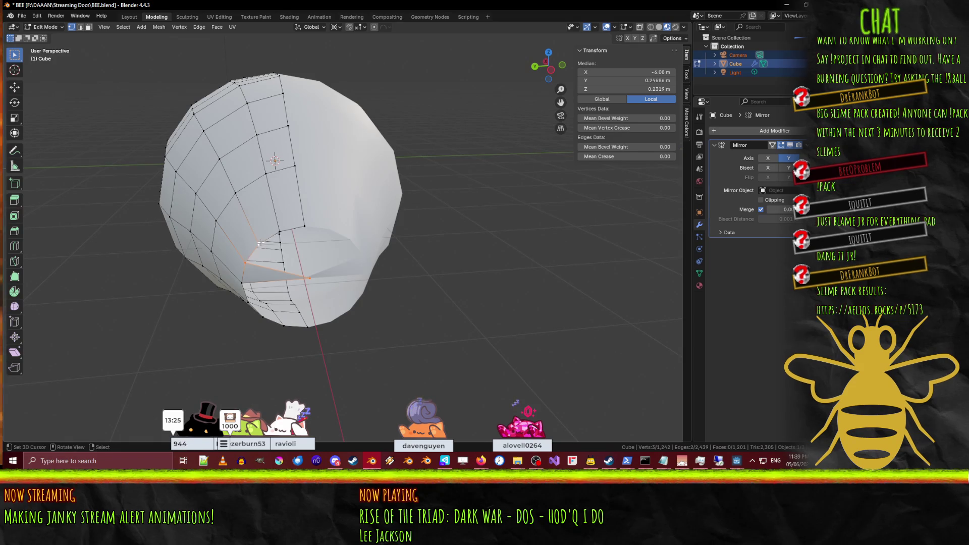
pyautogui.press('f')
pyautogui.click(301, 277)
pyautogui.press('f')
pyautogui.keyDown('shift'); pyautogui.click(251, 297); pyautogui.keyUp('shift')
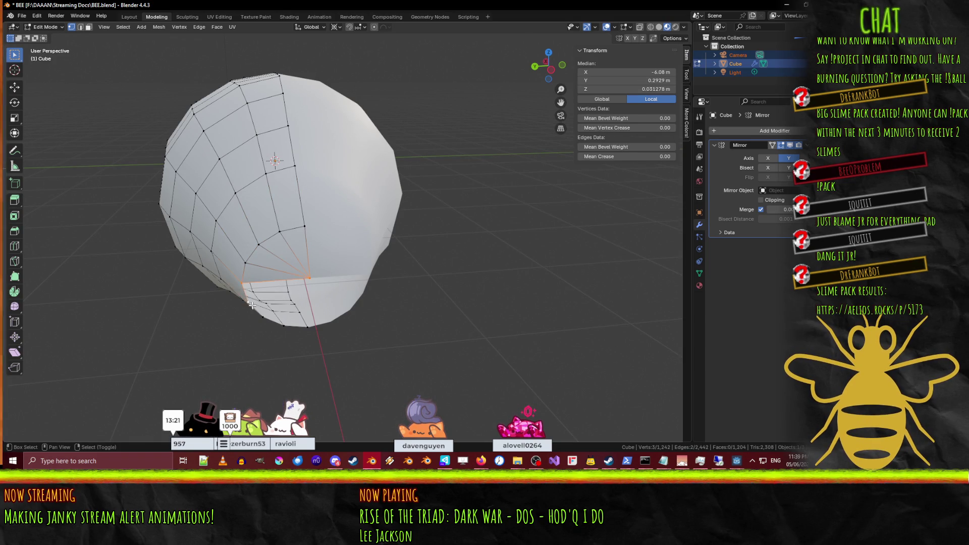
pyautogui.press('f')
pyautogui.press('f')
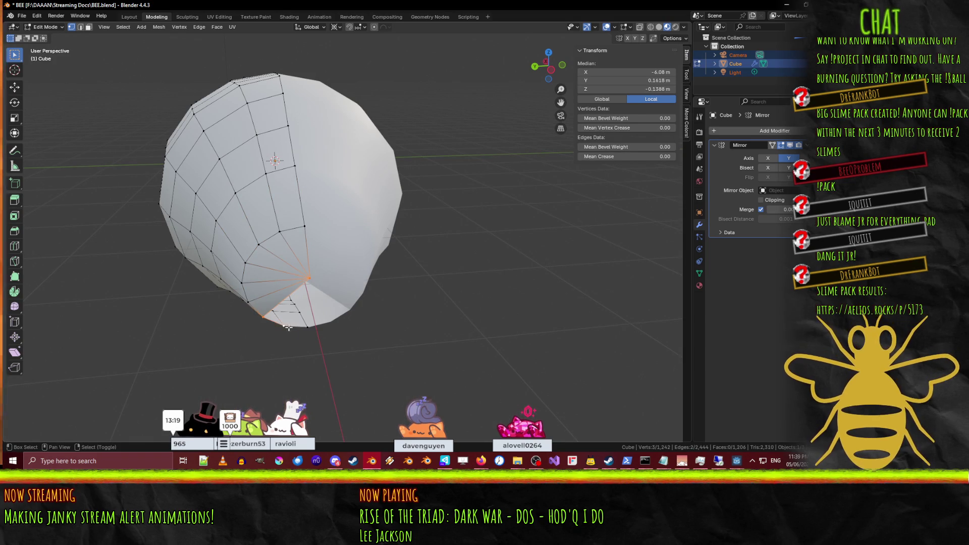
pyautogui.press('f')
pyautogui.press('f')
pyautogui.hotkey('alt', 'a')
pyautogui.scroll(-3, 235, 305)
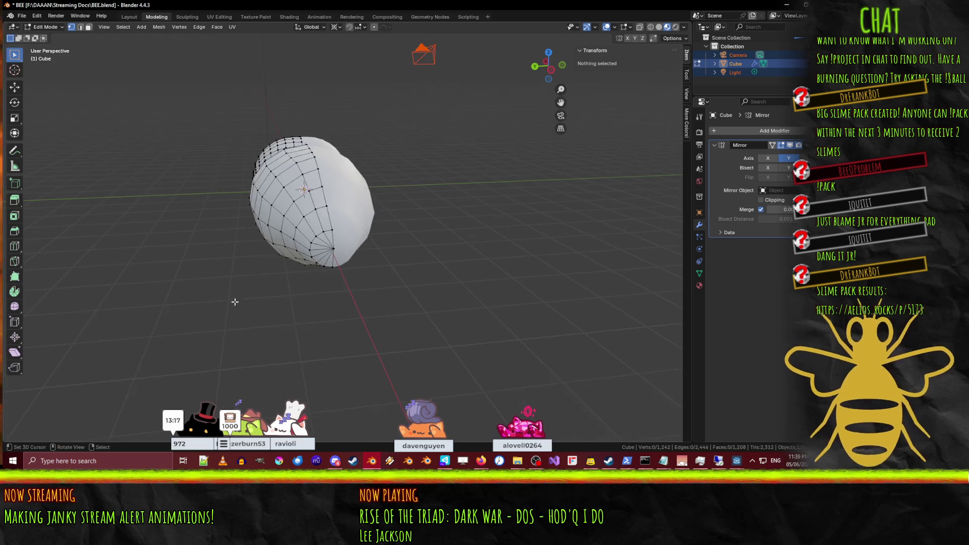
pyautogui.click(336, 248)
pyautogui.press('KP_7')
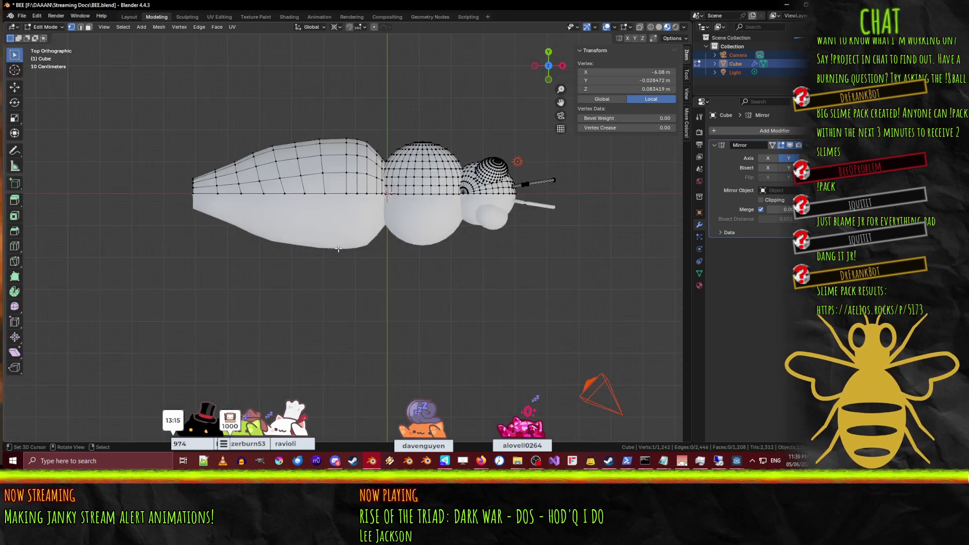
# Step: Move the abdomen tip vertex 0.4 m further out along X
pyautogui.scroll(4, 416, 246)
pyautogui.press('g')
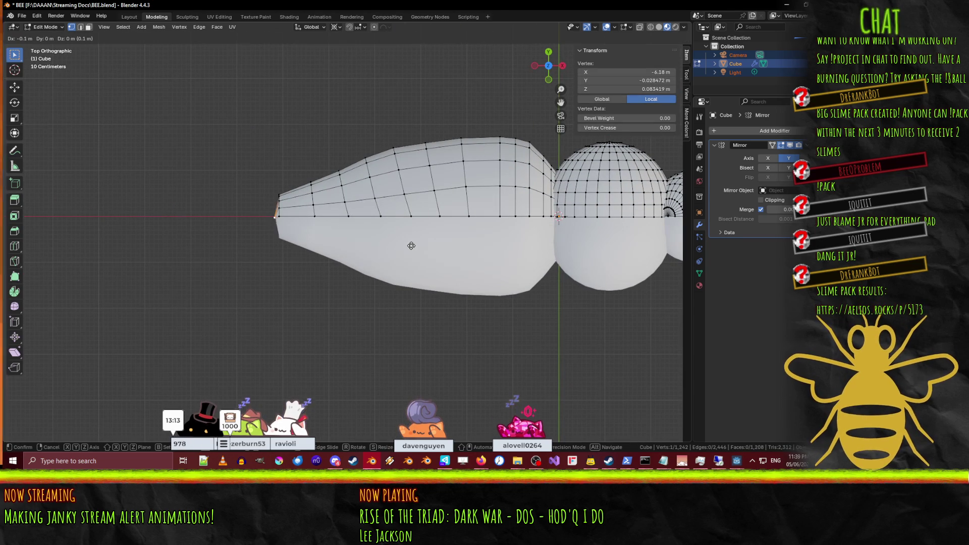
pyautogui.click(396, 244)
pyautogui.moveTo(333, 232)
pyautogui.mouseDown(button='middle')
pyautogui.moveTo(473, 154)
pyautogui.moveTo(618, 199)
pyautogui.mouseUp(button='middle')
pyautogui.click(384, 202)
pyautogui.moveTo(403, 201)
pyautogui.mouseDown(button='middle')
pyautogui.moveTo(353, 212)
pyautogui.moveTo(379, 221)
pyautogui.moveTo(348, 237)
pyautogui.mouseUp(button='middle')
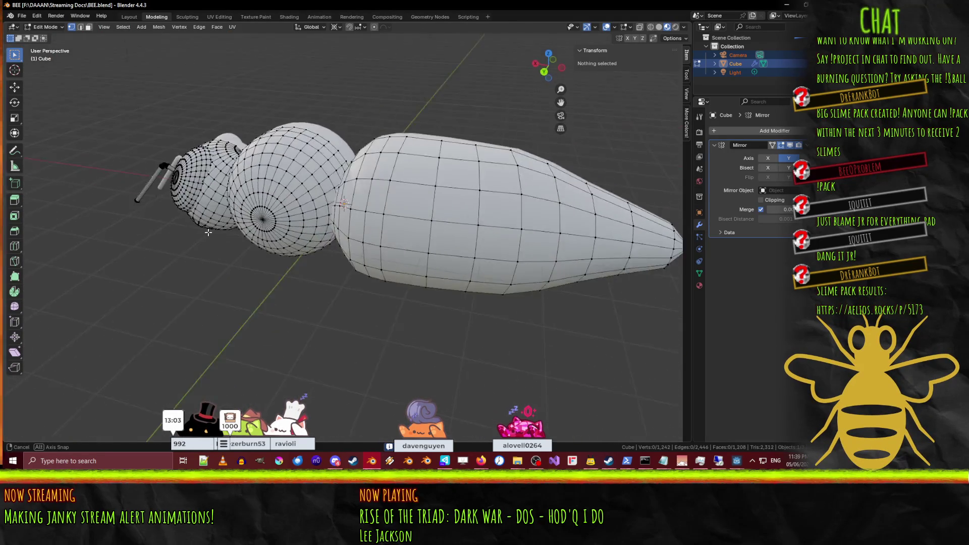
# Step: Review the whole bee from the side, then return to Edit Mode with face selection
pyautogui.press('Tab')
pyautogui.scroll(-3, 354, 234)
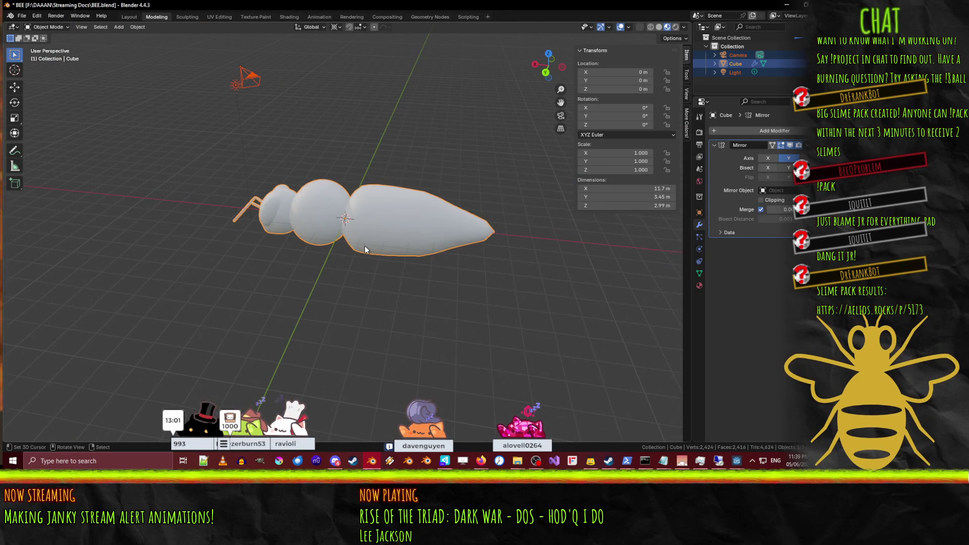
pyautogui.press('KP_1')
pyautogui.press('KP_3')
pyautogui.press('Tab')
pyautogui.moveTo(365, 248)
pyautogui.mouseDown(button='middle')
pyautogui.moveTo(268, 271)
pyautogui.moveTo(365, 308)
pyautogui.mouseUp(button='middle')
pyautogui.scroll(5, 366, 307)
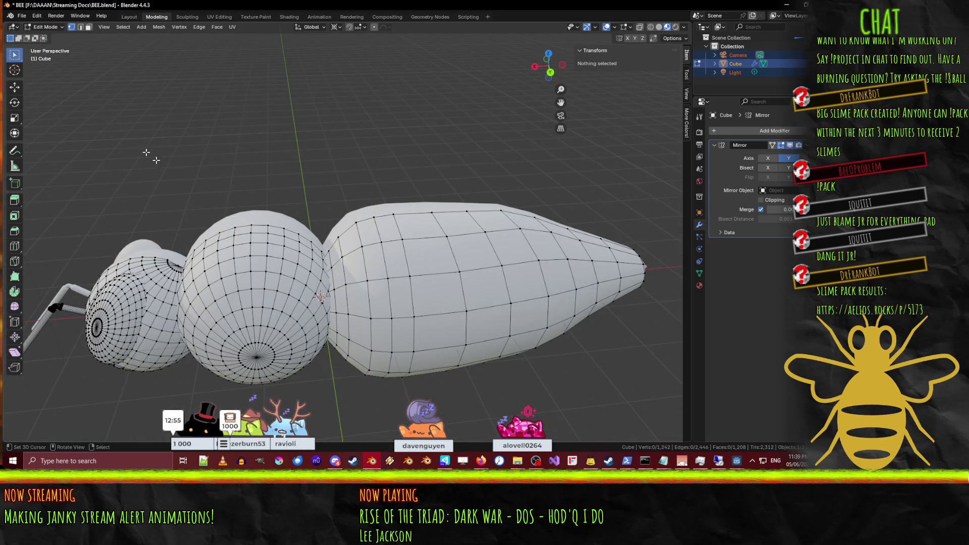
pyautogui.keyDown('alt'); pyautogui.middleClick(353, 268); pyautogui.keyUp('alt')
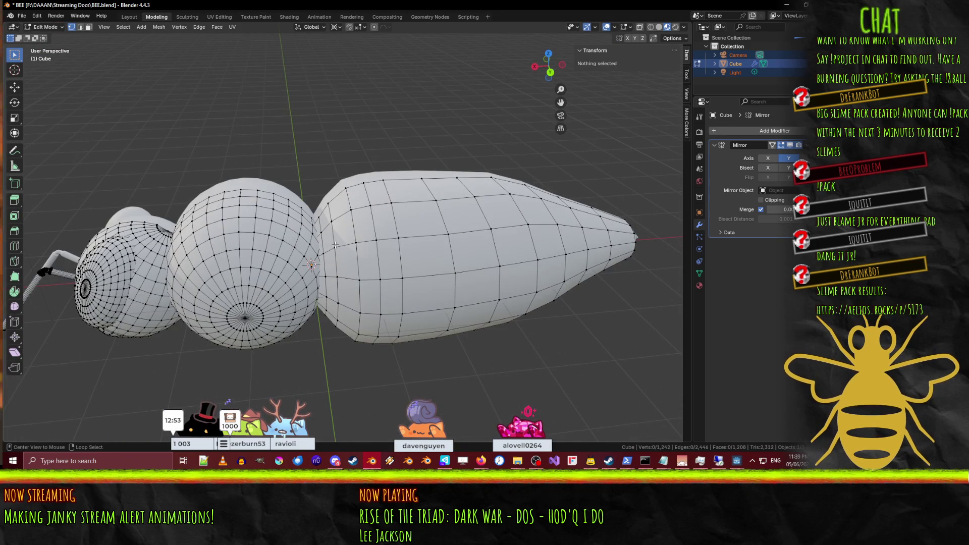
pyautogui.click(91, 28)
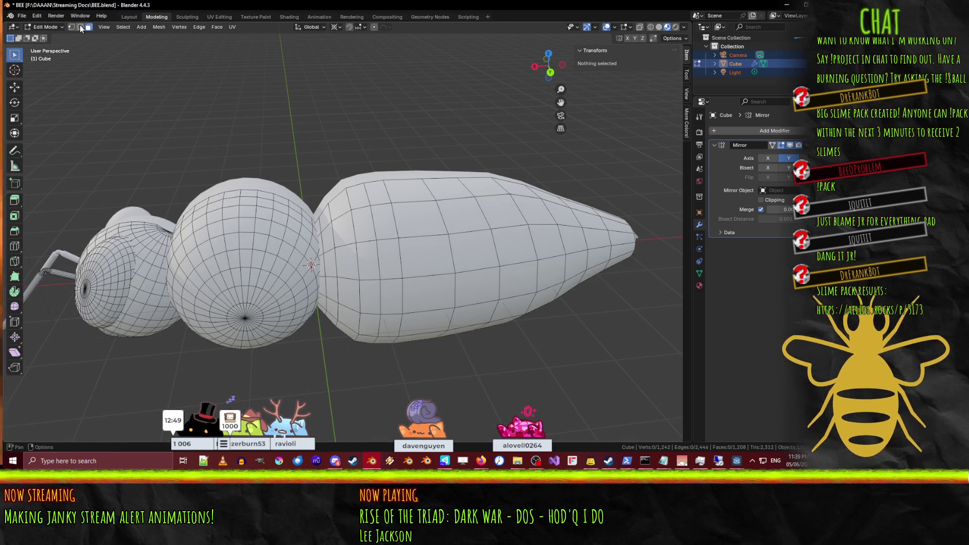
# Step: Select the face loops along the top of the abdomen
pyautogui.click(338, 207)
pyautogui.keyDown('shift'); pyautogui.click(360, 189); pyautogui.keyUp('shift')
pyautogui.keyDown('alt'); pyautogui.click(380, 183); pyautogui.keyUp('alt')
pyautogui.keyDown('alt'); pyautogui.keyDown('shift'); pyautogui.click(388, 209); pyautogui.keyUp('shift'); pyautogui.keyUp('alt')
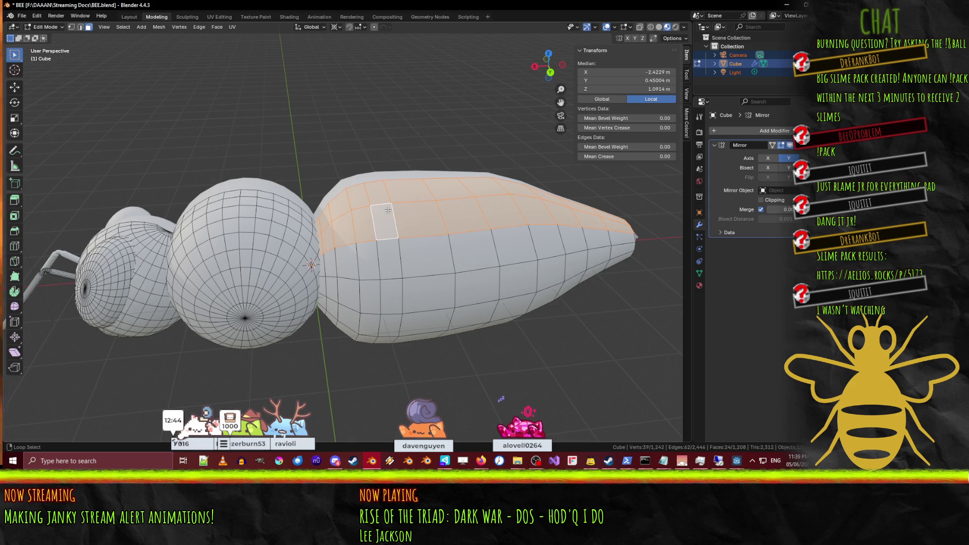
pyautogui.keyDown('alt'); pyautogui.keyDown('shift'); pyautogui.click(390, 251); pyautogui.keyUp('shift'); pyautogui.keyUp('alt')
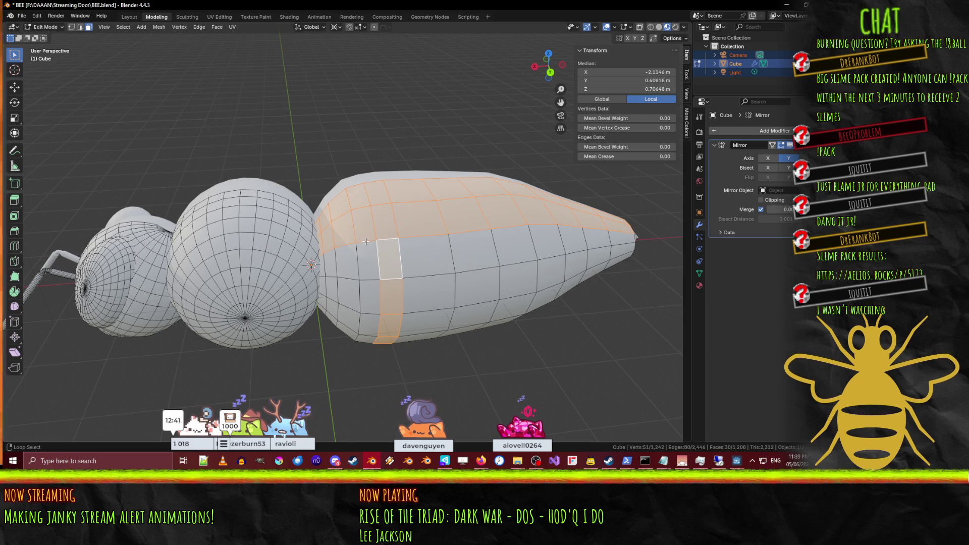
pyautogui.keyDown('alt'); pyautogui.keyDown('shift'); pyautogui.click(363, 245); pyautogui.keyUp('shift'); pyautogui.keyUp('alt')
pyautogui.keyDown('alt'); pyautogui.keyDown('shift'); pyautogui.click(403, 252); pyautogui.keyUp('shift'); pyautogui.keyUp('alt')
pyautogui.keyDown('alt'); pyautogui.keyDown('shift'); pyautogui.click(460, 296); pyautogui.keyUp('shift'); pyautogui.keyUp('alt')
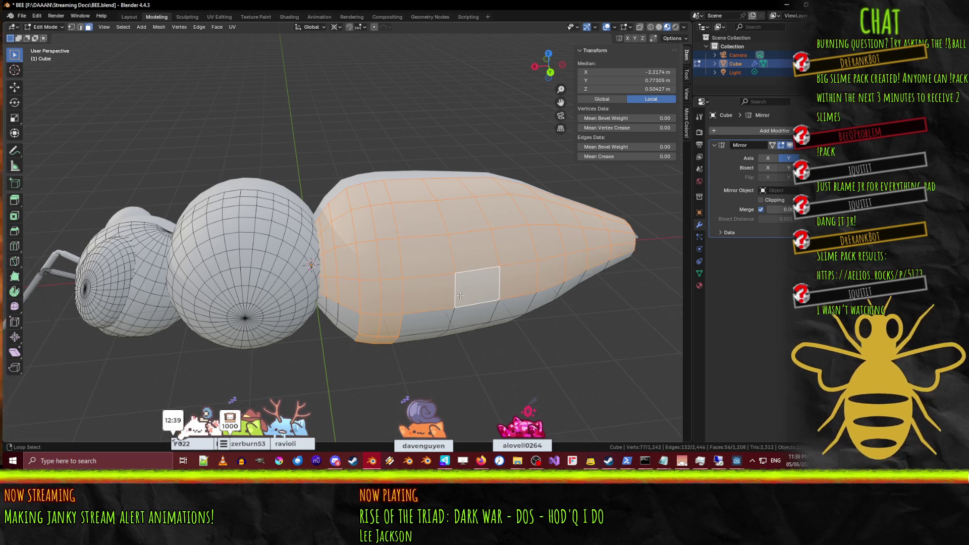
pyautogui.keyDown('alt'); pyautogui.keyDown('shift'); pyautogui.click(447, 331); pyautogui.keyUp('shift'); pyautogui.keyUp('alt')
pyautogui.keyDown('alt'); pyautogui.keyDown('shift'); pyautogui.click(450, 322); pyautogui.keyUp('shift'); pyautogui.keyUp('alt')
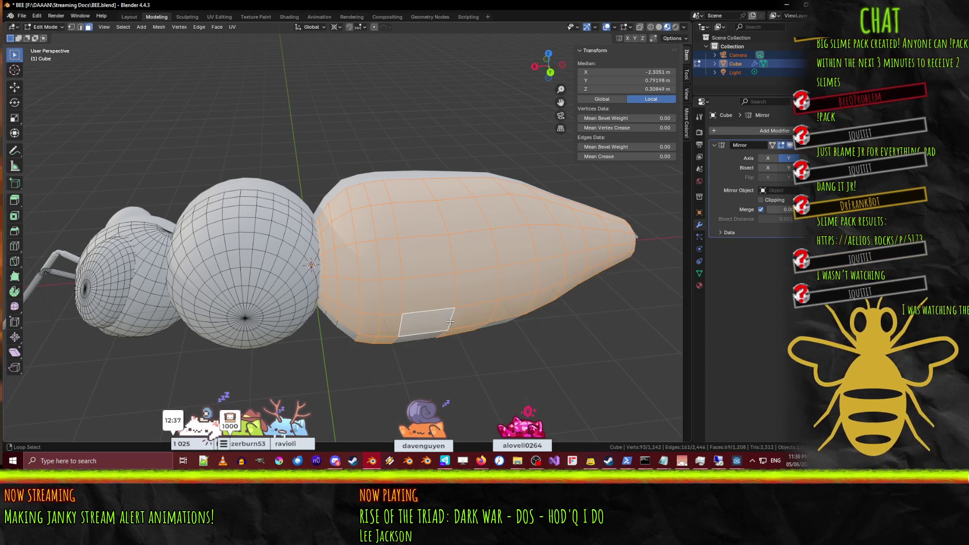
# Step: Add the remaining face rings around the abdomen's sides
pyautogui.moveTo(459, 343); pyautogui.dragTo(480, 296, button='middle')
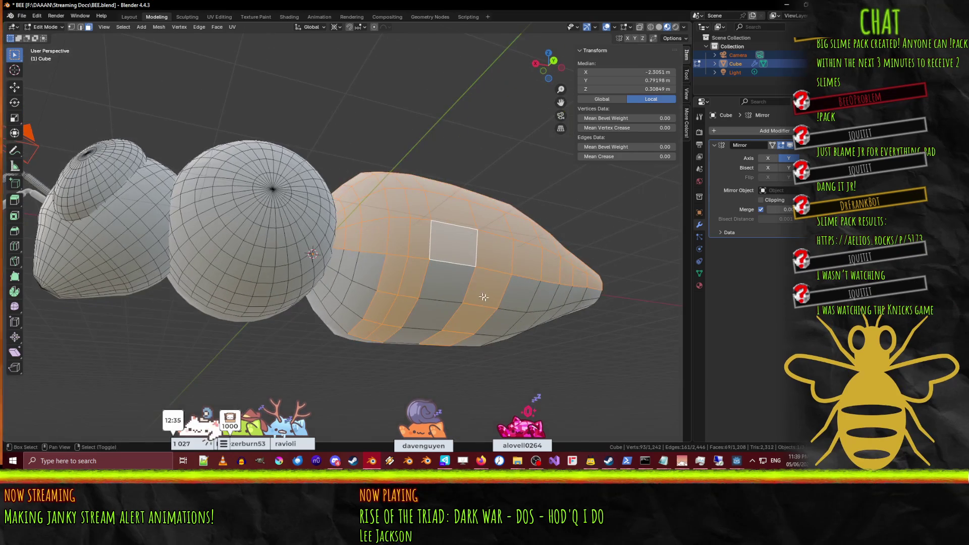
pyautogui.keyDown('alt'); pyautogui.keyDown('shift'); pyautogui.click(524, 295); pyautogui.keyUp('shift'); pyautogui.keyUp('alt')
pyautogui.keyDown('alt'); pyautogui.keyDown('shift'); pyautogui.click(523, 319); pyautogui.keyUp('shift'); pyautogui.keyUp('alt')
pyautogui.moveTo(523, 319); pyautogui.dragTo(534, 325, button='middle')
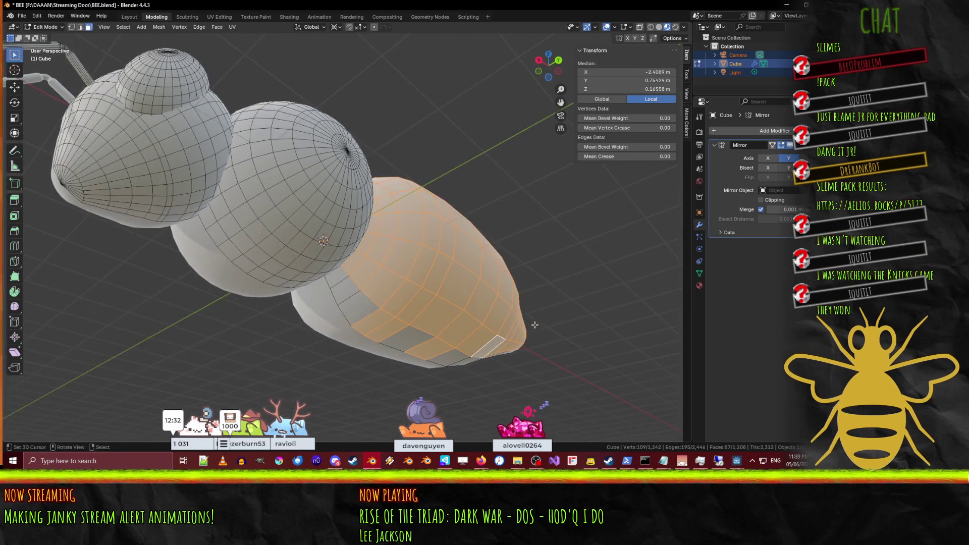
pyautogui.keyDown('alt'); pyautogui.keyDown('shift'); pyautogui.click(423, 347); pyautogui.keyUp('shift'); pyautogui.keyUp('alt')
pyautogui.moveTo(504, 285)
pyautogui.mouseDown(button='middle')
pyautogui.moveTo(352, 296)
pyautogui.moveTo(376, 325)
pyautogui.mouseUp(button='middle')
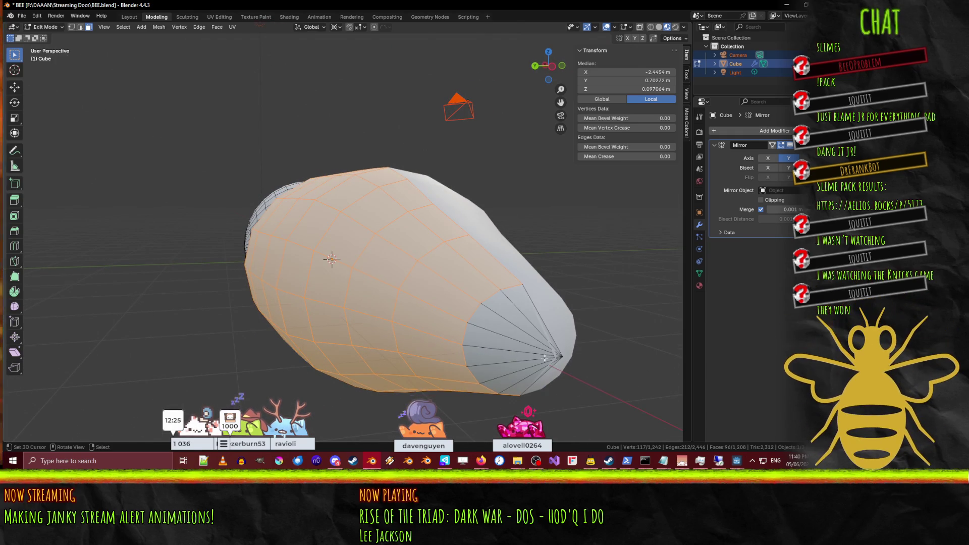
# Step: Add all the fan faces at the abdomen's pointed tip to the selection
pyautogui.keyDown('shift'); pyautogui.click(521, 358); pyautogui.keyUp('shift')
pyautogui.keyDown('shift'); pyautogui.click(514, 323); pyautogui.keyUp('shift')
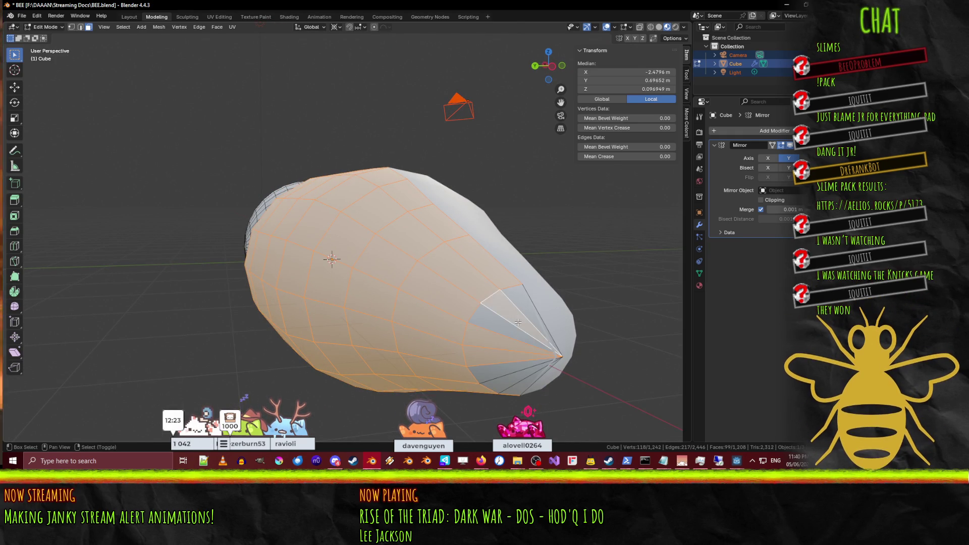
pyautogui.keyDown('shift'); pyautogui.click(505, 303); pyautogui.keyUp('shift')
pyautogui.keyDown('shift'); pyautogui.click(492, 318); pyautogui.keyUp('shift')
pyautogui.keyDown('shift'); pyautogui.click(499, 343); pyautogui.keyUp('shift')
pyautogui.moveTo(505, 335); pyautogui.dragTo(500, 331, button='middle')
pyautogui.scroll(2, 452, 318)
pyautogui.keyDown('shift'); pyautogui.click(334, 323); pyautogui.keyUp('shift')
pyautogui.keyDown('shift'); pyautogui.click(305, 328); pyautogui.keyUp('shift')
pyautogui.keyDown('shift'); pyautogui.click(275, 308); pyautogui.keyUp('shift')
pyautogui.moveTo(303, 312)
pyautogui.mouseDown(button='middle')
pyautogui.moveTo(377, 324)
pyautogui.moveTo(393, 265)
pyautogui.moveTo(349, 277)
pyautogui.moveTo(376, 296)
pyautogui.moveTo(361, 283)
pyautogui.mouseUp(button='middle')
pyautogui.scroll(-5, 380, 315)
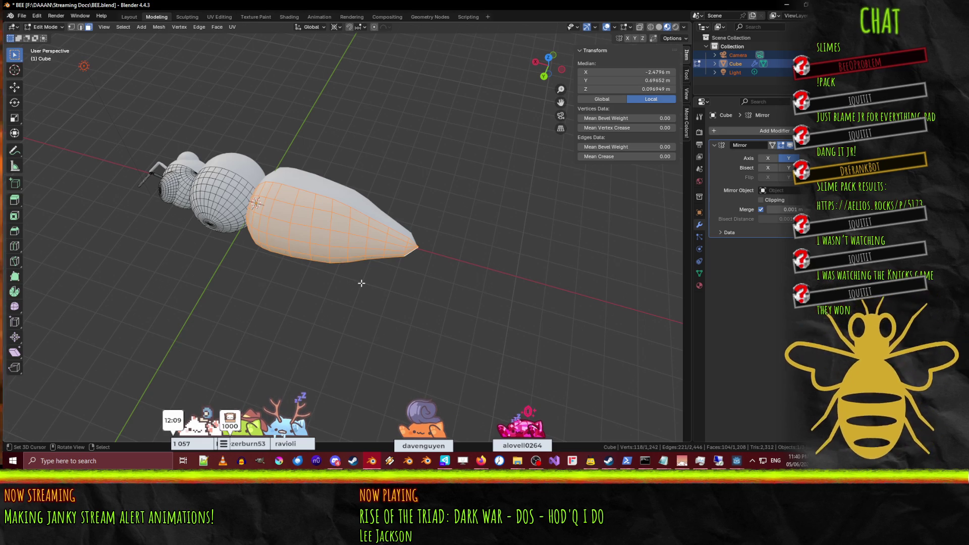
# Step: View the bee from the top and show the mesh's Object Data properties
pyautogui.moveTo(361, 283)
pyautogui.mouseDown(button='middle')
pyautogui.moveTo(462, 255)
pyautogui.moveTo(426, 237)
pyautogui.moveTo(407, 254)
pyautogui.moveTo(416, 268)
pyautogui.mouseUp(button='middle')
pyautogui.press('KP_7')
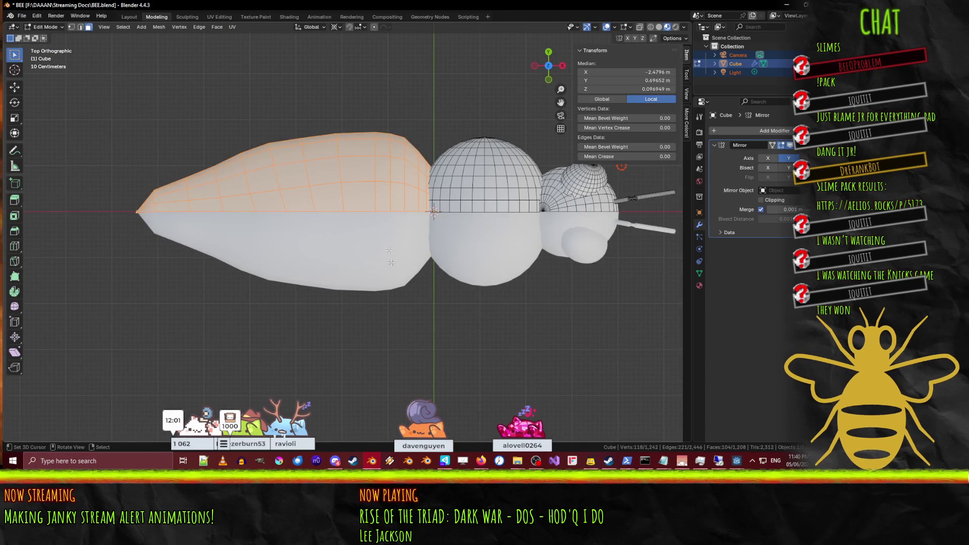
pyautogui.press('F3')
pyautogui.press('Escape')
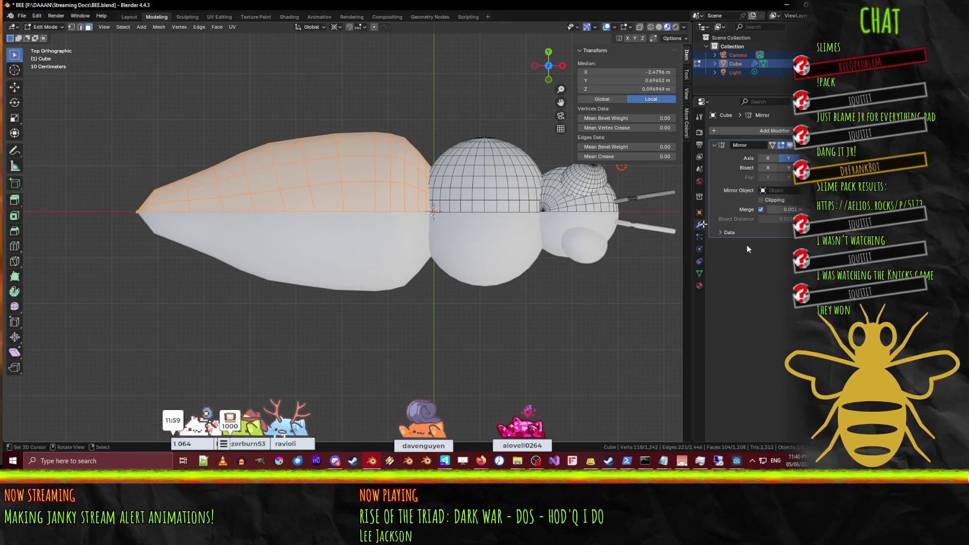
pyautogui.click(699, 273)
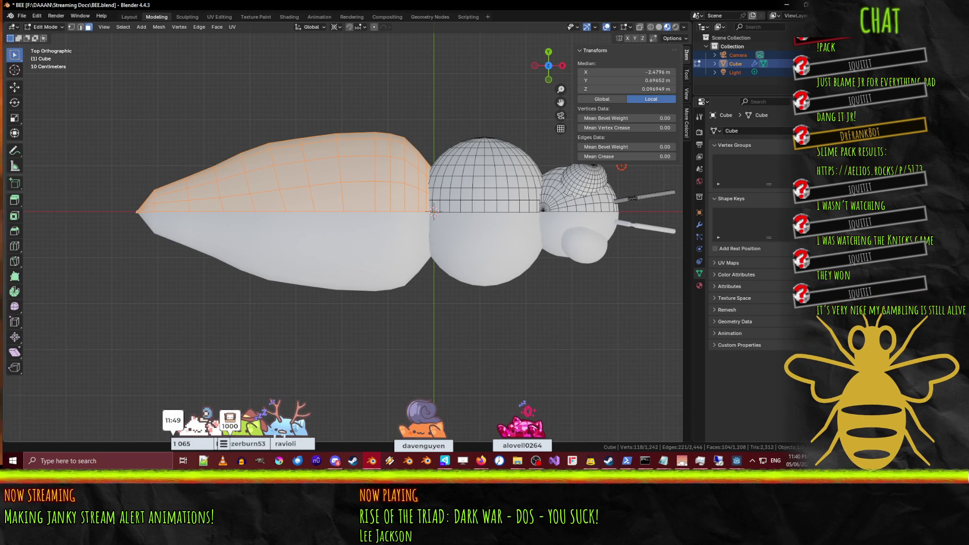
# Step: Create a vertex group named Abdomen, assign the selected faces, then deselect all
pyautogui.click(800, 157)
pyautogui.write('Abdomen')
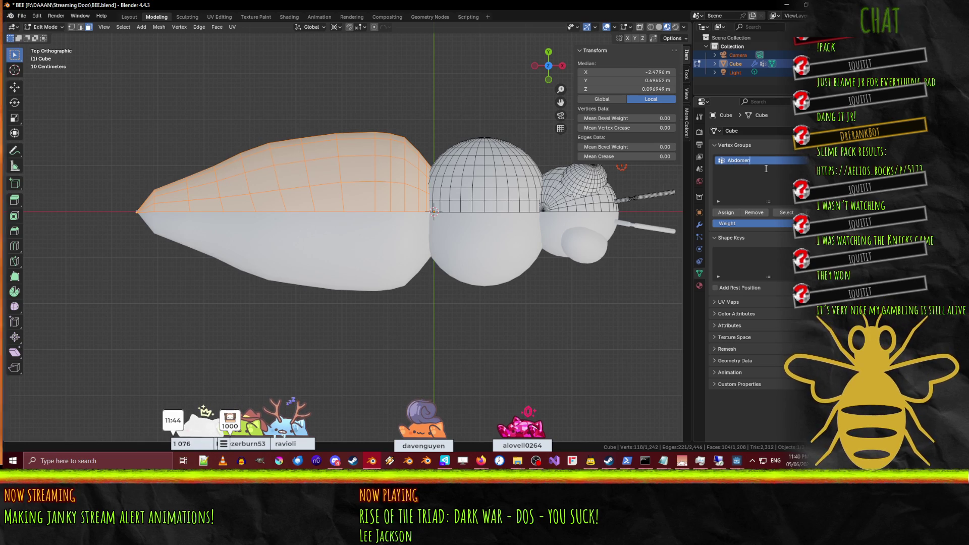
pyautogui.press('Return')
pyautogui.click(722, 213)
pyautogui.hotkey('alt', 'a')
# Step: Select the first vertical and horizontal face loops on the thorax sphere
pyautogui.moveTo(434, 217)
pyautogui.mouseDown(button='middle')
pyautogui.moveTo(383, 221)
pyautogui.moveTo(399, 223)
pyautogui.mouseUp(button='middle')
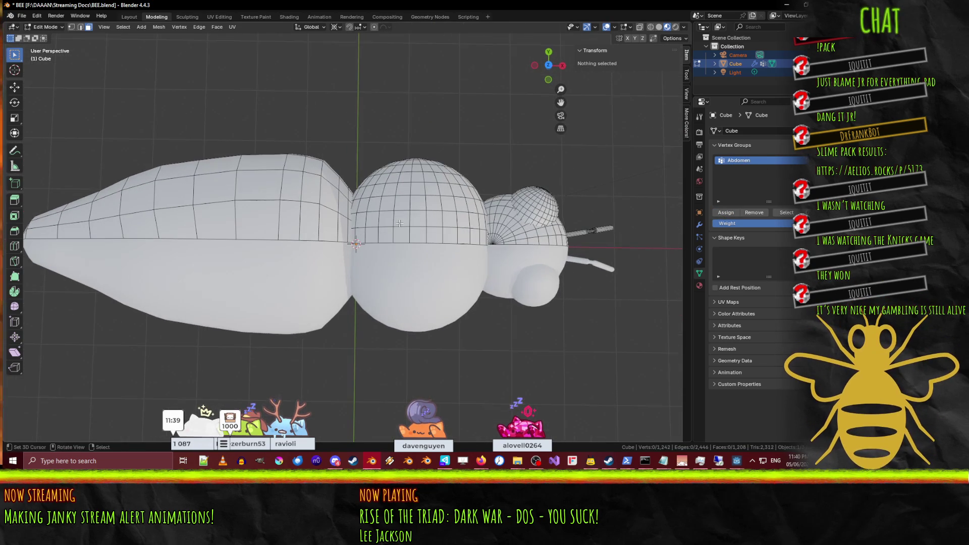
pyautogui.keyDown('alt'); pyautogui.click(402, 223); pyautogui.keyUp('alt')
pyautogui.keyDown('alt'); pyautogui.keyDown('shift'); pyautogui.click(389, 225); pyautogui.keyUp('shift'); pyautogui.keyUp('alt')
pyautogui.keyDown('alt'); pyautogui.keyDown('shift'); pyautogui.click(378, 222); pyautogui.keyUp('shift'); pyautogui.keyUp('alt')
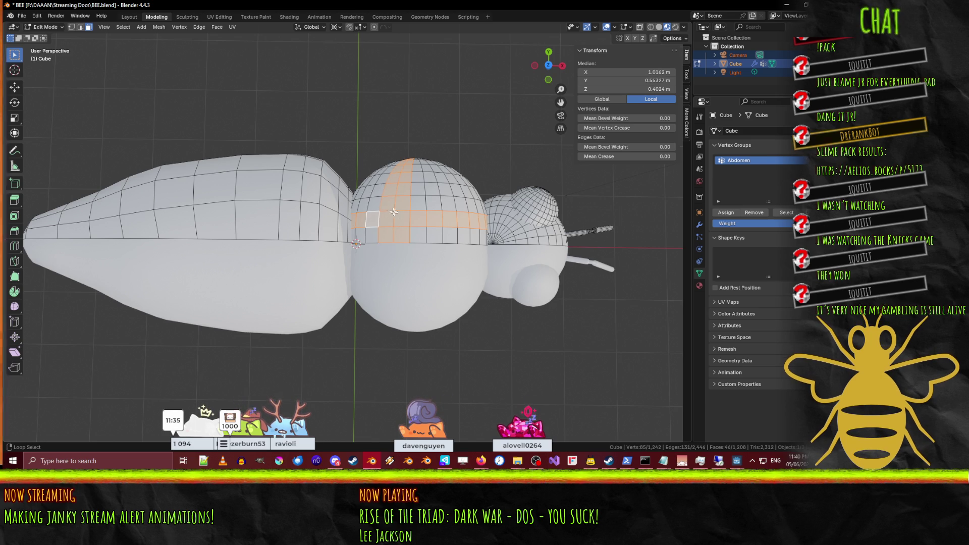
# Step: Finish selecting the thorax sphere, including its inner disc ring and centre pole vertex
pyautogui.keyDown('alt'); pyautogui.keyDown('shift'); pyautogui.click(380, 202); pyautogui.keyUp('shift'); pyautogui.keyUp('alt')
pyautogui.keyDown('alt'); pyautogui.keyDown('shift'); pyautogui.click(383, 192); pyautogui.keyUp('shift'); pyautogui.keyUp('alt')
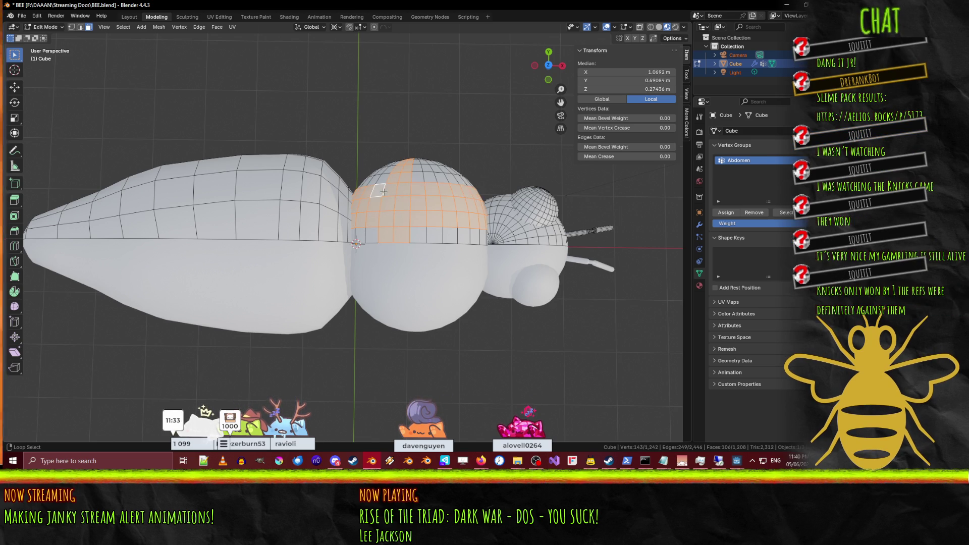
pyautogui.keyDown('alt'); pyautogui.keyDown('shift'); pyautogui.click(421, 166); pyautogui.keyUp('shift'); pyautogui.keyUp('alt')
pyautogui.keyDown('alt'); pyautogui.keyDown('shift'); pyautogui.click(427, 235); pyautogui.keyUp('shift'); pyautogui.keyUp('alt')
pyautogui.moveTo(426, 232); pyautogui.dragTo(288, 263, button='middle')
pyautogui.scroll(5, 288, 264)
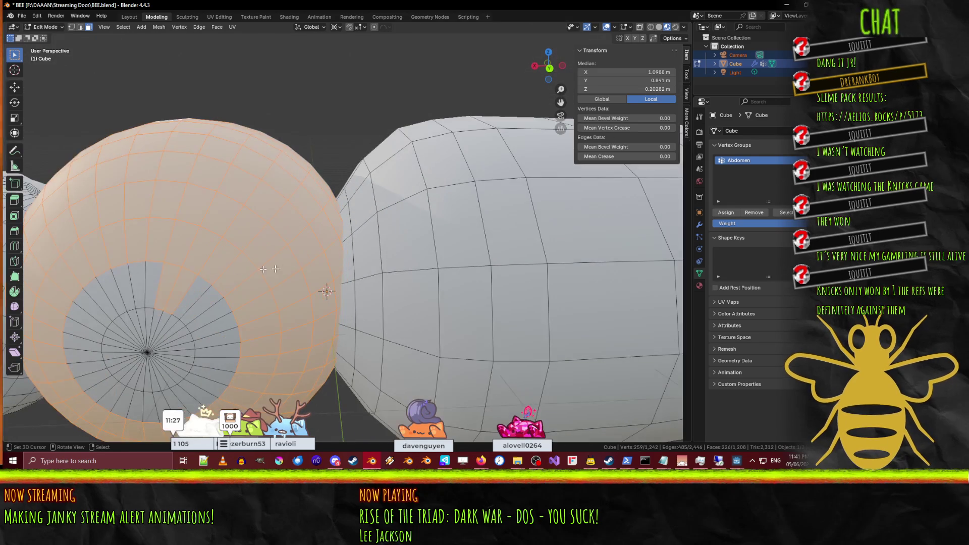
pyautogui.keyDown('alt'); pyautogui.keyDown('shift'); pyautogui.click(193, 306); pyautogui.keyUp('shift'); pyautogui.keyUp('alt')
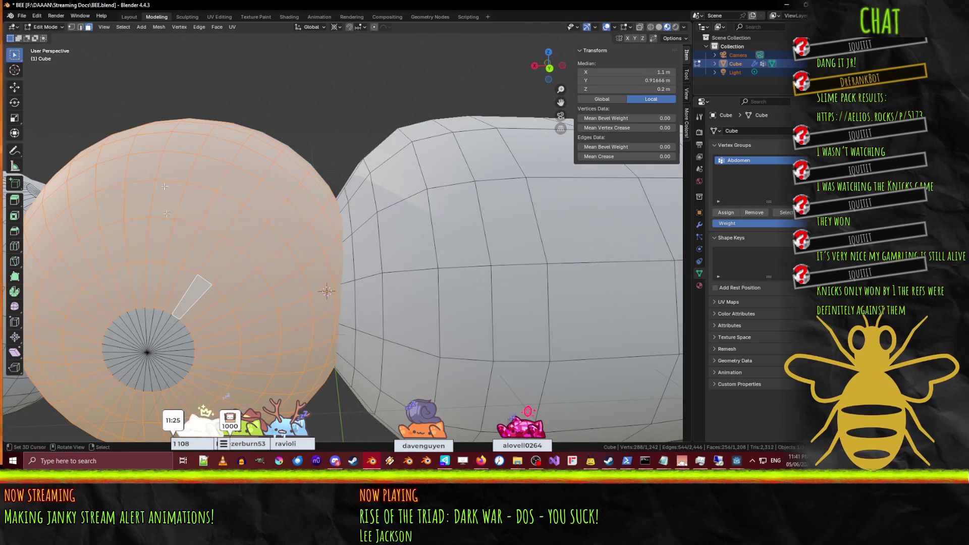
pyautogui.click(72, 26)
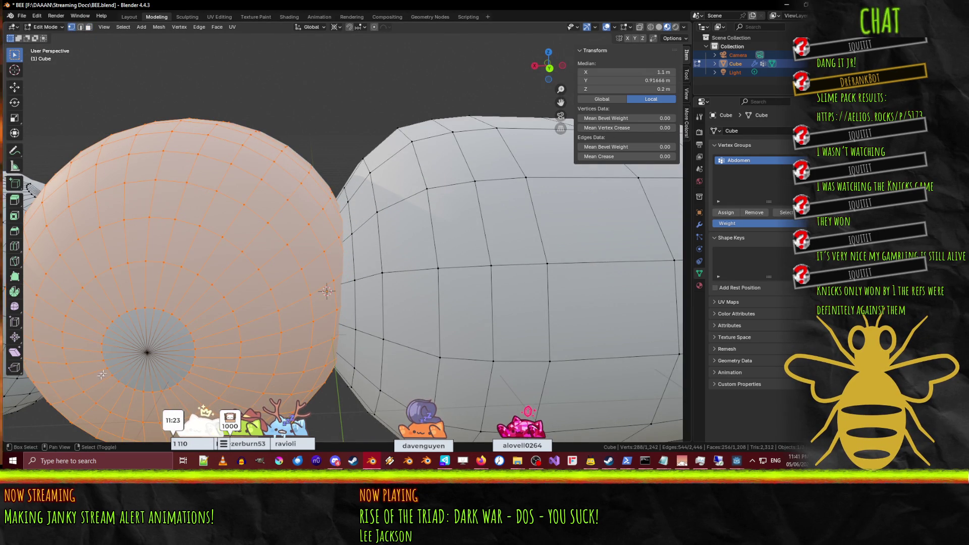
pyautogui.keyDown('shift'); pyautogui.click(147, 352); pyautogui.keyUp('shift')
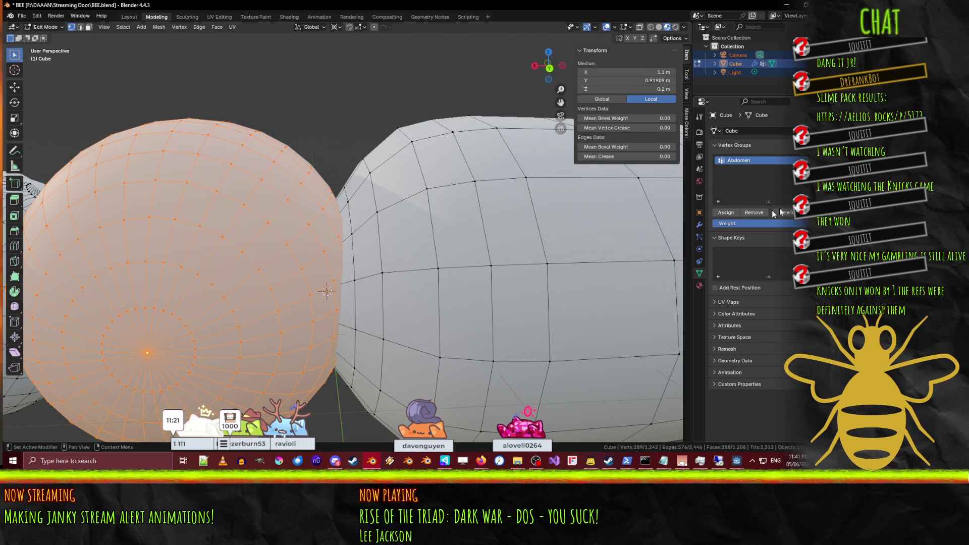
# Step: Undo the old vertex groups and make the Cube object active again
pyautogui.click(803, 160)
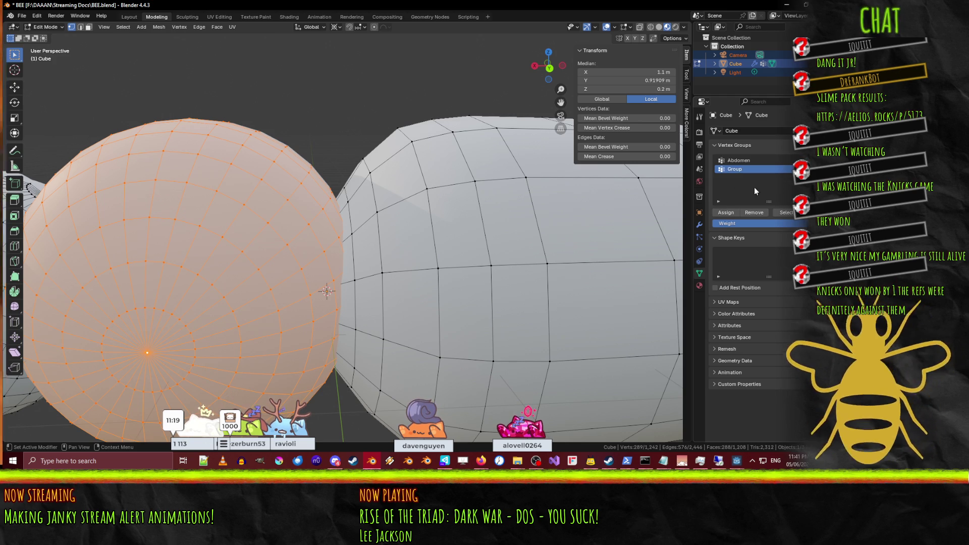
pyautogui.press('F2')
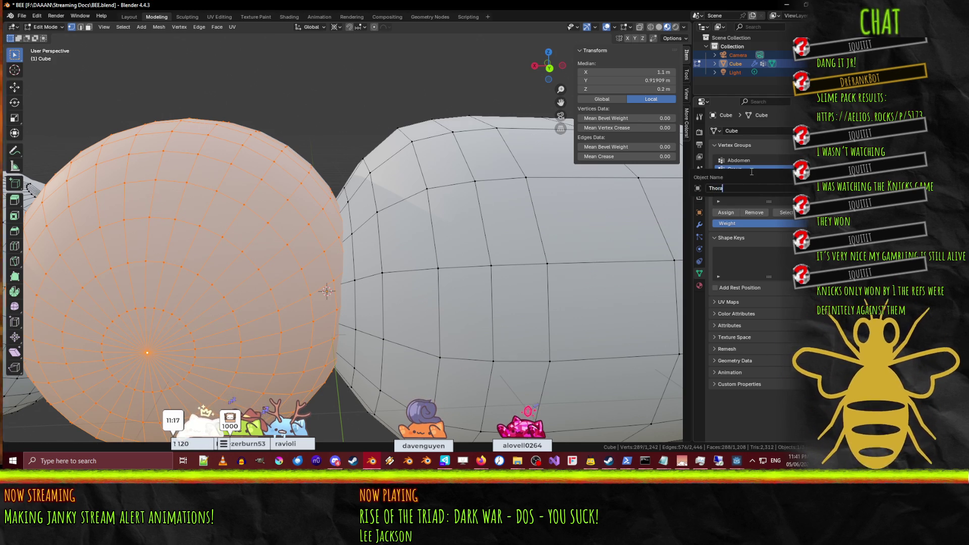
pyautogui.press('Return')
pyautogui.hotkey('ctrl', 'z')
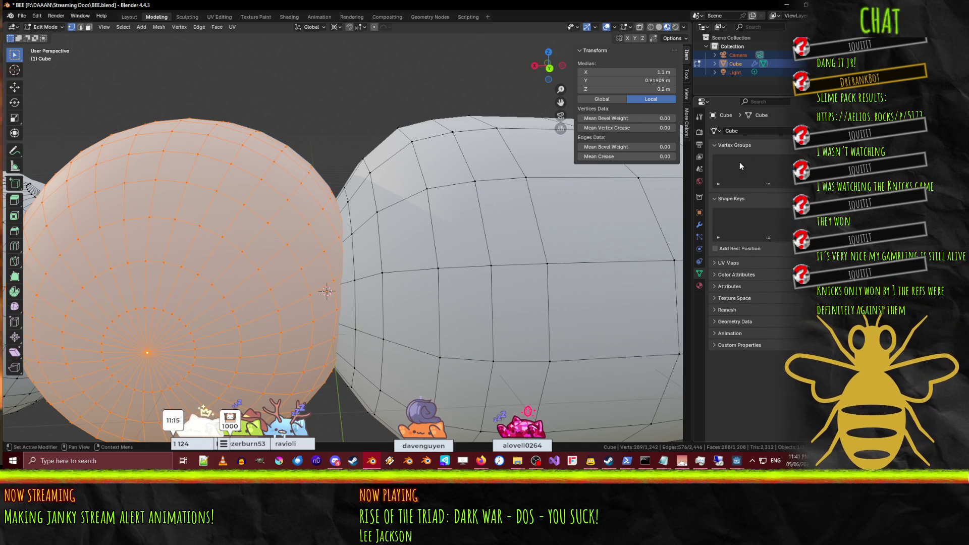
pyautogui.click(735, 62)
pyautogui.click(715, 63)
pyautogui.click(724, 80)
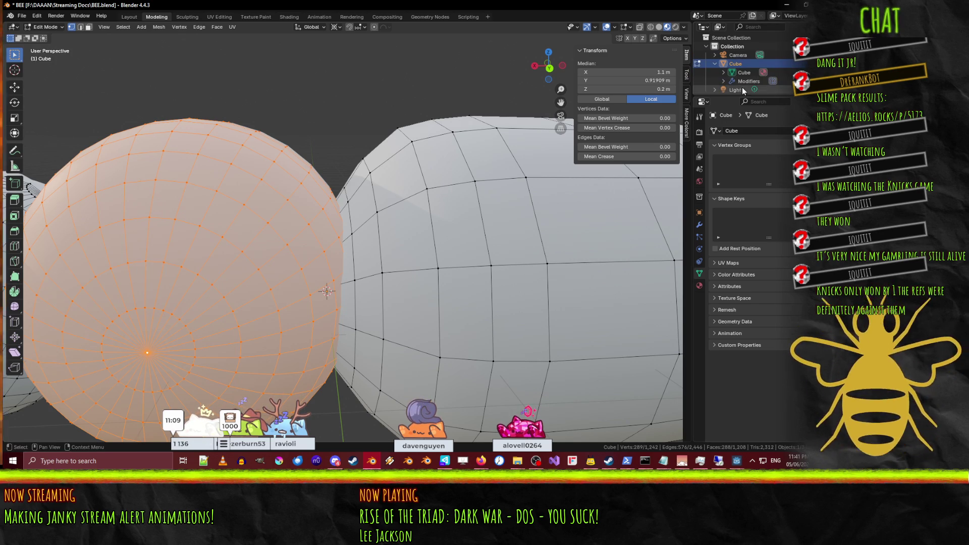
pyautogui.click(740, 65)
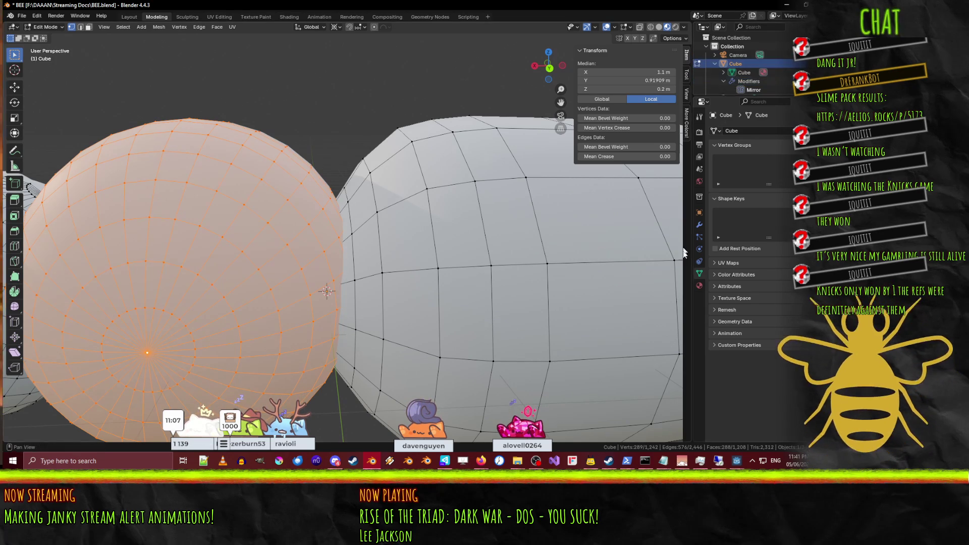
# Step: Create a Thorax vertex group, assign the thorax sphere to it, and deselect all
pyautogui.click(801, 160)
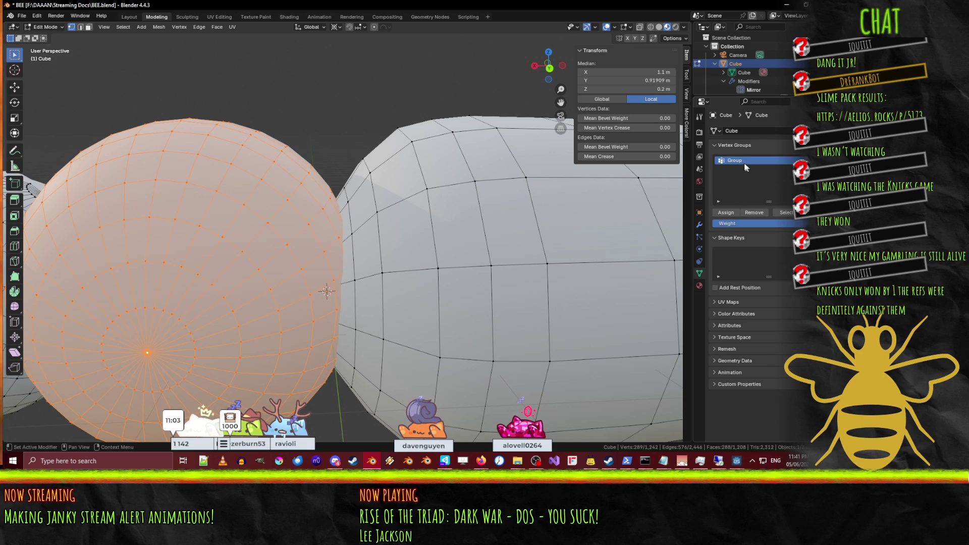
pyautogui.write('x')
pyautogui.press('Return')
pyautogui.click(719, 211)
pyautogui.hotkey('alt', 'a')
# Step: In face mode, select the abdomen's first faces and several face loops
pyautogui.moveTo(454, 303)
pyautogui.mouseDown(button='middle')
pyautogui.moveTo(492, 308)
pyautogui.moveTo(518, 244)
pyautogui.moveTo(445, 210)
pyautogui.mouseUp(button='middle')
pyautogui.press('3')
pyautogui.press('l')
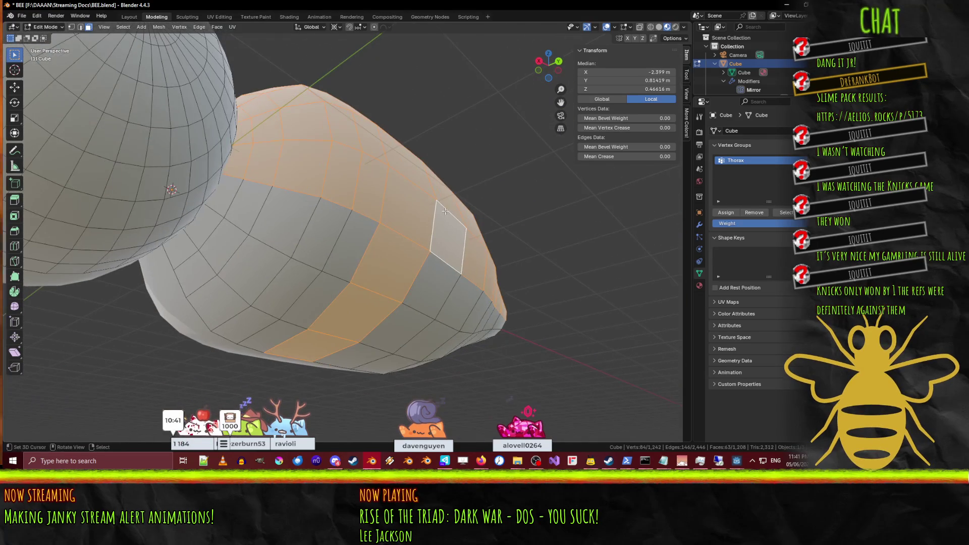
pyautogui.keyDown('alt'); pyautogui.keyDown('shift'); pyautogui.click(444, 298); pyautogui.keyUp('shift'); pyautogui.keyUp('alt')
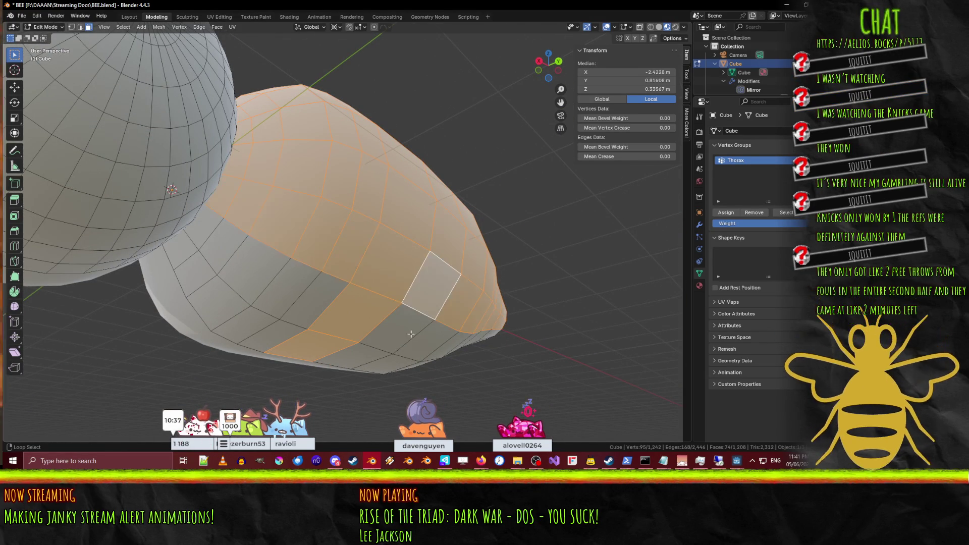
pyautogui.keyDown('alt'); pyautogui.keyDown('shift'); pyautogui.click(411, 334); pyautogui.keyUp('shift'); pyautogui.keyUp('alt')
pyautogui.keyDown('alt'); pyautogui.keyDown('shift'); pyautogui.click(373, 355); pyautogui.keyUp('shift'); pyautogui.keyUp('alt')
# Step: Add the fan faces around the abdomen opening and add a new vertex group
pyautogui.moveTo(373, 355)
pyautogui.mouseDown(button='middle')
pyautogui.moveTo(420, 310)
pyautogui.moveTo(415, 274)
pyautogui.moveTo(330, 271)
pyautogui.moveTo(85, 211)
pyautogui.moveTo(272, 269)
pyautogui.mouseUp(button='middle')
pyautogui.keyDown('shift'); pyautogui.click(250, 268); pyautogui.keyUp('shift')
pyautogui.keyDown('shift'); pyautogui.click(217, 255); pyautogui.keyUp('shift')
pyautogui.keyDown('shift'); pyautogui.click(194, 235); pyautogui.keyUp('shift')
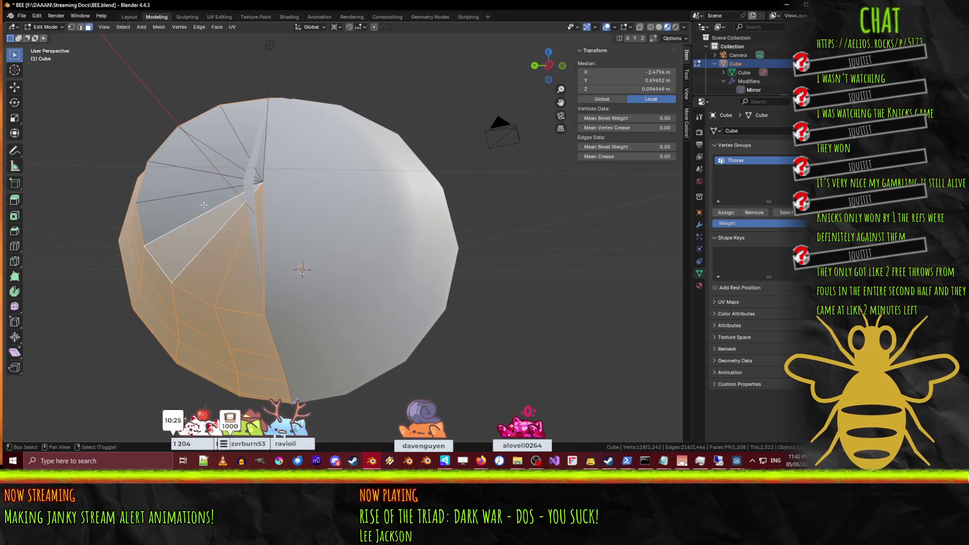
pyautogui.keyDown('shift'); pyautogui.click(181, 209); pyautogui.keyUp('shift')
pyautogui.keyDown('shift'); pyautogui.click(185, 182); pyautogui.keyUp('shift')
pyautogui.keyDown('shift'); pyautogui.click(213, 150); pyautogui.keyUp('shift')
pyautogui.keyDown('shift'); pyautogui.click(237, 129); pyautogui.keyUp('shift')
pyautogui.moveTo(237, 128)
pyautogui.mouseDown(button='middle')
pyautogui.moveTo(299, 242)
pyautogui.moveTo(345, 208)
pyautogui.moveTo(313, 242)
pyautogui.moveTo(245, 165)
pyautogui.mouseUp(button='middle')
pyautogui.scroll(-5, 345, 207)
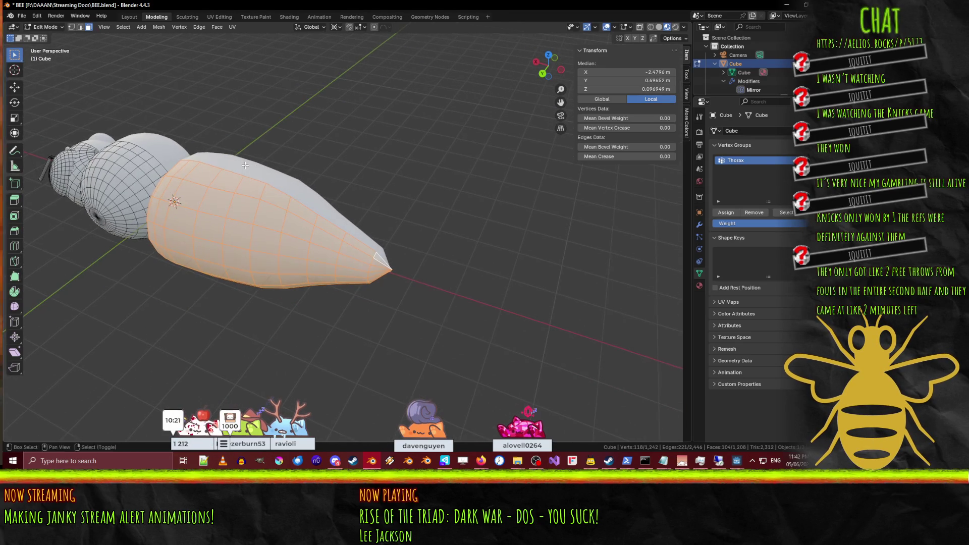
pyautogui.click(803, 161)
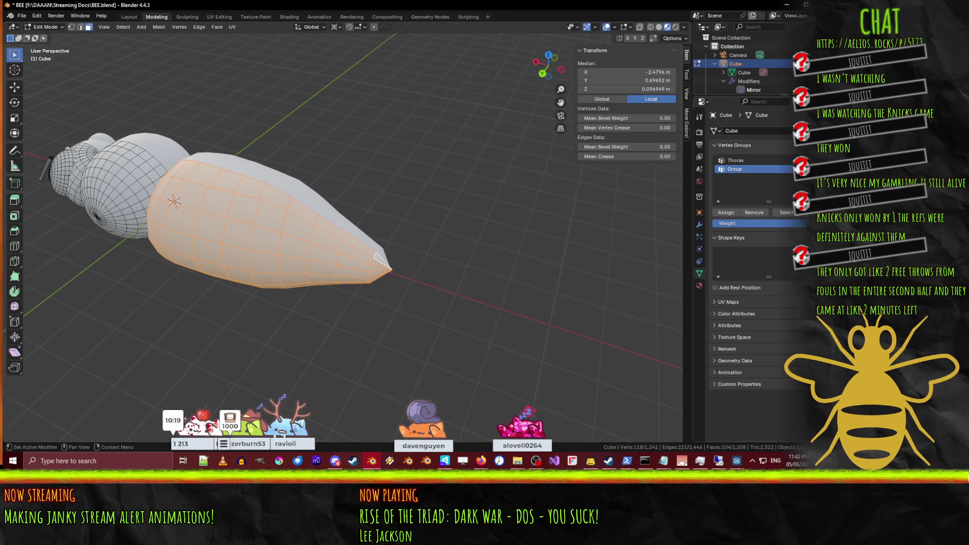
# Step: Rename the new vertex group to Abdomen
pyautogui.doubleClick(749, 170)
pyautogui.write('Abdo')
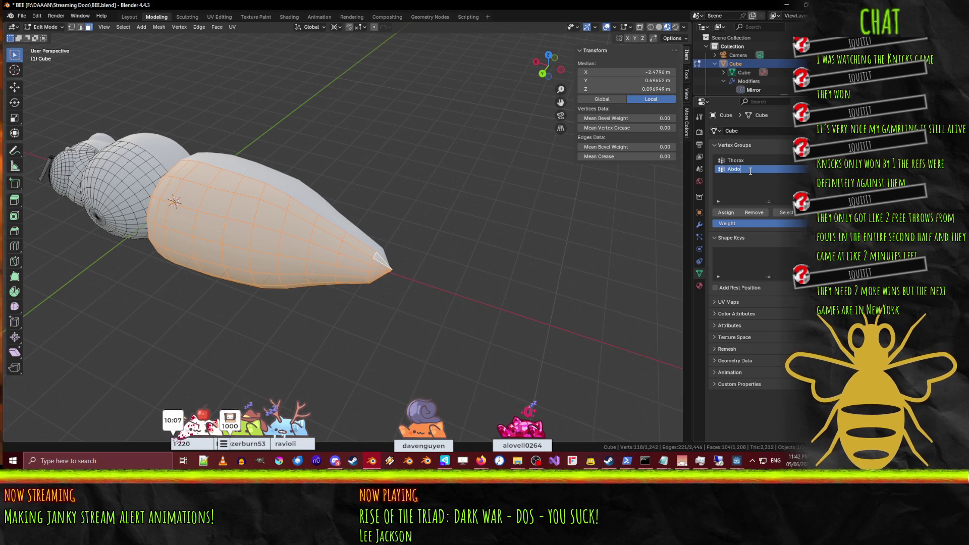
pyautogui.write('men')
pyautogui.press('Return')
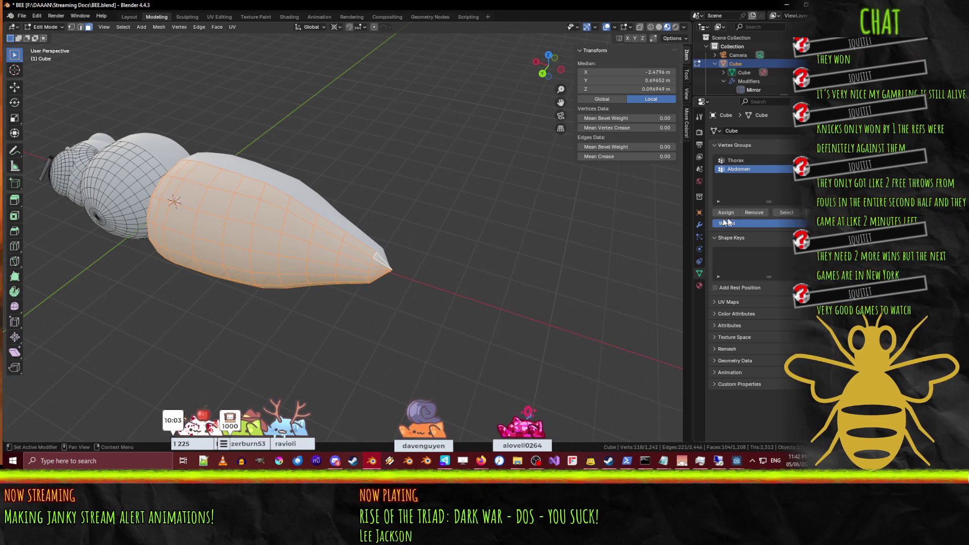
# Step: Select the vertex at the abdomen tip and set its Y coordinate to 0
pyautogui.moveTo(353, 217)
pyautogui.mouseDown(button='middle')
pyautogui.moveTo(406, 210)
pyautogui.moveTo(156, 93)
pyautogui.mouseUp(button='middle')
pyautogui.press('2')
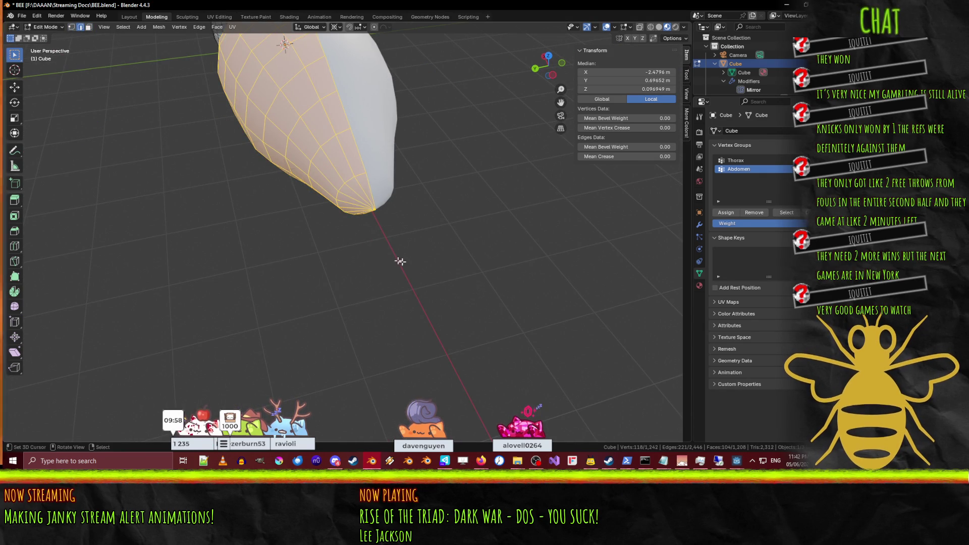
pyautogui.click(382, 211)
pyautogui.moveTo(379, 210); pyautogui.dragTo(372, 209)
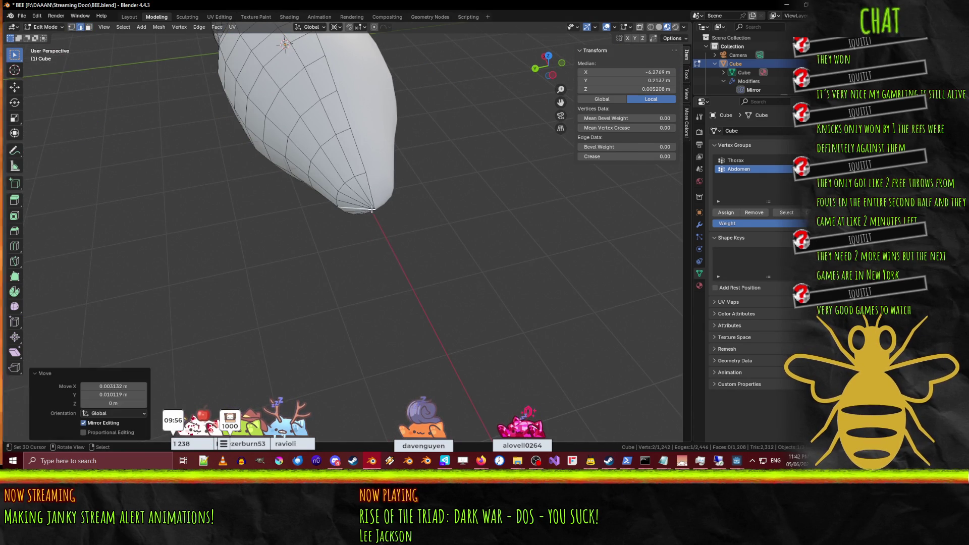
pyautogui.hotkey('ctrl', 'z')
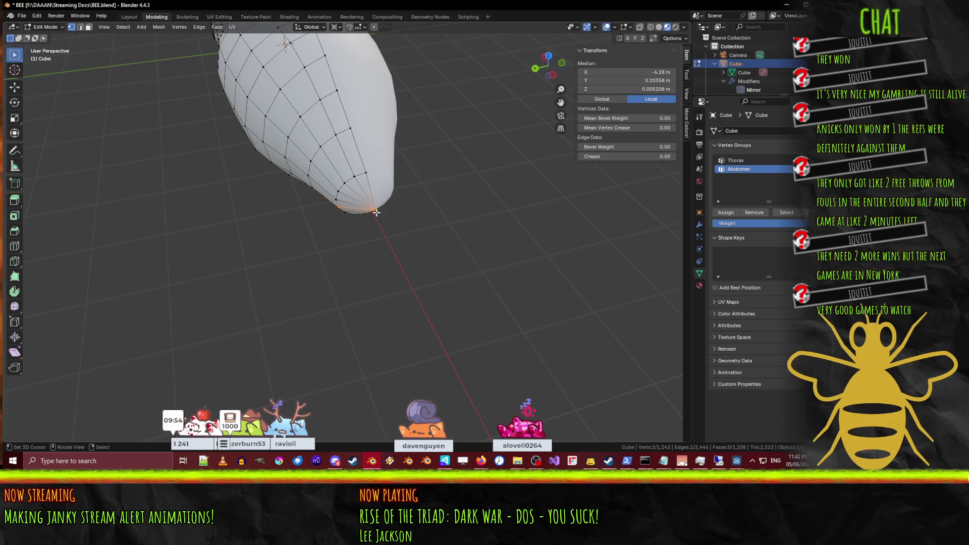
pyautogui.click(378, 215)
pyautogui.click(626, 81)
pyautogui.write('0')
pyautogui.press('Return')
# Step: Check the tip from below and the side, reselect the tip vertex, and view from top
pyautogui.moveTo(363, 247)
pyautogui.mouseDown(button='middle')
pyautogui.moveTo(434, 205)
pyautogui.moveTo(347, 47)
pyautogui.mouseUp(button='middle')
pyautogui.hotkey('alt', 'a')
pyautogui.click(347, 46)
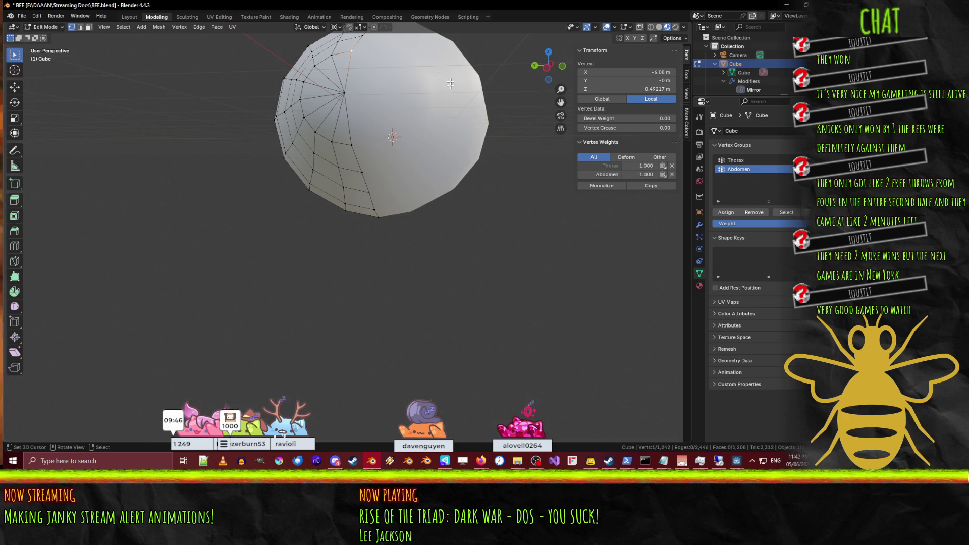
pyautogui.moveTo(366, 146); pyautogui.dragTo(353, 134, button='middle')
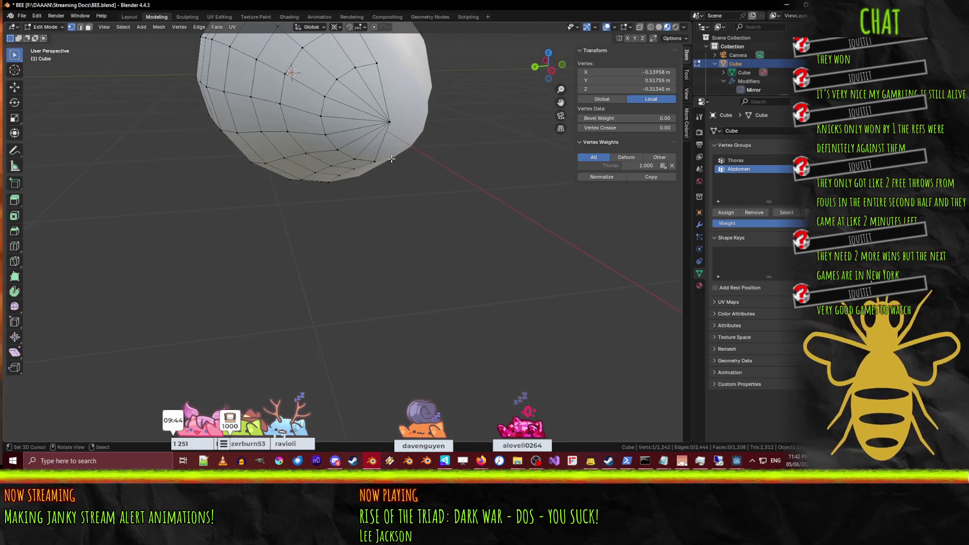
pyautogui.click(377, 162)
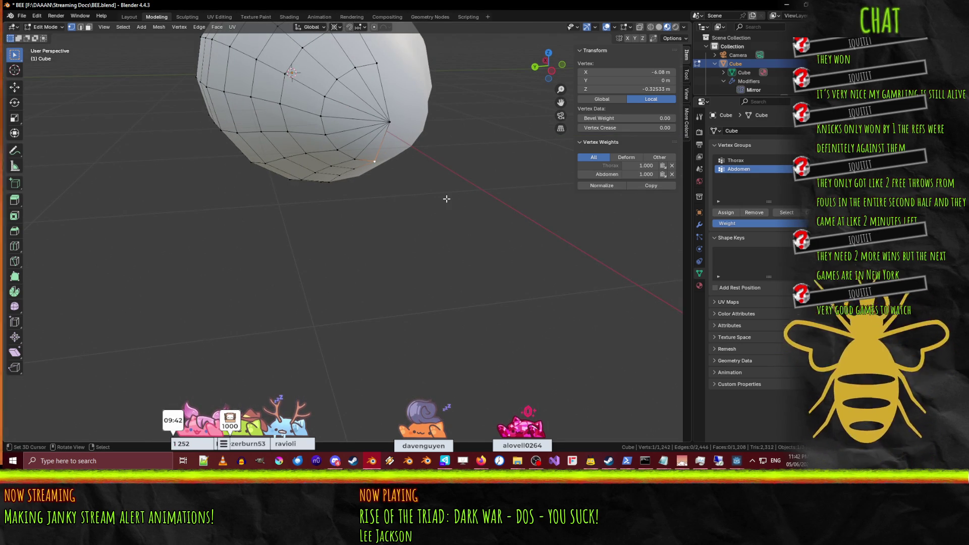
pyautogui.press('KP_7')
pyautogui.scroll(-6, 478, 228)
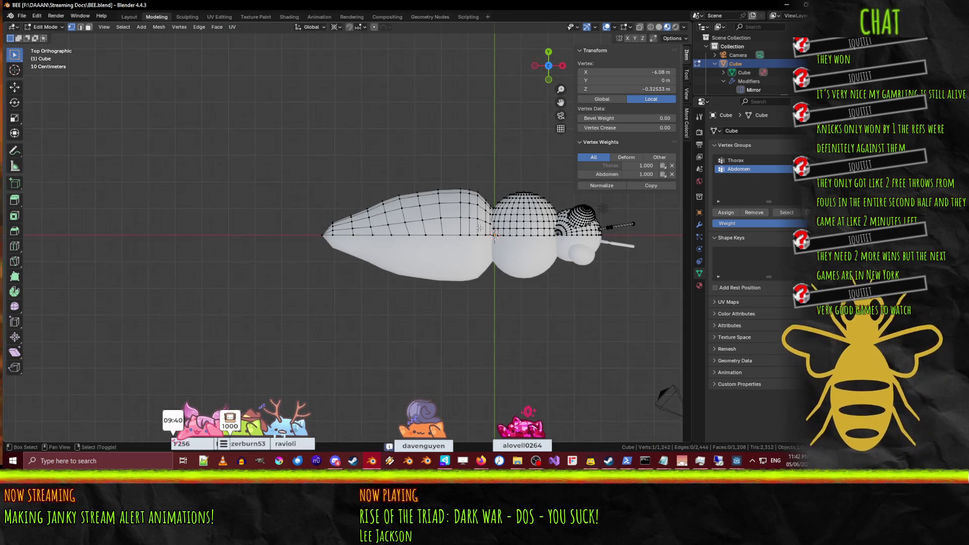
# Step: Recentre the bee, switch to face selection, and select the first faces and loop on the head
pyautogui.scroll(2, 479, 228)
pyautogui.keyDown('shift'); pyautogui.moveTo(419, 236); pyautogui.dragTo(161, 258, button='middle'); pyautogui.keyUp('shift')
pyautogui.moveTo(413, 256)
pyautogui.mouseDown(button='middle')
pyautogui.moveTo(434, 216)
pyautogui.moveTo(319, 169)
pyautogui.moveTo(362, 201)
pyautogui.moveTo(353, 240)
pyautogui.moveTo(369, 262)
pyautogui.mouseUp(button='middle')
pyautogui.press('Tab')
pyautogui.press('Tab')
pyautogui.scroll(5, 336, 217)
pyautogui.click(88, 28)
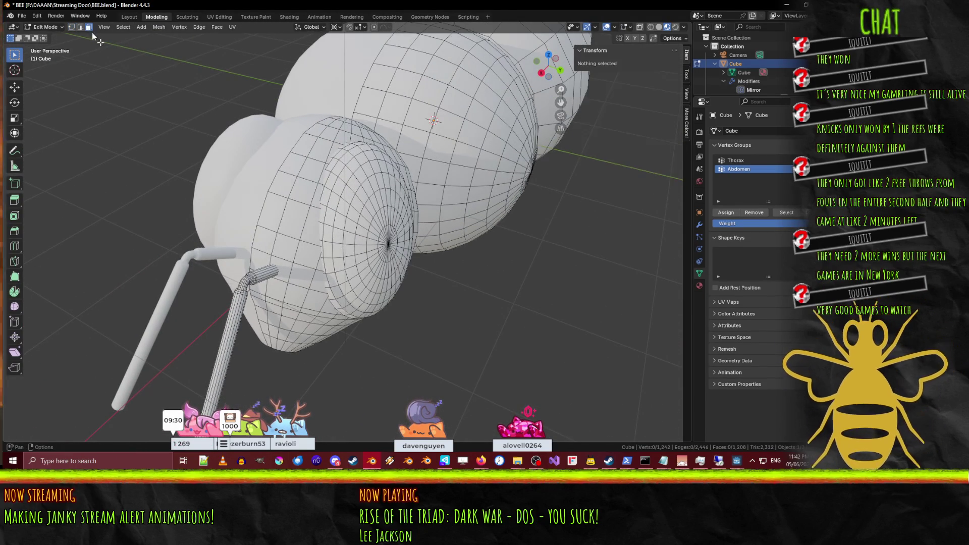
pyautogui.click(279, 184)
pyautogui.keyDown('shift'); pyautogui.click(300, 201); pyautogui.keyUp('shift')
pyautogui.keyDown('shift'); pyautogui.click(270, 209); pyautogui.keyUp('shift')
pyautogui.keyDown('shift'); pyautogui.click(293, 218); pyautogui.keyUp('shift')
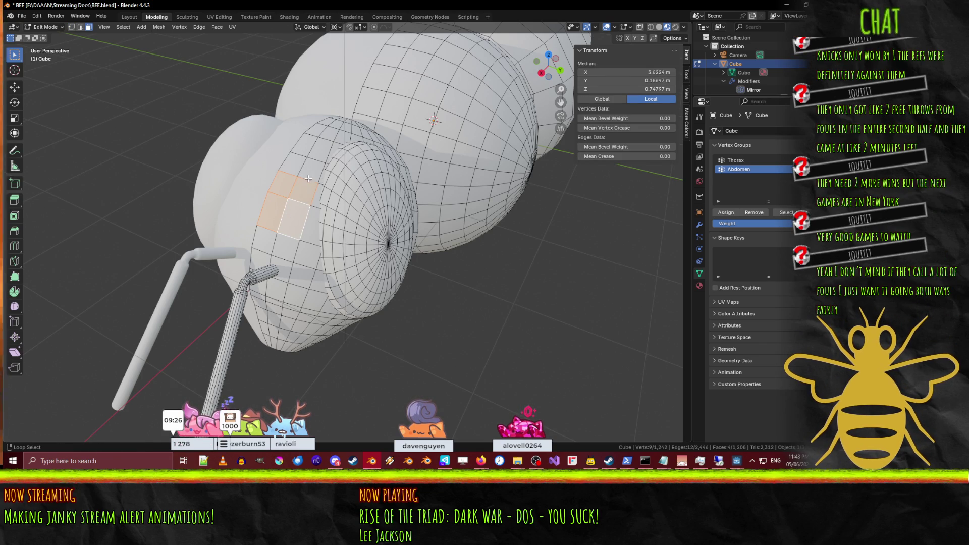
pyautogui.keyDown('alt'); pyautogui.click(304, 192); pyautogui.keyUp('alt')
# Step: Add neighbouring face loops on both sides of the head
pyautogui.keyDown('alt'); pyautogui.keyDown('shift'); pyautogui.click(293, 164); pyautogui.keyUp('shift'); pyautogui.keyUp('alt')
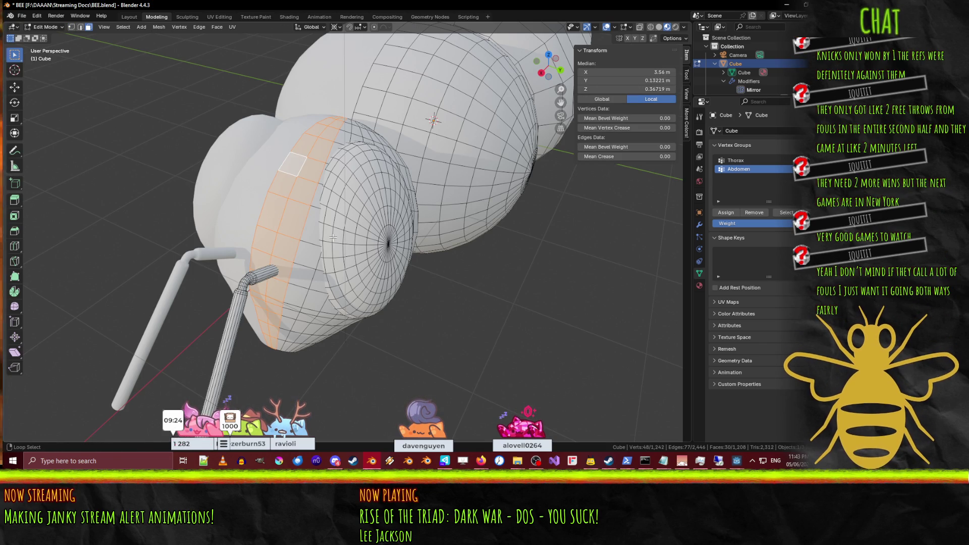
pyautogui.keyDown('alt'); pyautogui.keyDown('shift'); pyautogui.click(307, 255); pyautogui.keyUp('shift'); pyautogui.keyUp('alt')
pyautogui.keyDown('alt'); pyautogui.keyDown('shift'); pyautogui.click(318, 291); pyautogui.keyUp('shift'); pyautogui.keyUp('alt')
pyautogui.moveTo(318, 291)
pyautogui.mouseDown(button='middle')
pyautogui.moveTo(347, 339)
pyautogui.moveTo(317, 168)
pyautogui.mouseUp(button='middle')
pyautogui.keyDown('alt'); pyautogui.keyDown('shift'); pyautogui.click(310, 180); pyautogui.keyUp('shift'); pyautogui.keyUp('alt')
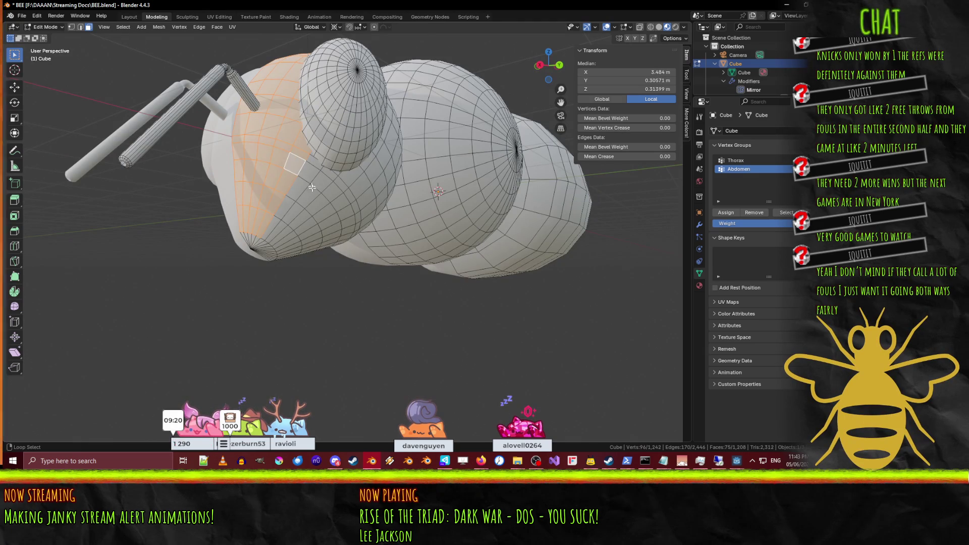
pyautogui.keyDown('alt'); pyautogui.keyDown('shift'); pyautogui.click(324, 179); pyautogui.keyUp('shift'); pyautogui.keyUp('alt')
pyautogui.keyDown('alt'); pyautogui.keyDown('shift'); pyautogui.click(315, 169); pyautogui.keyUp('shift'); pyautogui.keyUp('alt')
pyautogui.scroll(4, 354, 180)
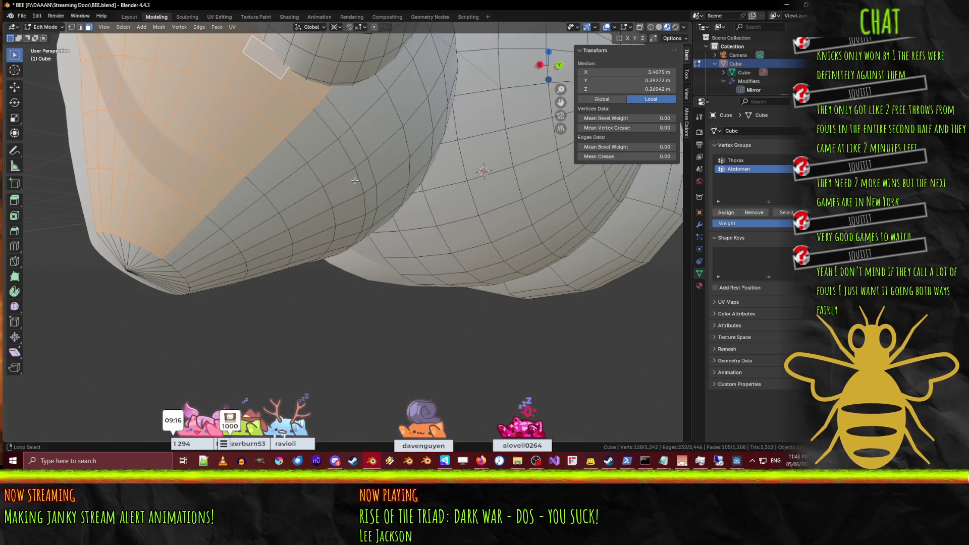
pyautogui.keyDown('alt'); pyautogui.keyDown('shift'); pyautogui.click(348, 166); pyautogui.keyUp('shift'); pyautogui.keyUp('alt')
pyautogui.keyDown('alt'); pyautogui.keyDown('shift'); pyautogui.click(338, 148); pyautogui.keyUp('shift'); pyautogui.keyUp('alt')
pyautogui.keyDown('alt'); pyautogui.keyDown('shift'); pyautogui.click(328, 127); pyautogui.keyUp('shift'); pyautogui.keyUp('alt')
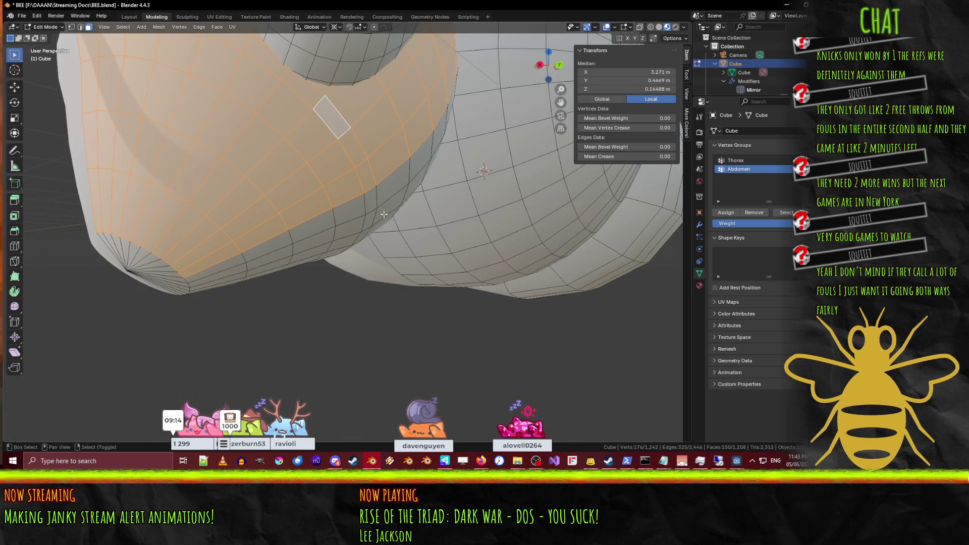
# Step: Extend the selection with the remaining head face loops until the whole head is covered
pyautogui.moveTo(382, 212)
pyautogui.mouseDown(button='middle')
pyautogui.moveTo(401, 180)
pyautogui.moveTo(204, 131)
pyautogui.mouseUp(button='middle')
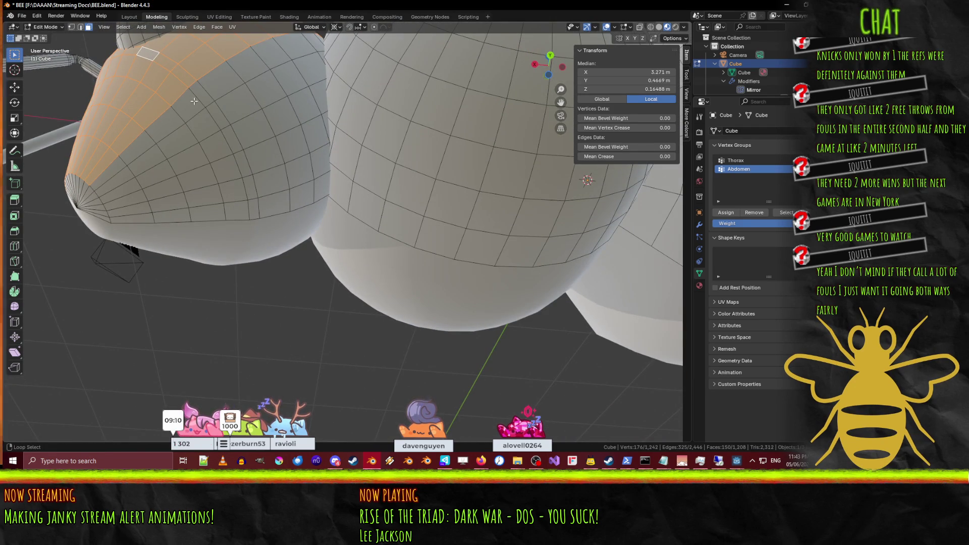
pyautogui.keyDown('alt'); pyautogui.keyDown('shift'); pyautogui.click(197, 107); pyautogui.keyUp('shift'); pyautogui.keyUp('alt')
pyautogui.keyDown('alt'); pyautogui.keyDown('shift'); pyautogui.click(210, 129); pyautogui.keyUp('shift'); pyautogui.keyUp('alt')
pyautogui.keyDown('alt'); pyautogui.keyDown('shift'); pyautogui.click(222, 149); pyautogui.keyUp('shift'); pyautogui.keyUp('alt')
pyautogui.keyDown('alt'); pyautogui.keyDown('shift'); pyautogui.click(234, 170); pyautogui.keyUp('shift'); pyautogui.keyUp('alt')
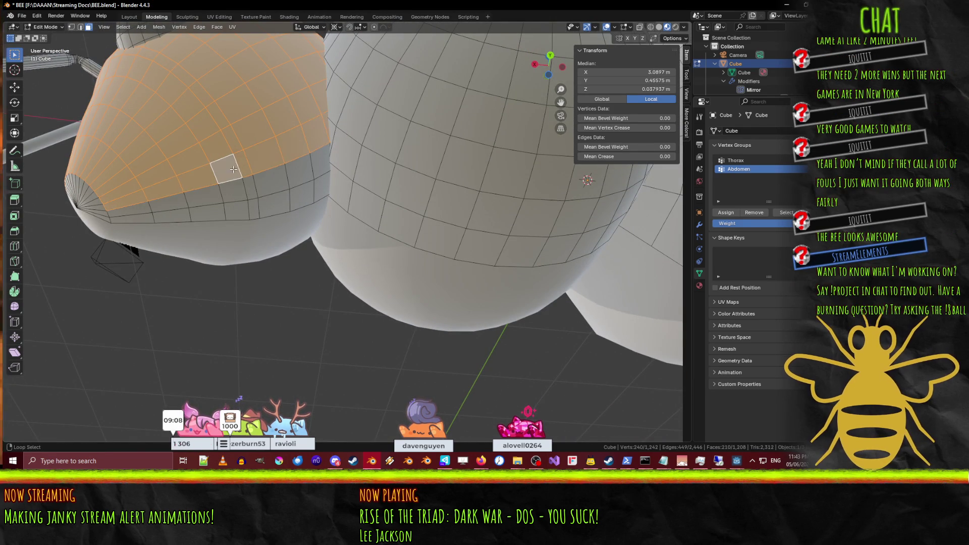
pyautogui.keyDown('alt'); pyautogui.keyDown('shift'); pyautogui.click(242, 188); pyautogui.keyUp('shift'); pyautogui.keyUp('alt')
pyautogui.keyDown('alt'); pyautogui.keyDown('shift'); pyautogui.click(249, 212); pyautogui.keyUp('shift'); pyautogui.keyUp('alt')
pyautogui.moveTo(229, 172)
pyautogui.mouseDown(button='middle')
pyautogui.moveTo(298, 227)
pyautogui.moveTo(303, 236)
pyautogui.moveTo(288, 244)
pyautogui.mouseUp(button='middle')
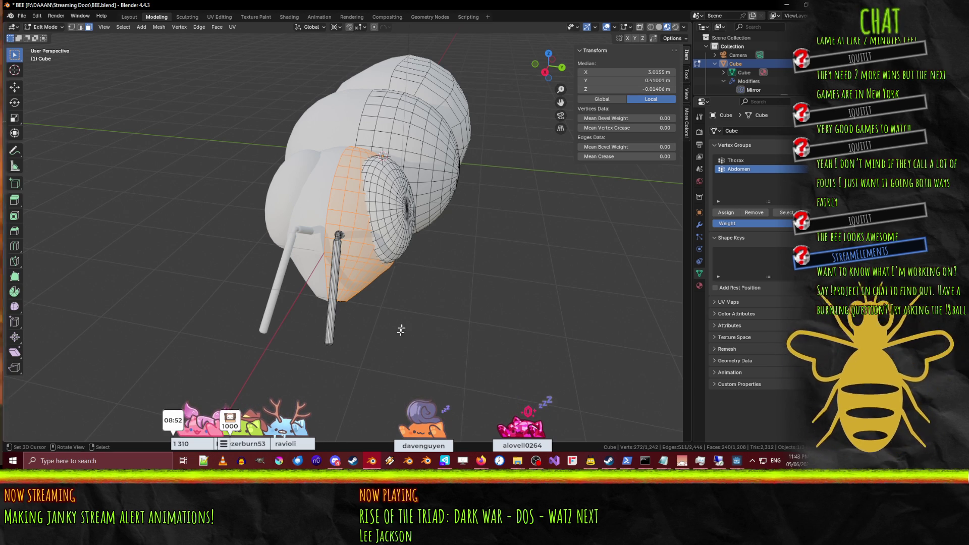
# Step: Check the bee from a side view, then add a new vertex group for the Head
pyautogui.press('Tab')
pyautogui.moveTo(375, 243)
pyautogui.mouseDown(button='middle')
pyautogui.moveTo(341, 238)
pyautogui.moveTo(314, 160)
pyautogui.moveTo(334, 228)
pyautogui.moveTo(291, 253)
pyautogui.moveTo(232, 264)
pyautogui.moveTo(354, 260)
pyautogui.moveTo(312, 269)
pyautogui.moveTo(371, 250)
pyautogui.moveTo(404, 265)
pyautogui.mouseUp(button='middle')
pyautogui.press('Tab')
pyautogui.scroll(3, 425, 273)
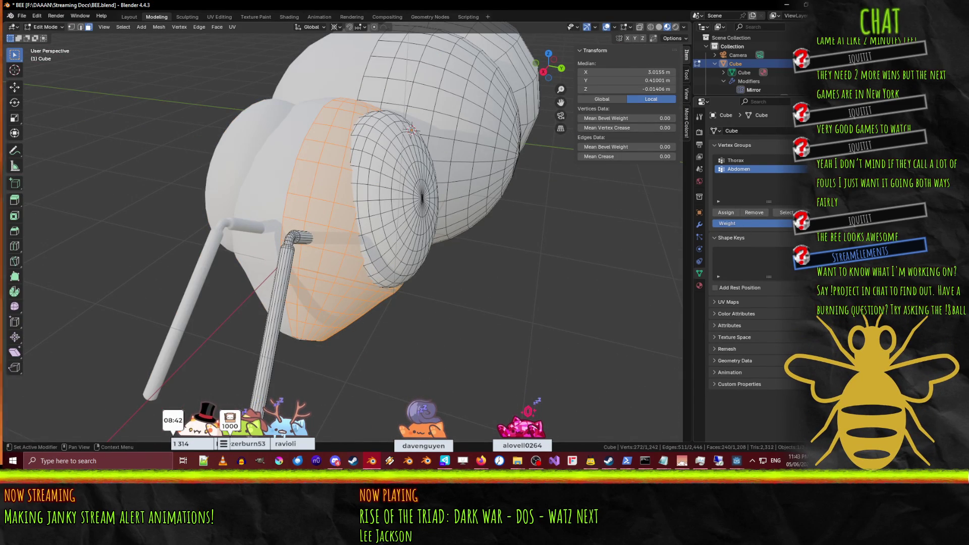
pyautogui.click(803, 161)
pyautogui.doubleClick(737, 177)
pyautogui.write('Head')
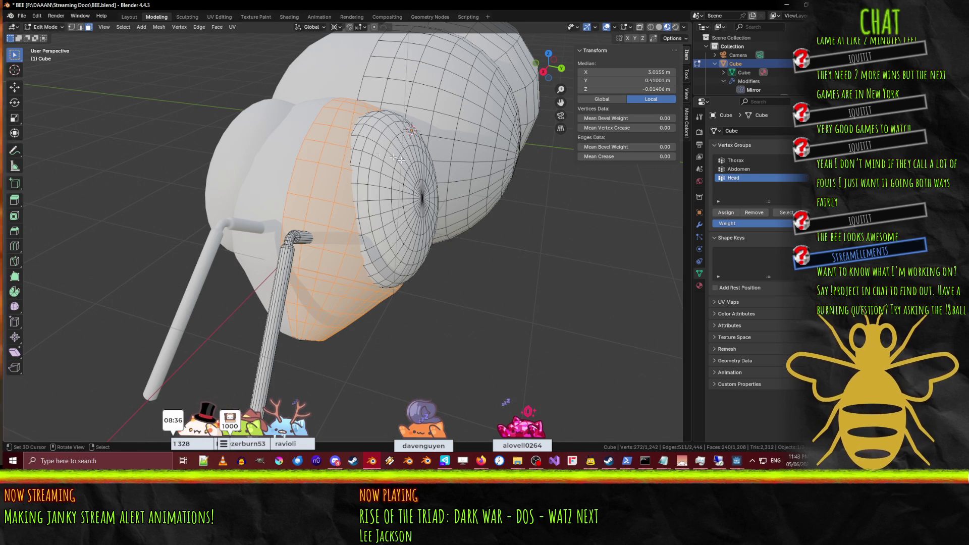
# Step: Select the eye's face loops from the outer rim inward to the loop nearest the centre
pyautogui.keyDown('alt'); pyautogui.click(378, 160); pyautogui.keyUp('alt')
pyautogui.keyDown('alt'); pyautogui.keyDown('shift'); pyautogui.click(373, 156); pyautogui.keyUp('shift'); pyautogui.keyUp('alt')
pyautogui.keyDown('alt'); pyautogui.keyDown('shift'); pyautogui.click(356, 148); pyautogui.keyUp('shift'); pyautogui.keyUp('alt')
pyautogui.keyDown('alt'); pyautogui.keyDown('shift'); pyautogui.click(355, 136); pyautogui.keyUp('shift'); pyautogui.keyUp('alt')
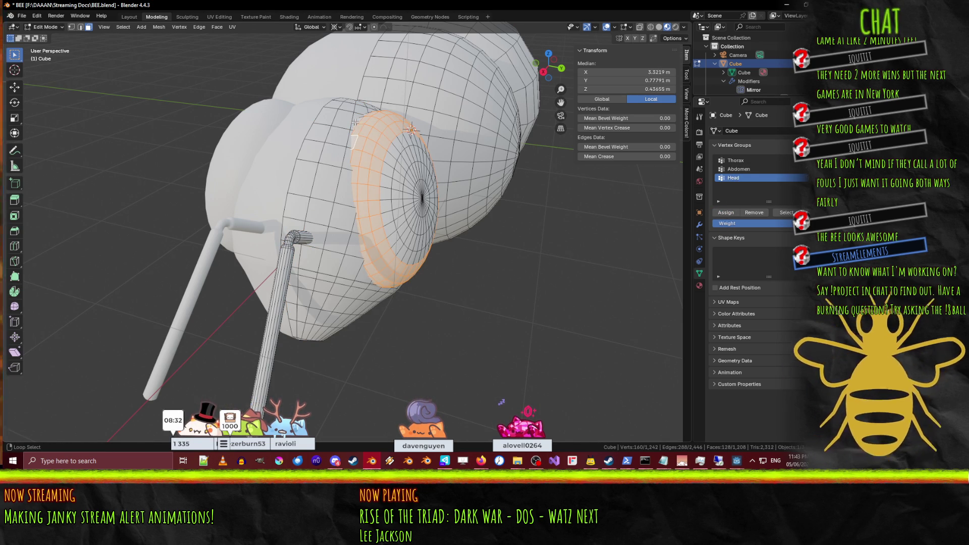
pyautogui.scroll(3, 385, 143)
pyautogui.keyDown('alt'); pyautogui.keyDown('shift'); pyautogui.click(459, 146); pyautogui.keyUp('shift'); pyautogui.keyUp('alt')
pyautogui.keyDown('alt'); pyautogui.keyDown('shift'); pyautogui.click(467, 145); pyautogui.keyUp('shift'); pyautogui.keyUp('alt')
pyautogui.keyDown('alt'); pyautogui.keyDown('shift'); pyautogui.click(479, 161); pyautogui.keyUp('shift'); pyautogui.keyUp('alt')
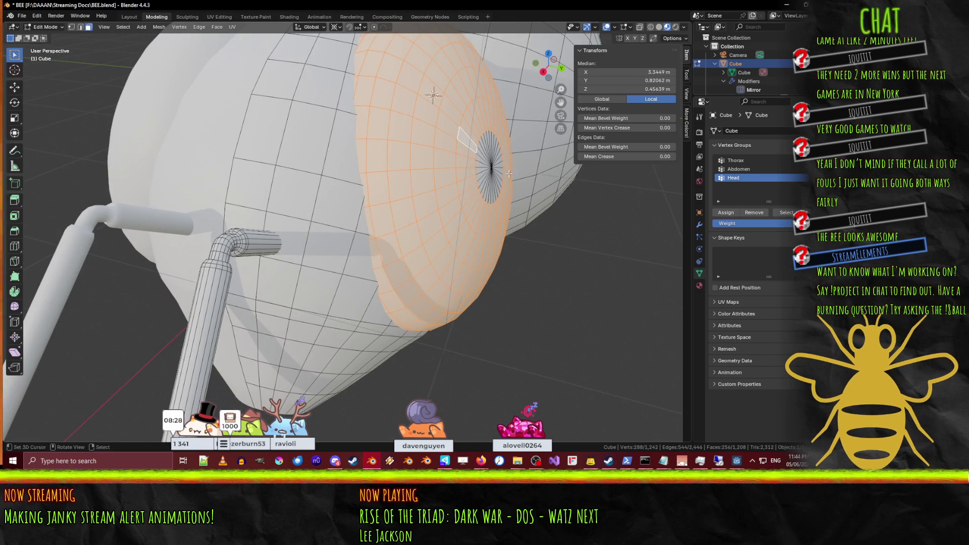
pyautogui.moveTo(510, 173); pyautogui.dragTo(474, 157, button='middle')
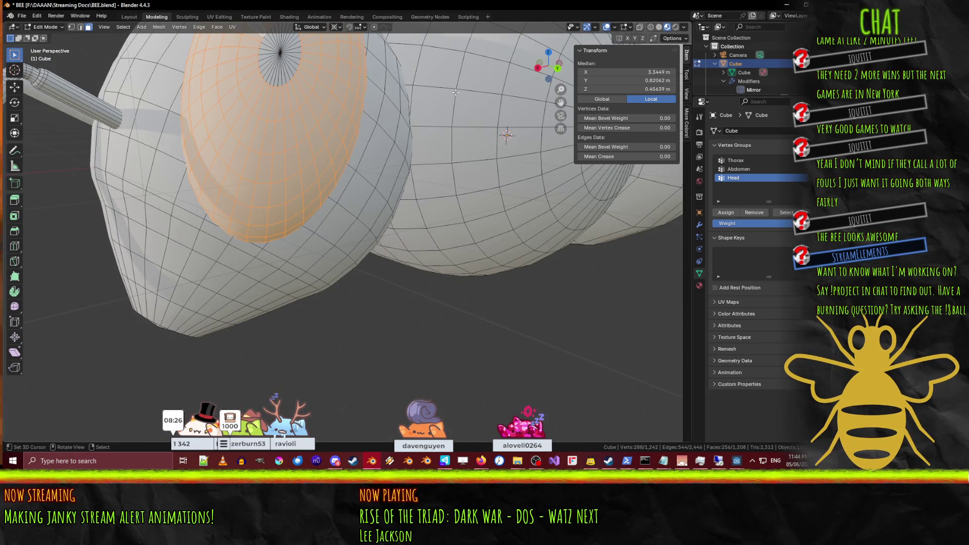
# Step: Add the eye's central vertex, assign the selection to the Head group, and deselect all
pyautogui.click(72, 27)
pyautogui.keyDown('shift'); pyautogui.click(280, 52); pyautogui.keyUp('shift')
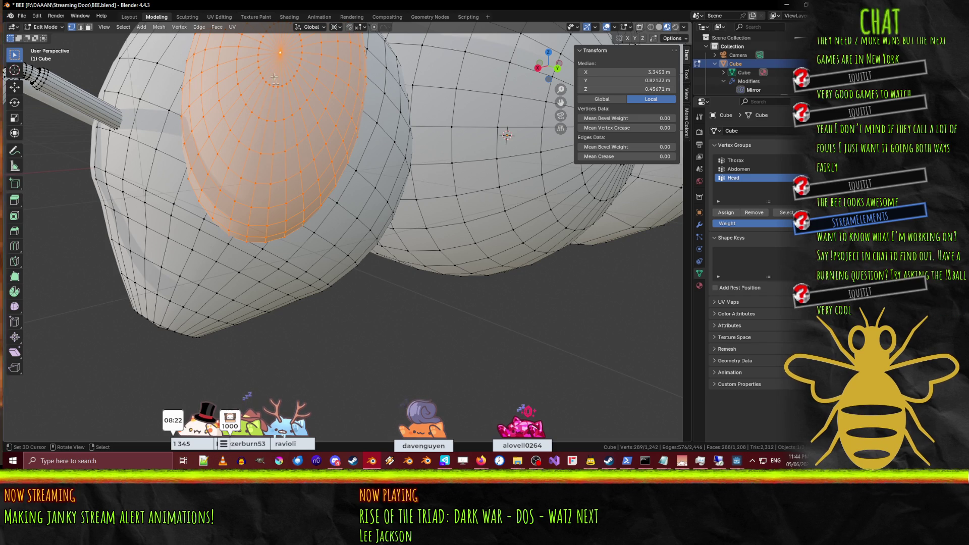
pyautogui.click(726, 214)
pyautogui.hotkey('alt', 'a')
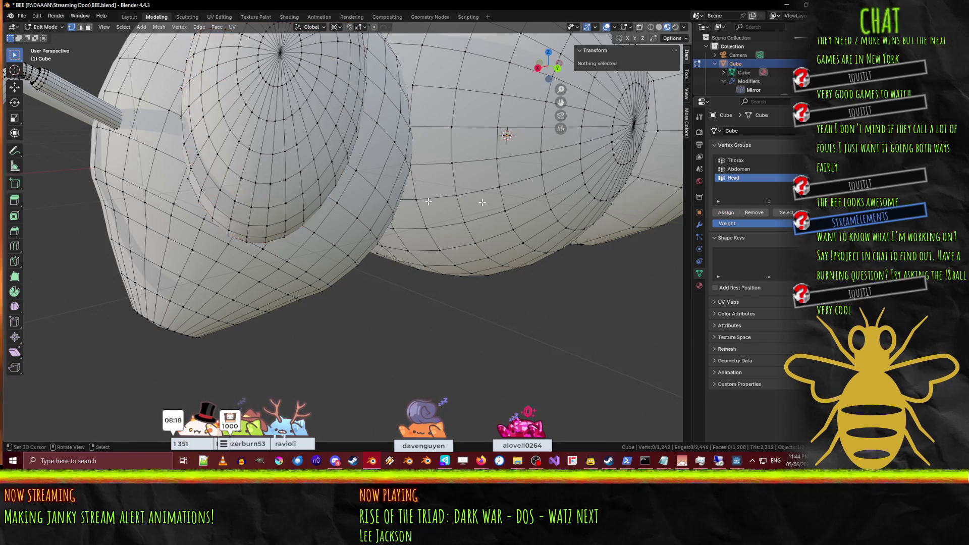
pyautogui.click(786, 212)
pyautogui.hotkey('ctrl', 'z')
pyautogui.click(739, 169)
pyautogui.click(785, 213)
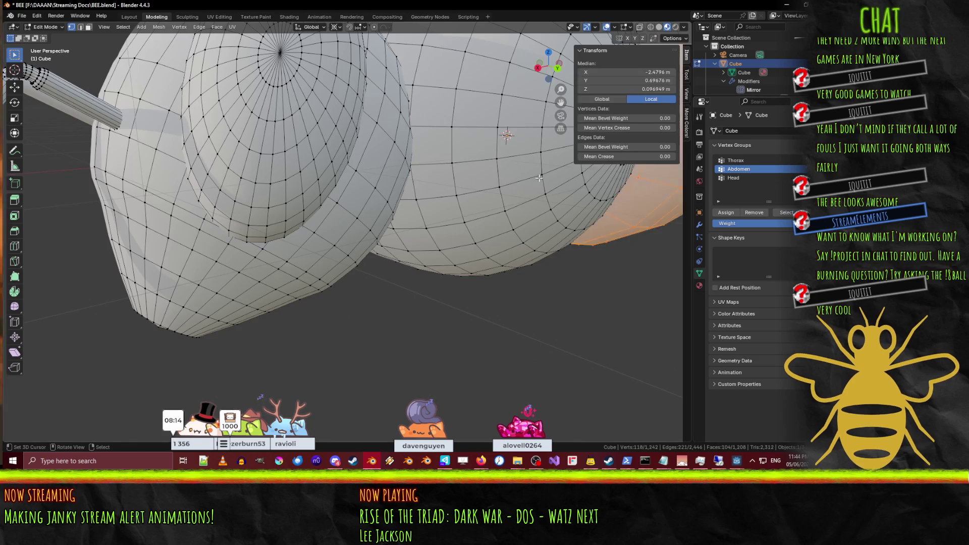
pyautogui.press('Home')
pyautogui.hotkey('alt', 'a')
pyautogui.click(731, 162)
pyautogui.click(786, 212)
pyautogui.hotkey('alt', 'a')
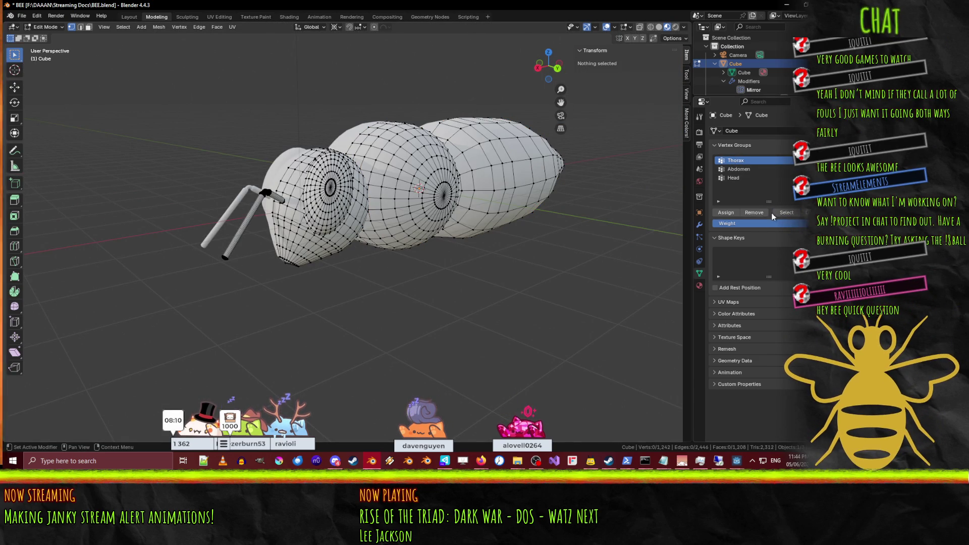
pyautogui.click(785, 212)
pyautogui.hotkey('alt', 'a')
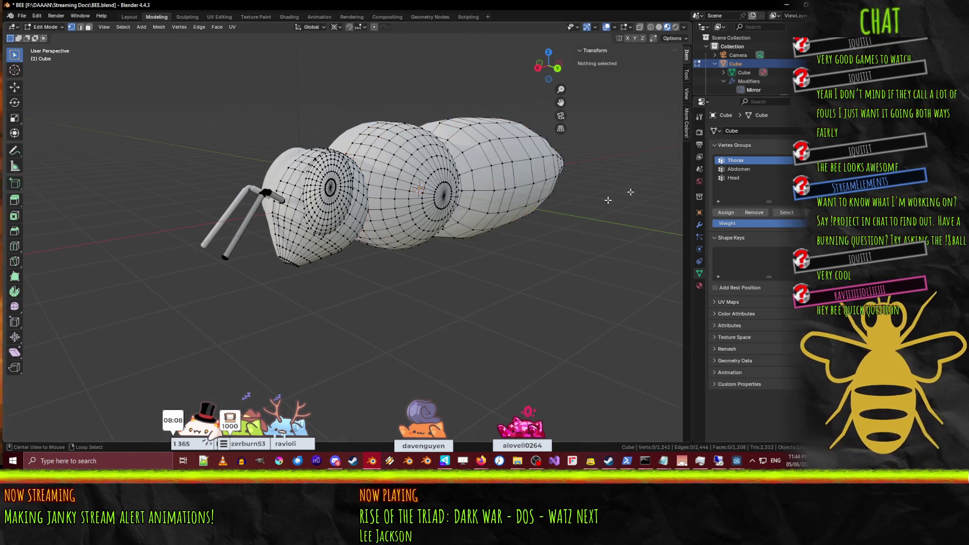
pyautogui.click(757, 169)
pyautogui.click(784, 216)
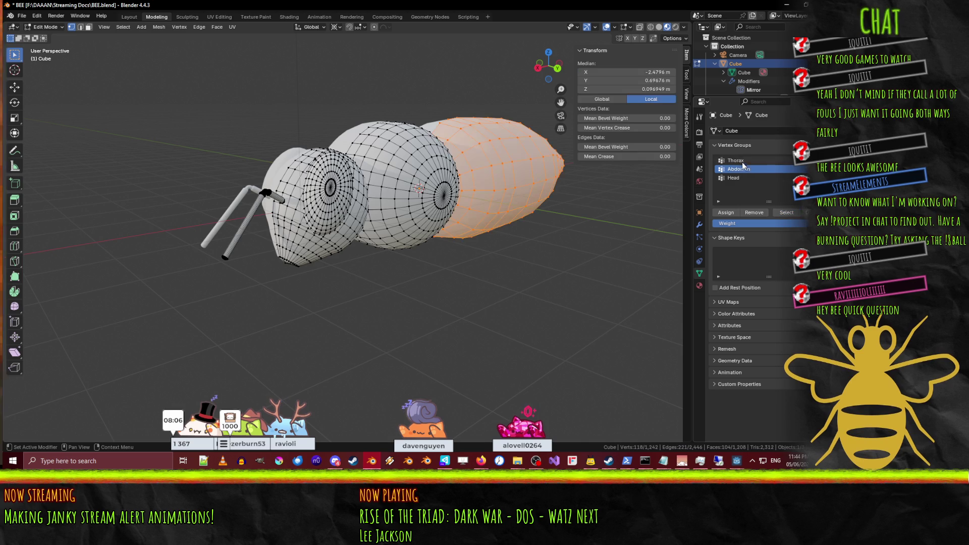
pyautogui.click(743, 161)
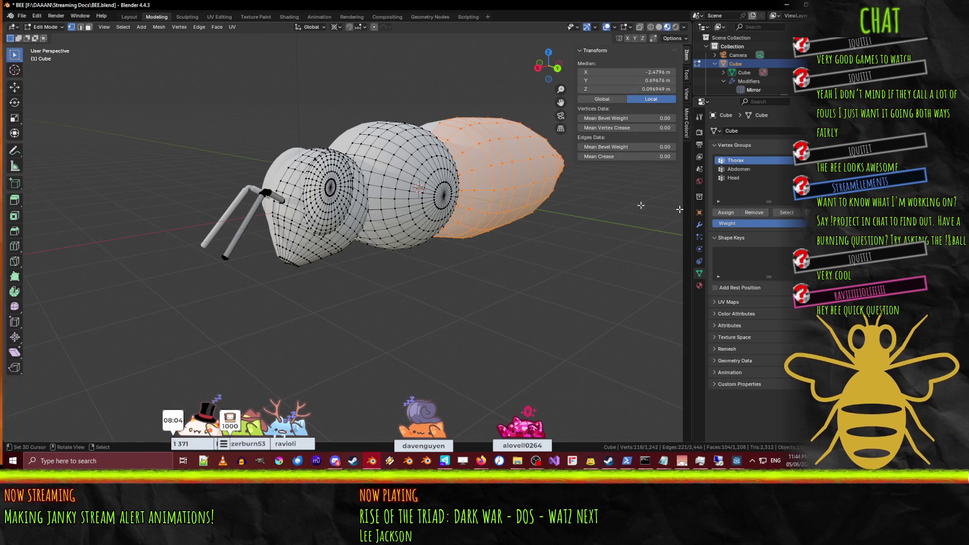
pyautogui.hotkey('alt', 'a')
pyautogui.click(752, 170)
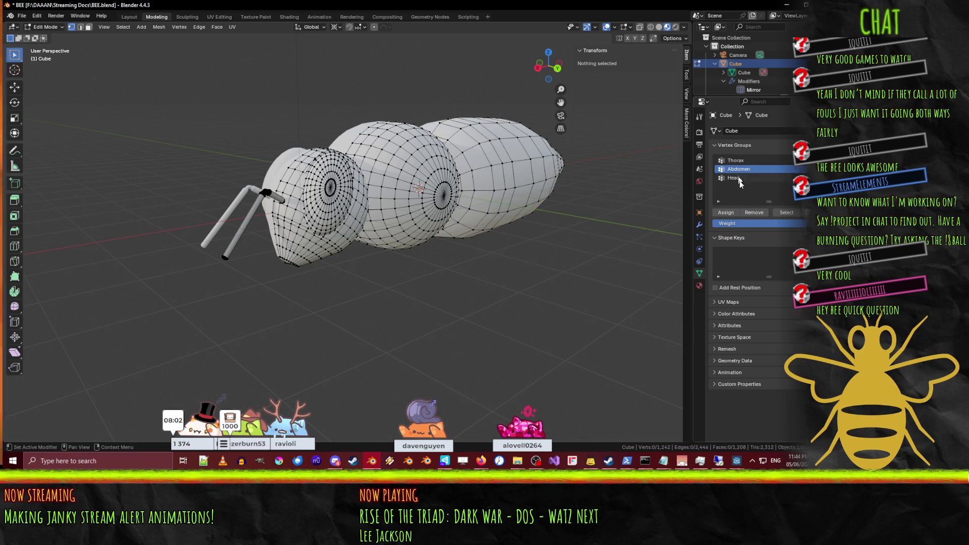
pyautogui.click(784, 212)
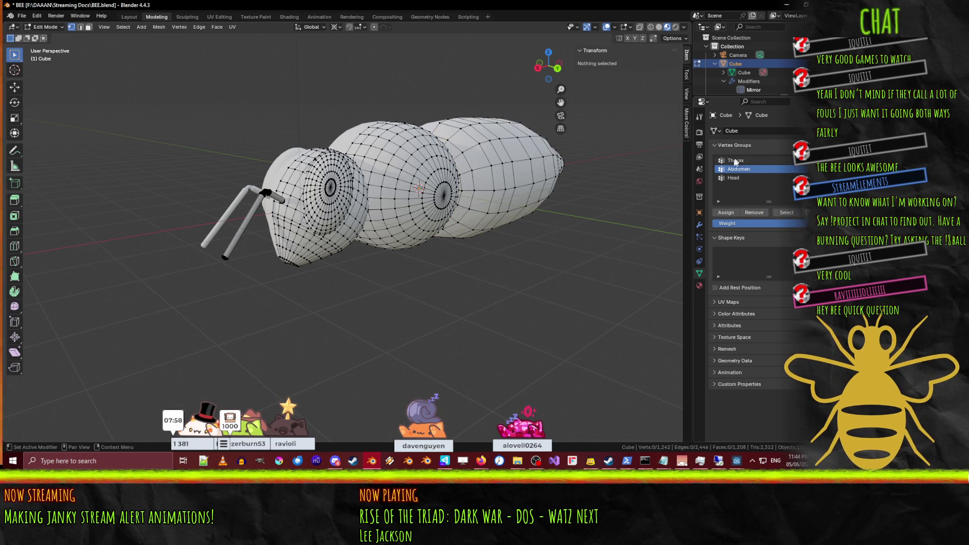
pyautogui.click(735, 160)
pyautogui.click(786, 212)
pyautogui.hotkey('alt', 'a')
pyautogui.moveTo(476, 212)
pyautogui.mouseDown(button='middle')
pyautogui.moveTo(403, 214)
pyautogui.moveTo(455, 212)
pyautogui.mouseUp(button='middle')
pyautogui.click(733, 178)
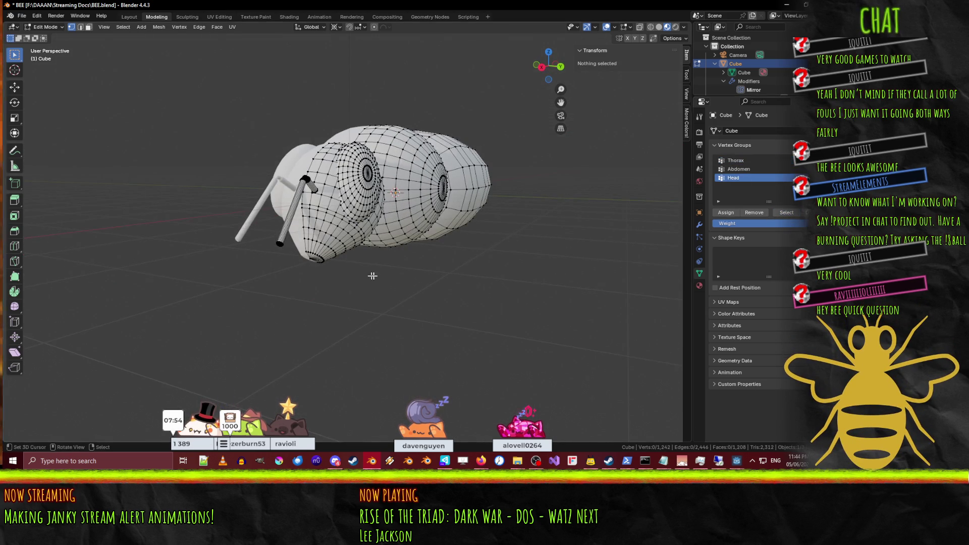
pyautogui.scroll(5, 397, 239)
pyautogui.moveTo(397, 240)
pyautogui.mouseDown(button='middle')
pyautogui.moveTo(384, 227)
pyautogui.moveTo(398, 240)
pyautogui.moveTo(305, 215)
pyautogui.moveTo(384, 283)
pyautogui.mouseUp(button='middle')
pyautogui.scroll(-3, 397, 240)
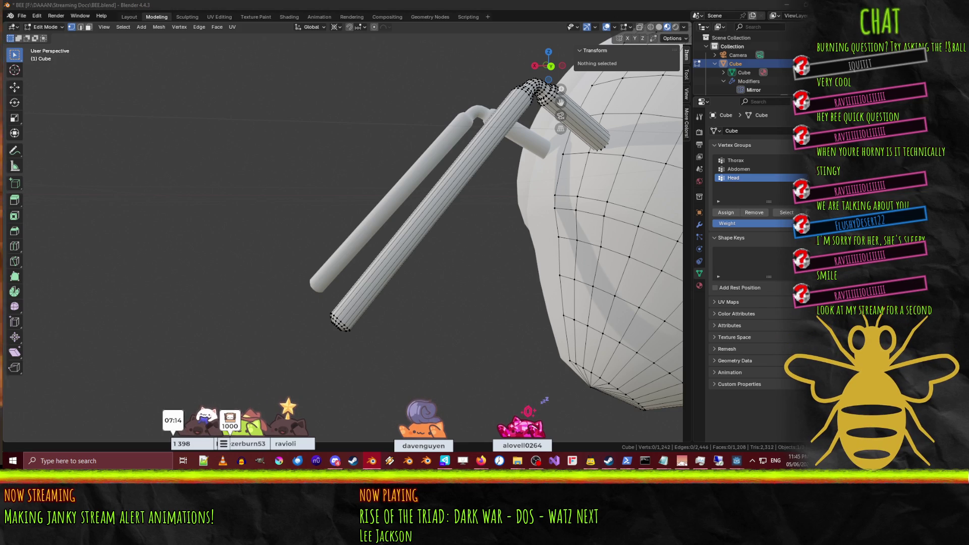
pyautogui.hotkey('alt', 'Tab')
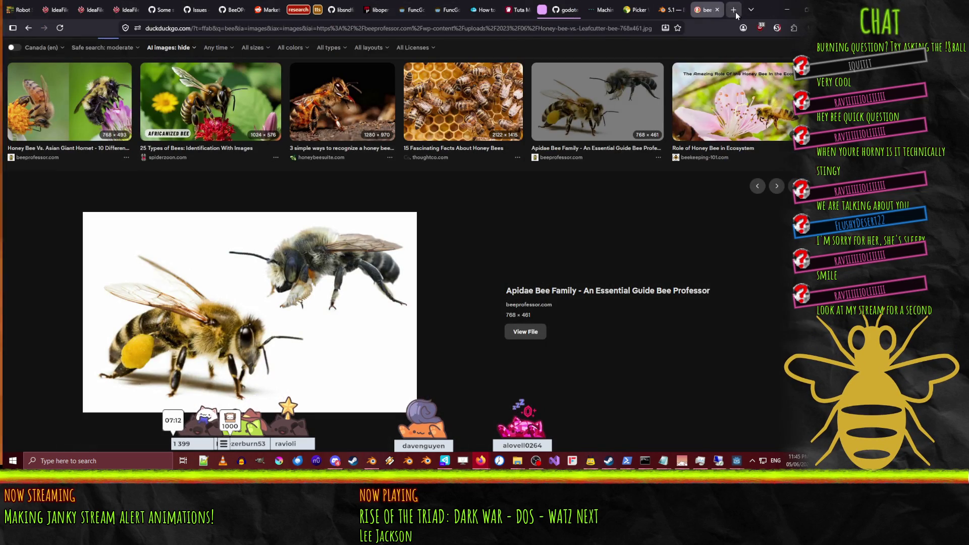
# Step: Open the streamer's Twitch channel in a new Firefox tab
pyautogui.click(734, 10)
pyautogui.write('twitch.tv/raviiiiiioliiiiii')
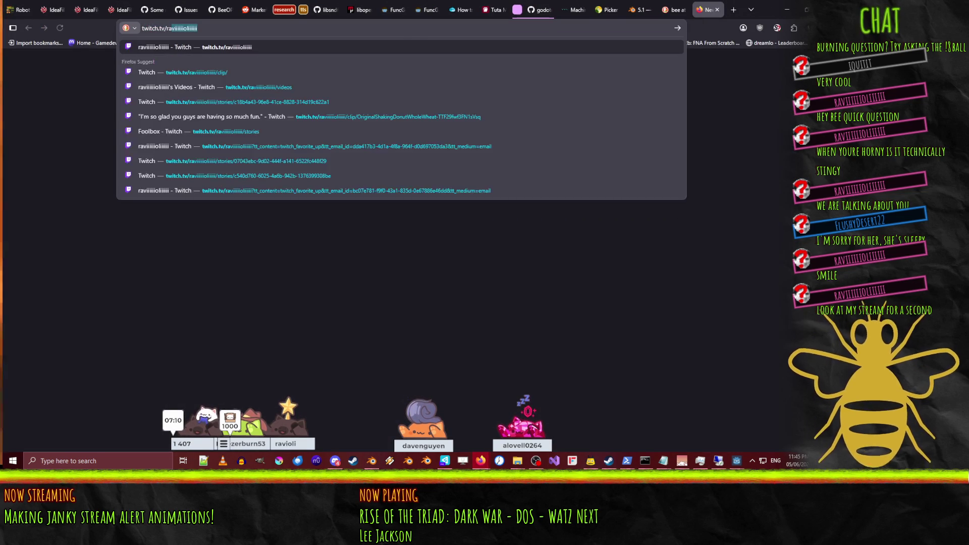
pyautogui.press('Return')
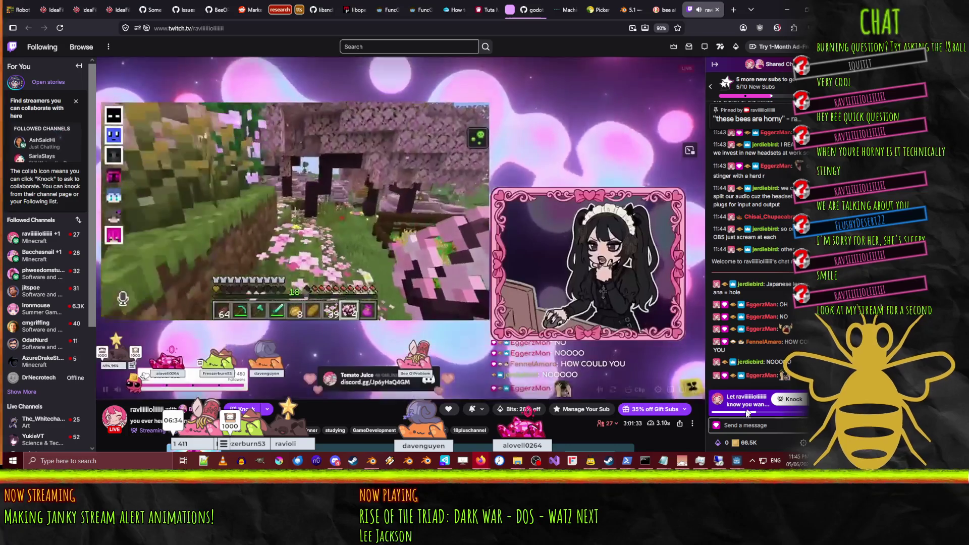
# Step: Post two chat messages, 'I HAVE BEEN SUMMONED' and 'ok BYEE'
pyautogui.click(738, 427)
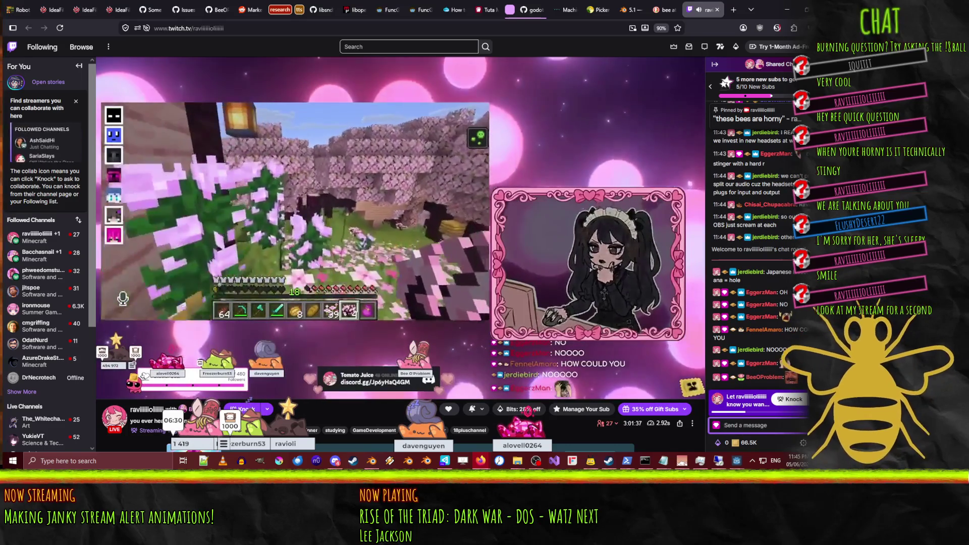
pyautogui.write('(')
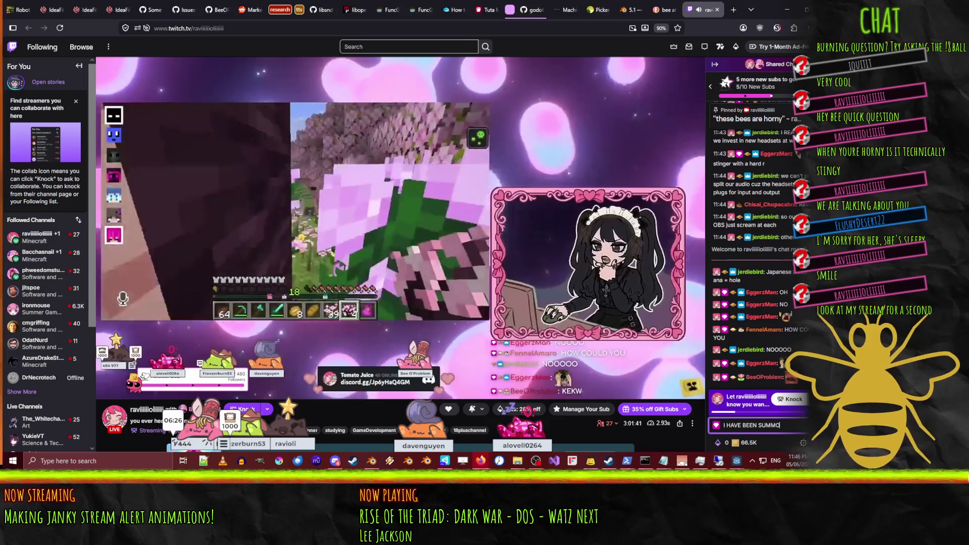
pyautogui.press('Return')
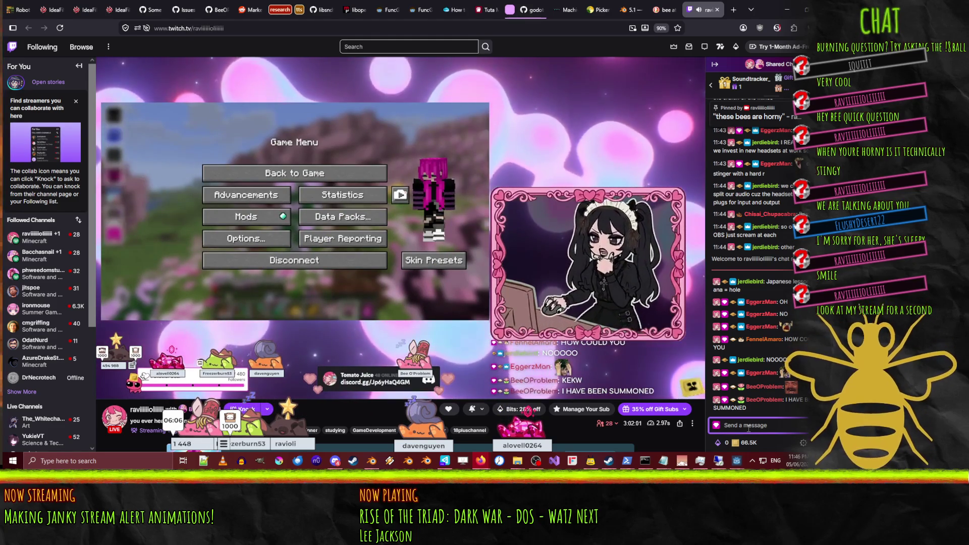
pyautogui.click(748, 426)
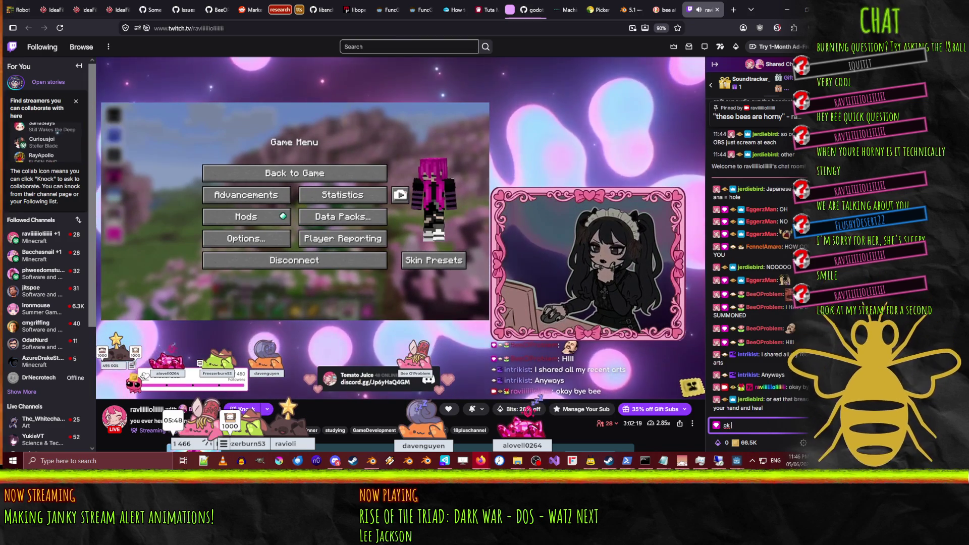
pyautogui.write('ok BYEE')
pyautogui.press('Return')
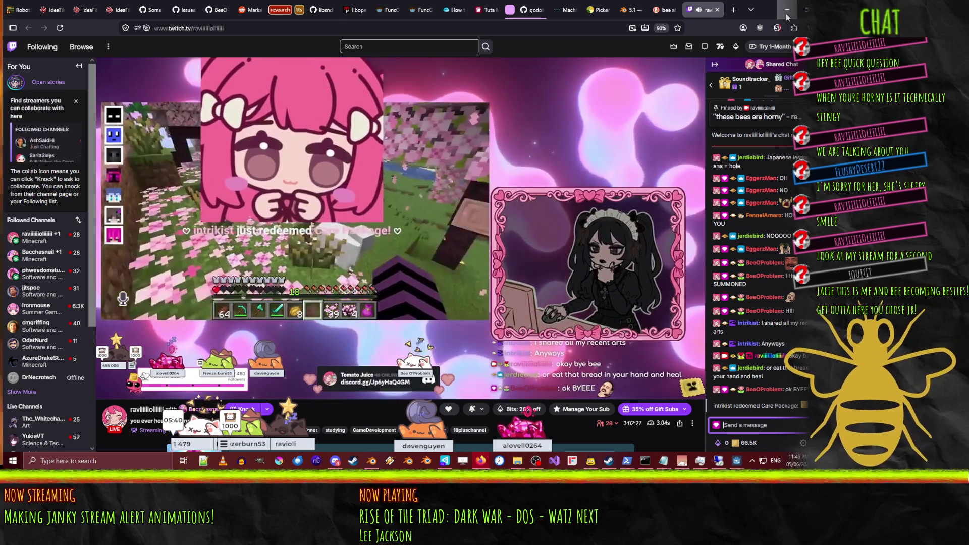
# Step: Close the Twitch tab and return to Blender, viewing the bee's head and antenna
pyautogui.click(786, 12)
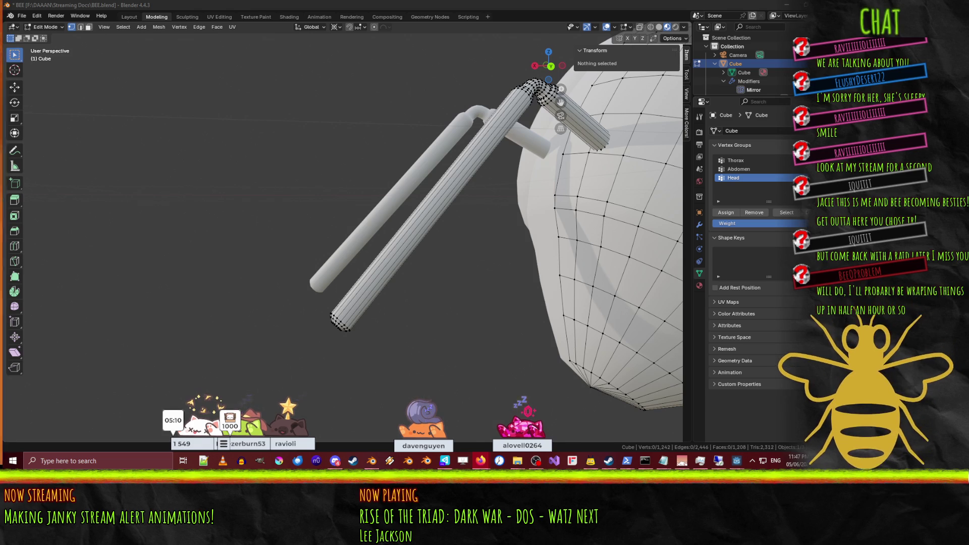
pyautogui.moveTo(499, 463)
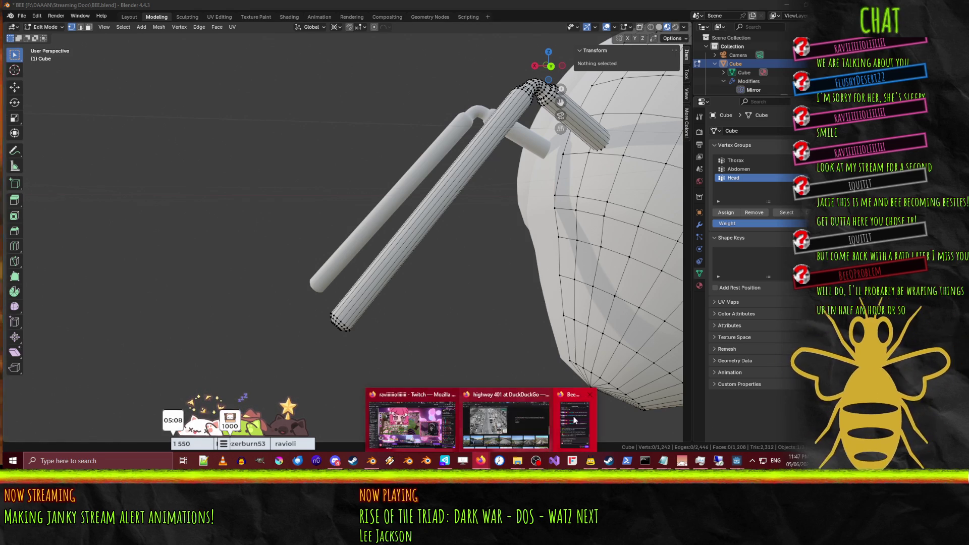
pyautogui.click(441, 428)
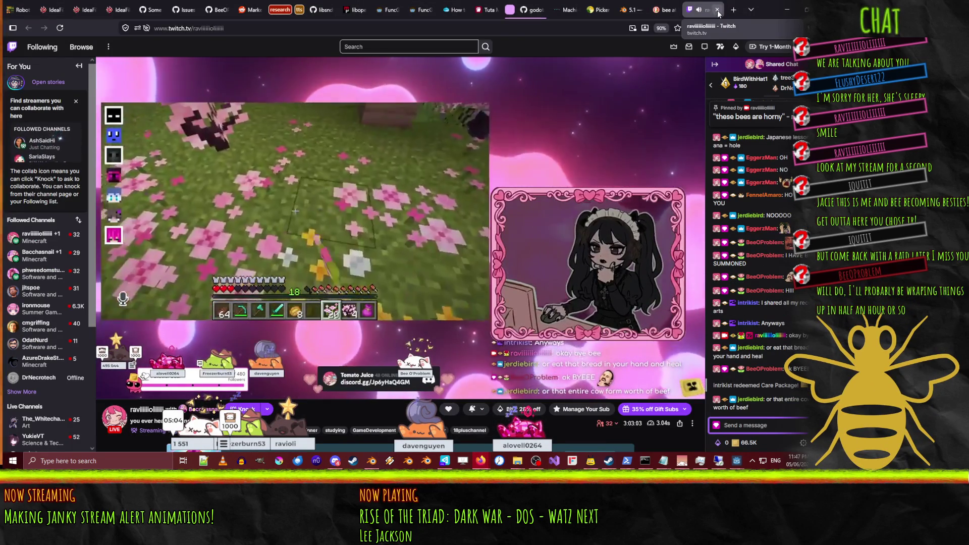
pyautogui.click(716, 9)
pyautogui.click(786, 7)
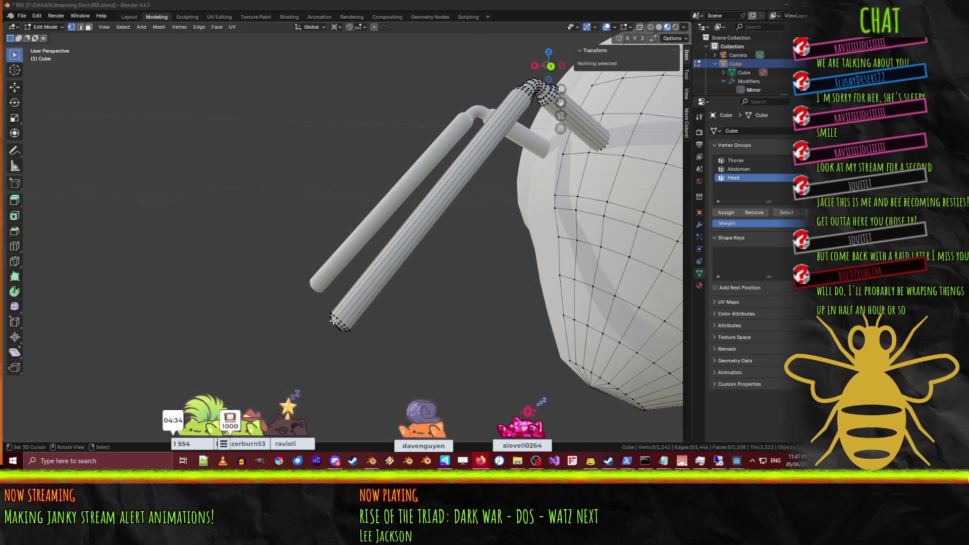
pyautogui.moveTo(275, 355); pyautogui.dragTo(411, 280, button='middle')
# Step: Select edge loops from the antenna tip along its outer section
pyautogui.scroll(5, 411, 280)
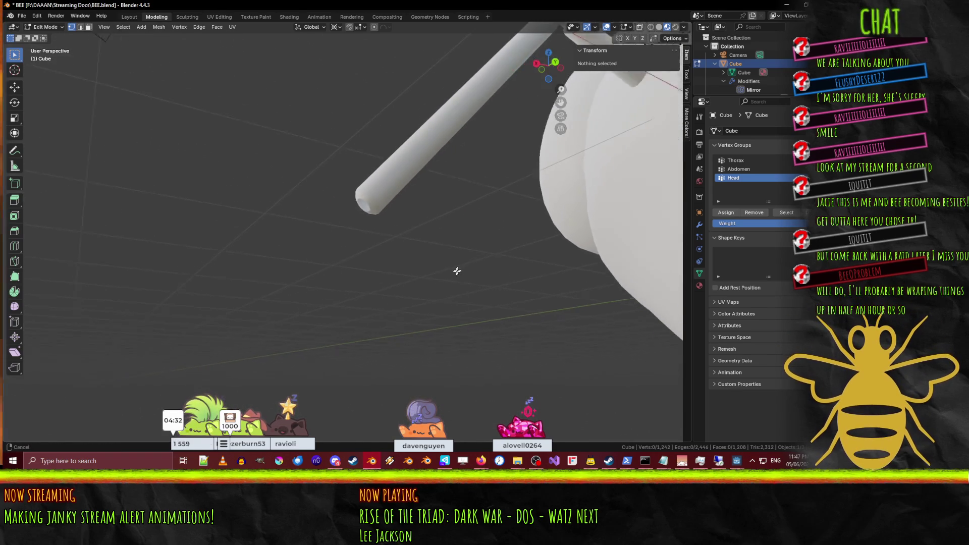
pyautogui.keyDown('alt'); pyautogui.click(463, 153); pyautogui.keyUp('alt')
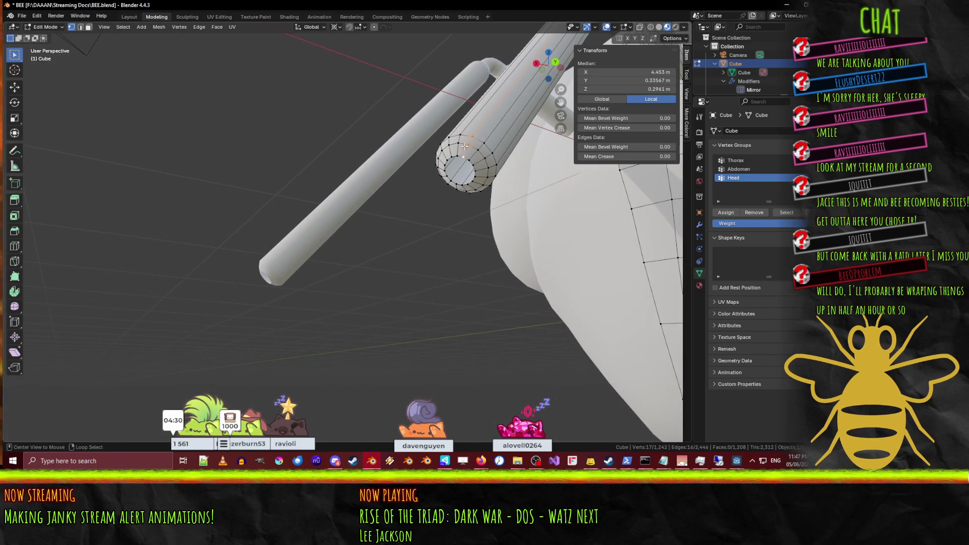
pyautogui.press('2')
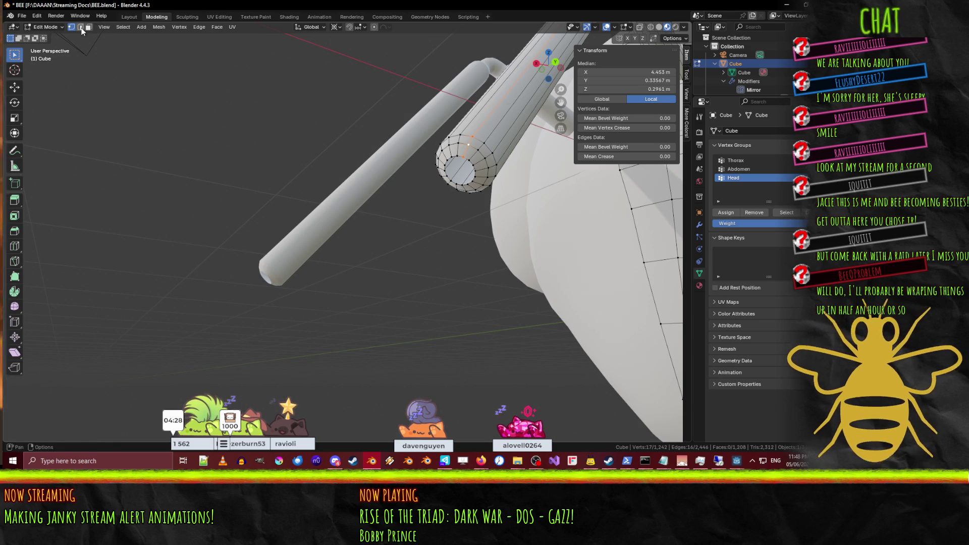
pyautogui.click(478, 137)
pyautogui.keyDown('alt'); pyautogui.click(478, 138); pyautogui.keyUp('alt')
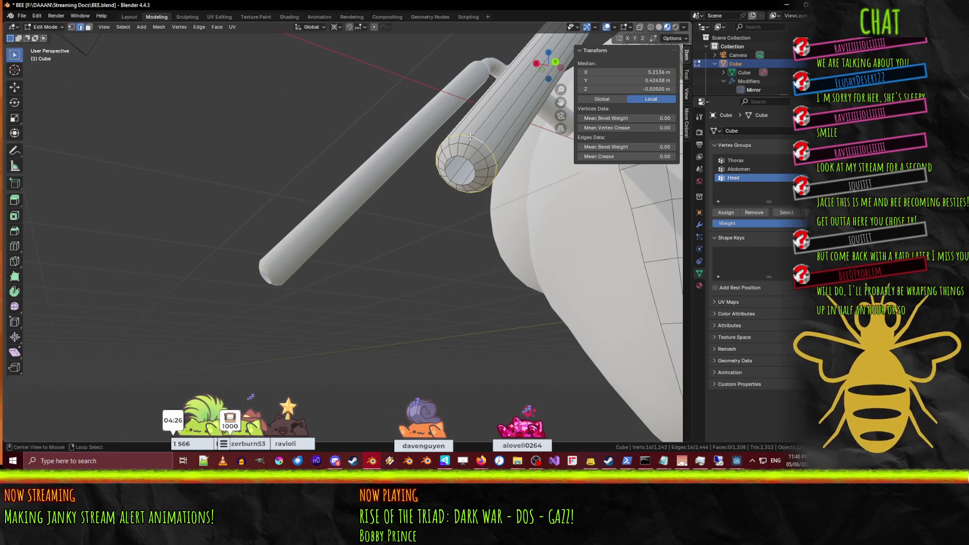
pyautogui.keyDown('alt'); pyautogui.keyDown('shift'); pyautogui.click(464, 151); pyautogui.keyUp('shift'); pyautogui.keyUp('alt')
pyautogui.moveTo(464, 151); pyautogui.dragTo(460, 206, button='middle')
pyautogui.keyDown('alt'); pyautogui.keyDown('shift'); pyautogui.click(458, 206); pyautogui.keyUp('shift'); pyautogui.keyUp('alt')
pyautogui.keyDown('alt'); pyautogui.keyDown('shift'); pyautogui.click(462, 207); pyautogui.keyUp('shift'); pyautogui.keyUp('alt')
pyautogui.keyDown('alt'); pyautogui.keyDown('shift'); pyautogui.click(469, 204); pyautogui.keyUp('shift'); pyautogui.keyUp('alt')
# Step: Extend the antenna selection through the bend, then create a new vertex group
pyautogui.scroll(2, 493, 198)
pyautogui.moveTo(493, 198); pyautogui.dragTo(435, 208, button='middle')
pyautogui.keyDown('alt'); pyautogui.keyDown('shift'); pyautogui.click(435, 208); pyautogui.keyUp('shift'); pyautogui.keyUp('alt')
pyautogui.keyDown('alt'); pyautogui.keyDown('shift'); pyautogui.click(450, 200); pyautogui.keyUp('shift'); pyautogui.keyUp('alt')
pyautogui.keyDown('alt'); pyautogui.keyDown('shift'); pyautogui.click(465, 192); pyautogui.keyUp('shift'); pyautogui.keyUp('alt')
pyautogui.keyDown('alt'); pyautogui.keyDown('shift'); pyautogui.click(478, 192); pyautogui.keyUp('shift'); pyautogui.keyUp('alt')
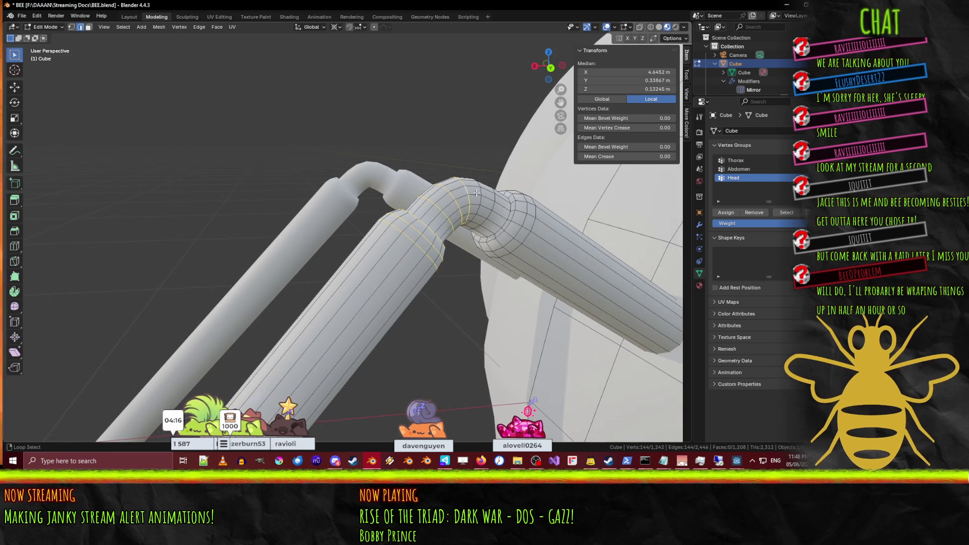
pyautogui.moveTo(478, 192)
pyautogui.mouseDown(button='middle')
pyautogui.moveTo(465, 224)
pyautogui.moveTo(302, 291)
pyautogui.mouseUp(button='middle')
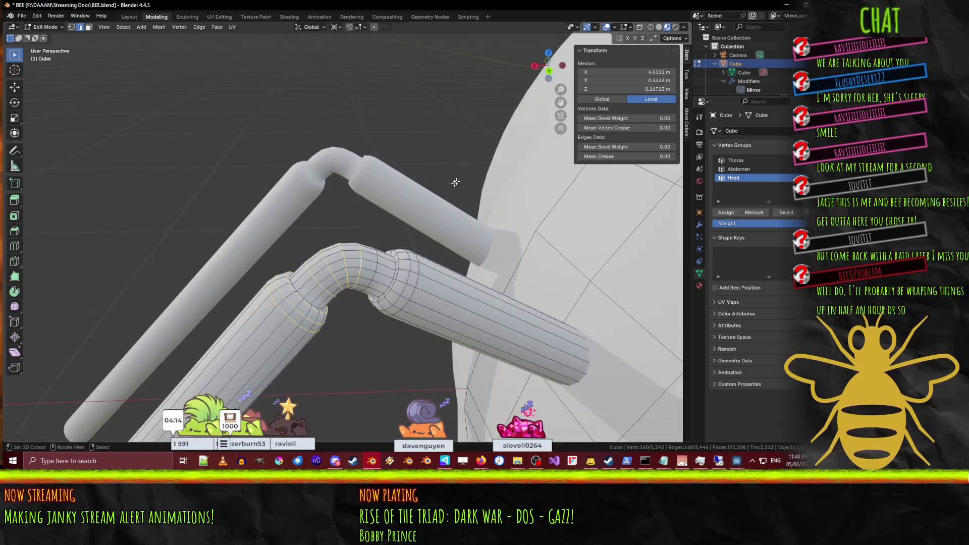
pyautogui.keyDown('alt'); pyautogui.keyDown('shift'); pyautogui.click(302, 291); pyautogui.keyUp('shift'); pyautogui.keyUp('alt')
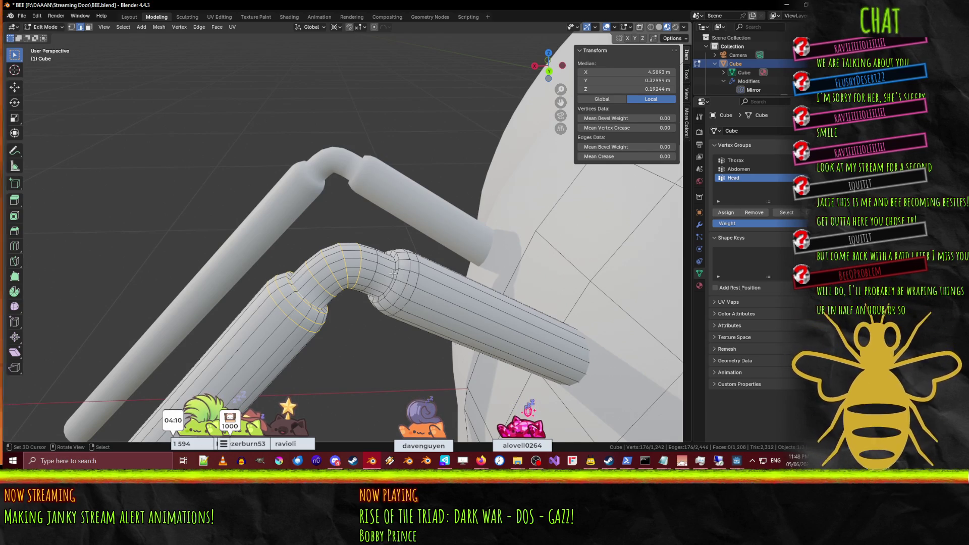
pyautogui.click(71, 27)
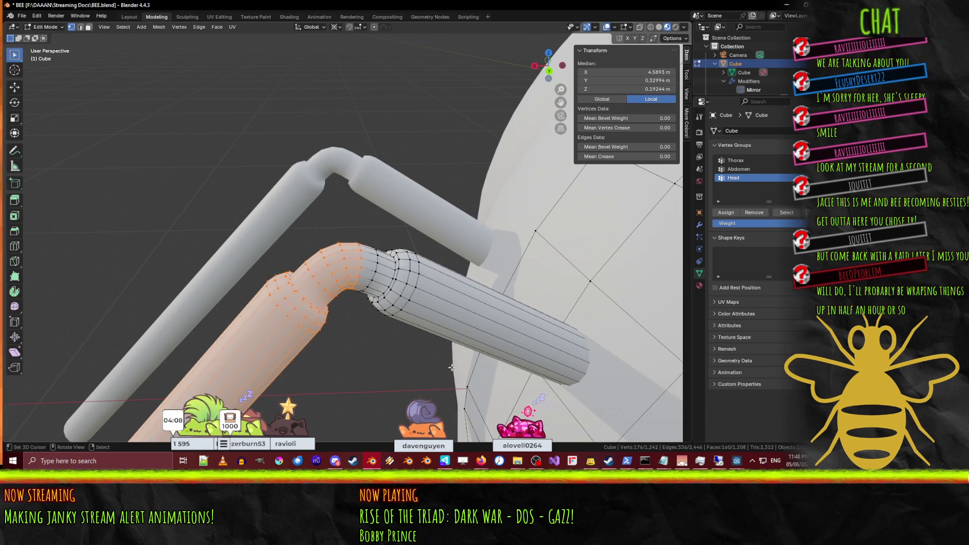
pyautogui.keyDown('alt'); pyautogui.keyDown('shift'); pyautogui.click(380, 259); pyautogui.keyUp('shift'); pyautogui.keyUp('alt')
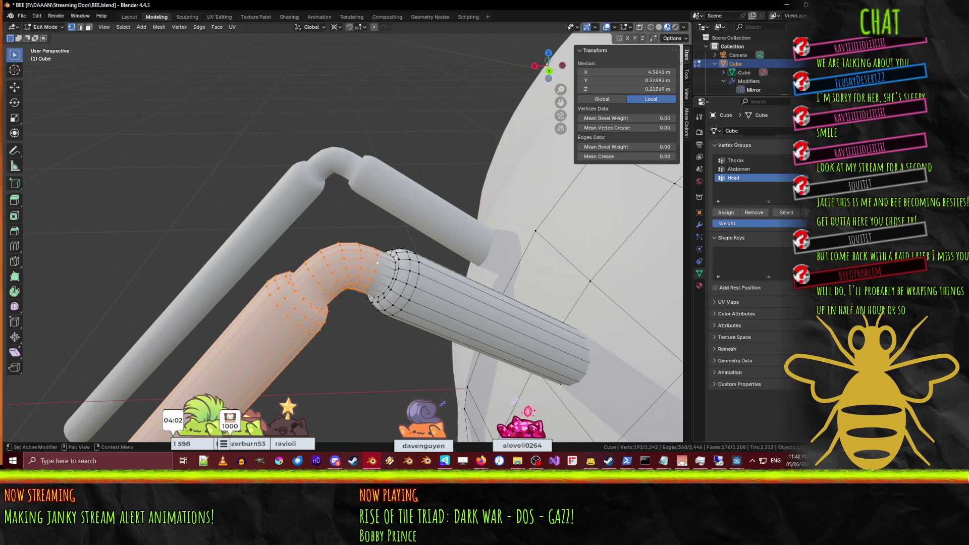
pyautogui.click(802, 161)
# Step: Name the new group AntennaEnd, deselect the mesh, and check vertex group weights
pyautogui.doubleClick(735, 187)
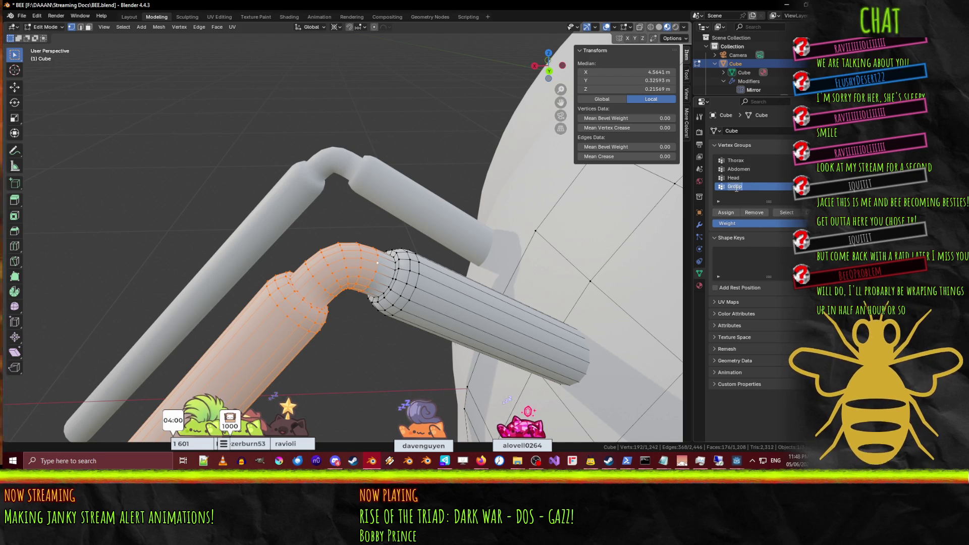
pyautogui.write('Anten')
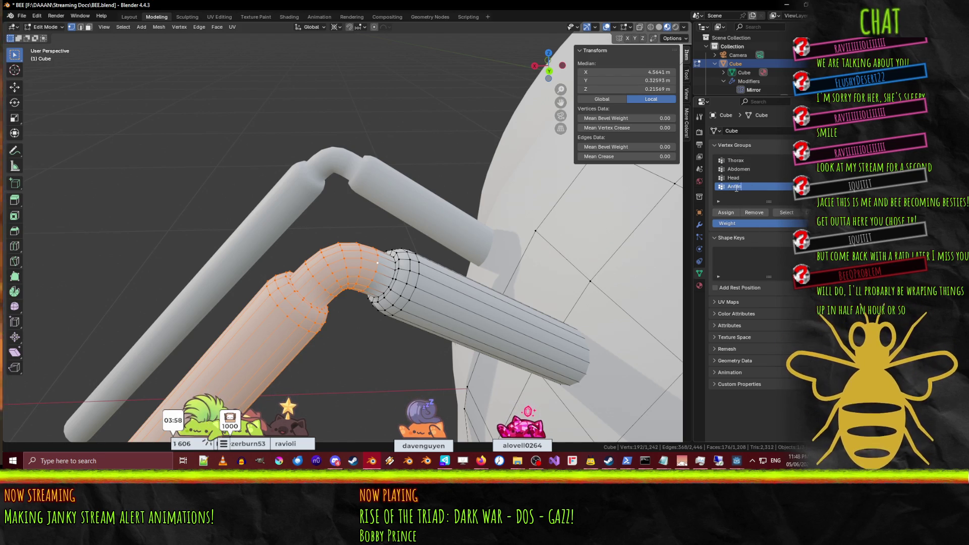
pyautogui.write('naEnd')
pyautogui.press('Return')
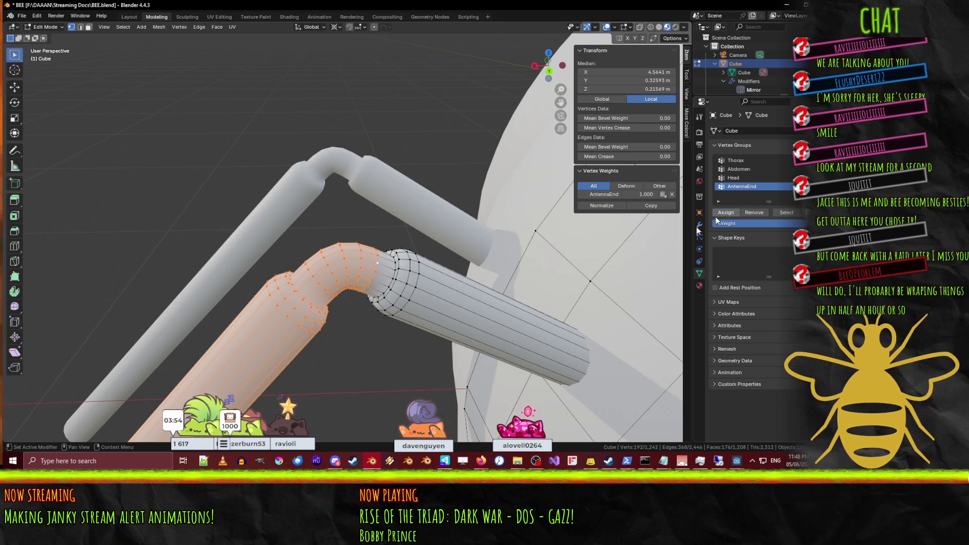
pyautogui.hotkey('alt', 'a')
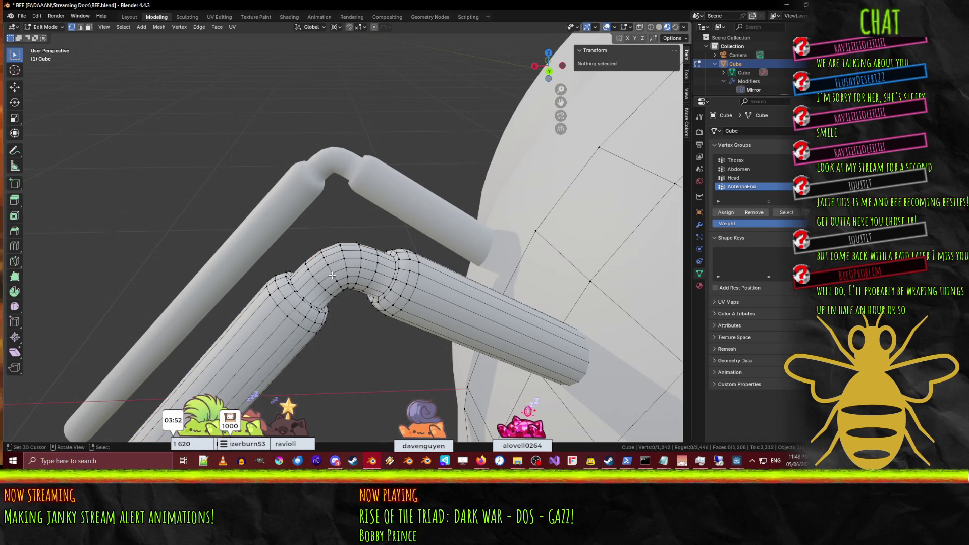
pyautogui.click(331, 266)
pyautogui.click(332, 271)
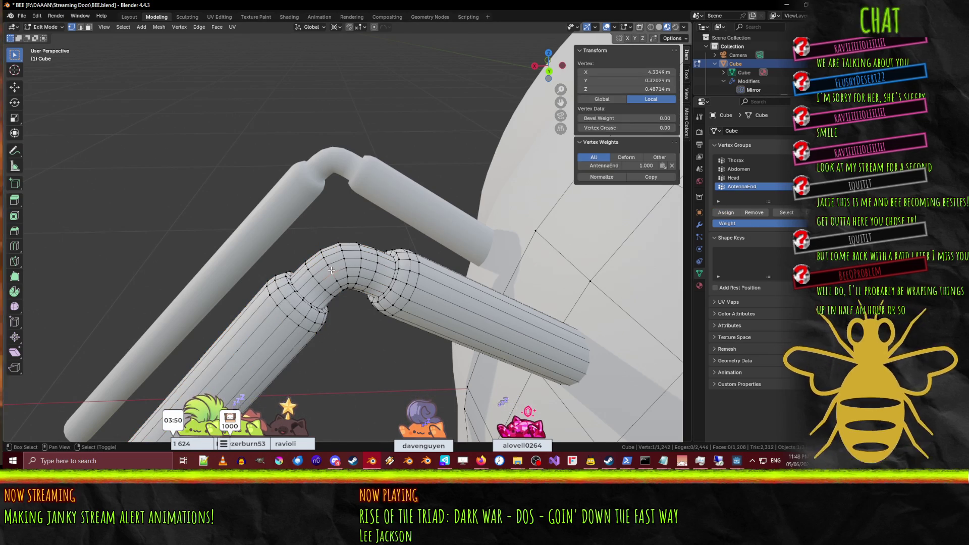
pyautogui.keyDown('shift'); pyautogui.click(331, 271); pyautogui.keyUp('shift')
# Step: Select three edge loops at the antenna's tube bend
pyautogui.keyDown('shift'); pyautogui.moveTo(331, 271); pyautogui.dragTo(475, 262, button='middle'); pyautogui.keyUp('shift')
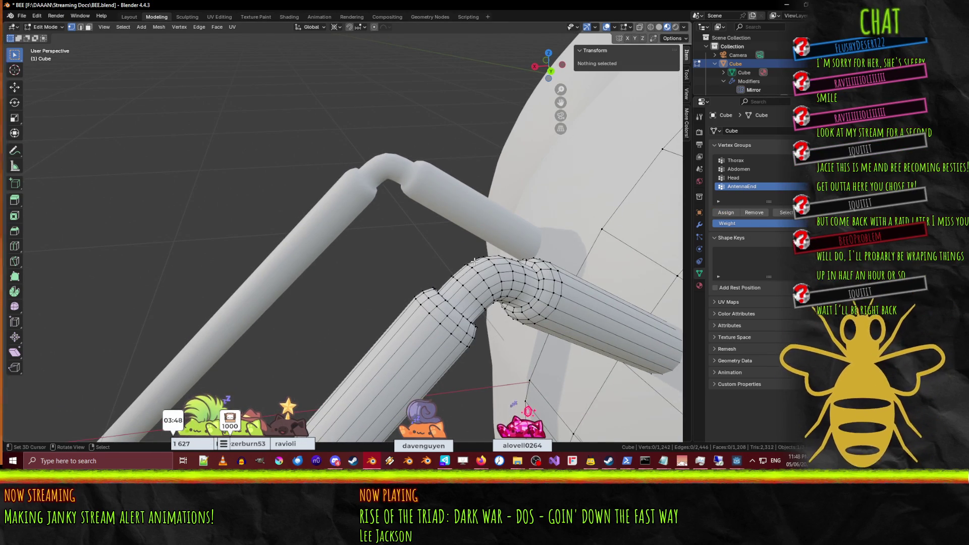
pyautogui.click(80, 27)
pyautogui.keyDown('alt'); pyautogui.click(480, 281); pyautogui.keyUp('alt')
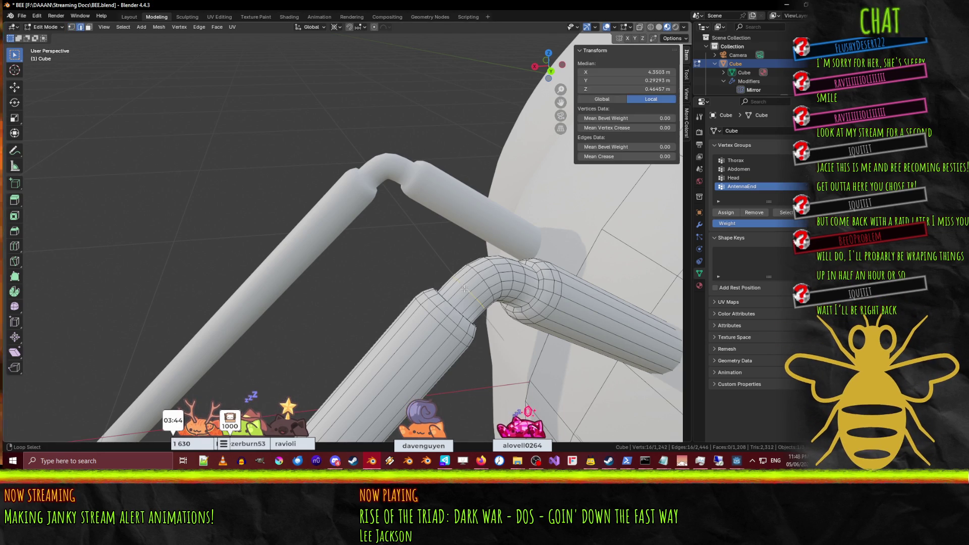
pyautogui.keyDown('alt'); pyautogui.keyDown('shift'); pyautogui.click(512, 269); pyautogui.keyUp('shift'); pyautogui.keyUp('alt')
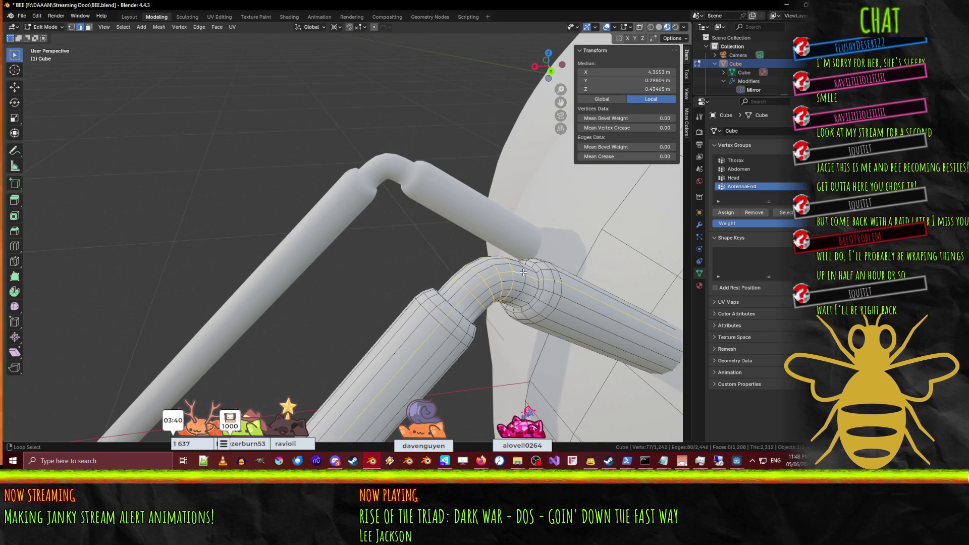
pyautogui.keyDown('alt'); pyautogui.keyDown('shift'); pyautogui.click(522, 271); pyautogui.keyUp('shift'); pyautogui.keyUp('alt')
# Step: Add four more loops at the tube joint and switch to wireframe shading
pyautogui.moveTo(569, 280); pyautogui.dragTo(325, 248, button='middle')
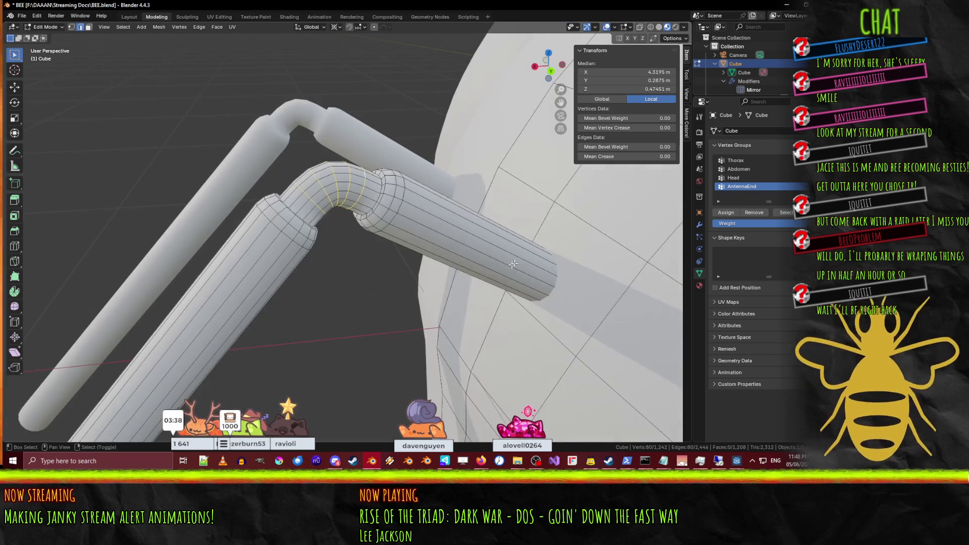
pyautogui.scroll(5, 282, 238)
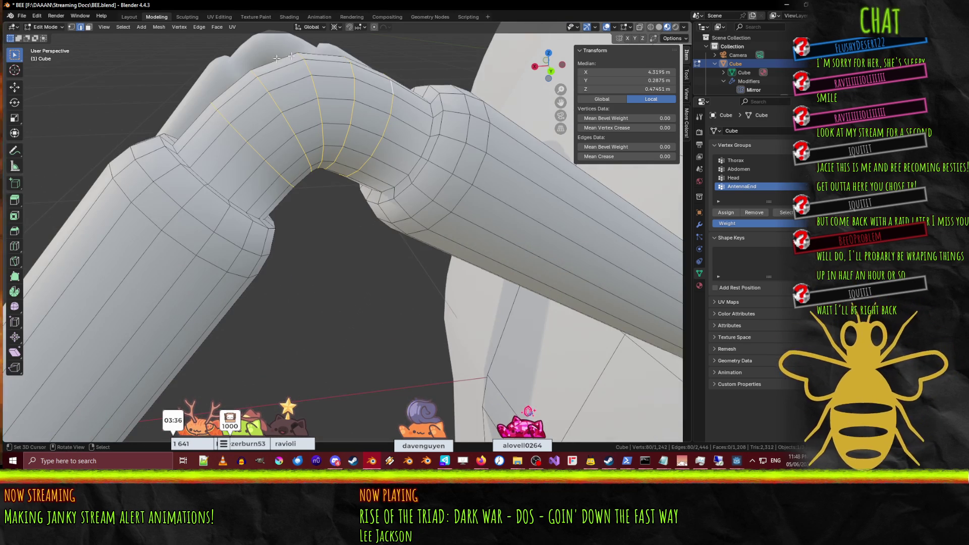
pyautogui.scroll(-3, 471, 131)
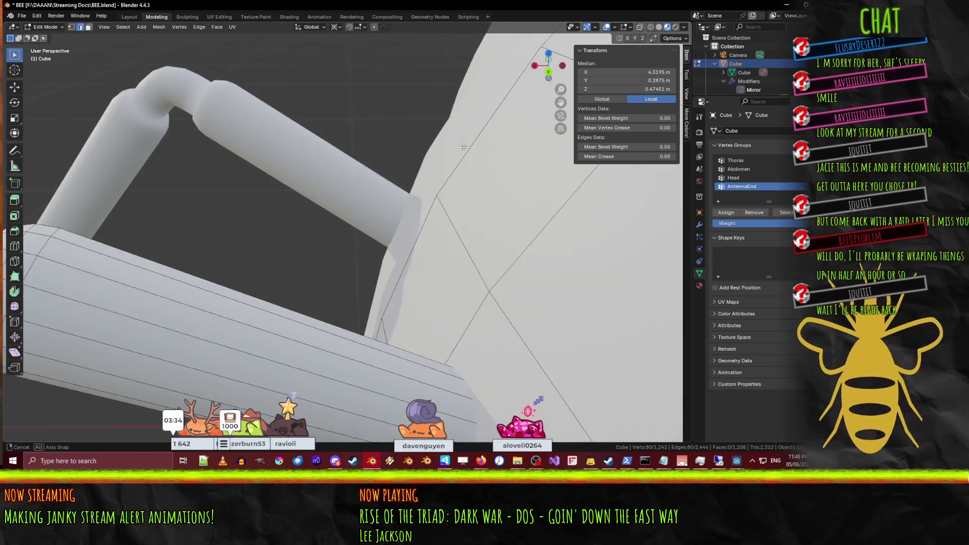
pyautogui.scroll(3, 311, 166)
pyautogui.keyDown('alt'); pyautogui.keyDown('shift'); pyautogui.click(313, 168); pyautogui.keyUp('shift'); pyautogui.keyUp('alt')
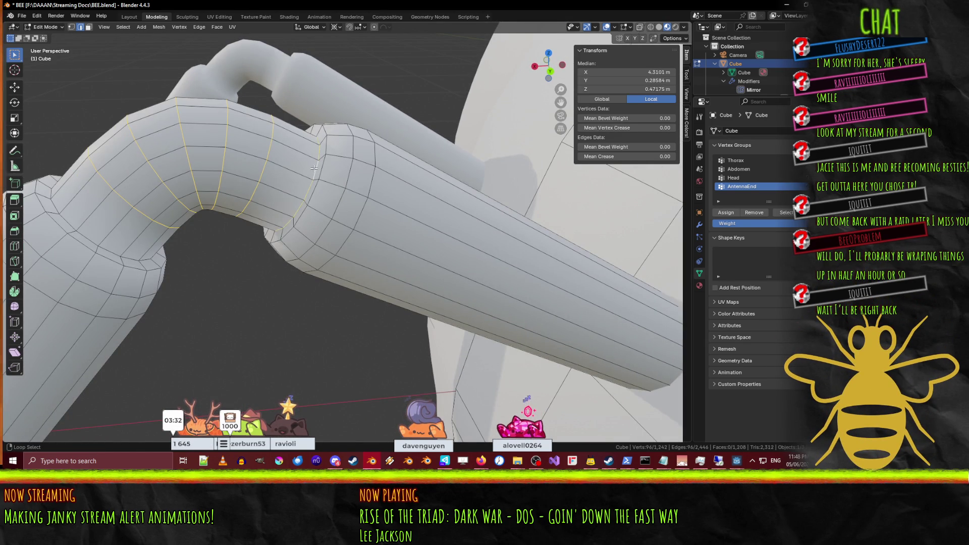
pyautogui.keyDown('alt'); pyautogui.keyDown('shift'); pyautogui.click(328, 182); pyautogui.keyUp('shift'); pyautogui.keyUp('alt')
pyautogui.keyDown('alt'); pyautogui.keyDown('shift'); pyautogui.click(353, 197); pyautogui.keyUp('shift'); pyautogui.keyUp('alt')
pyautogui.keyDown('alt'); pyautogui.keyDown('shift'); pyautogui.click(371, 202); pyautogui.keyUp('shift'); pyautogui.keyUp('alt')
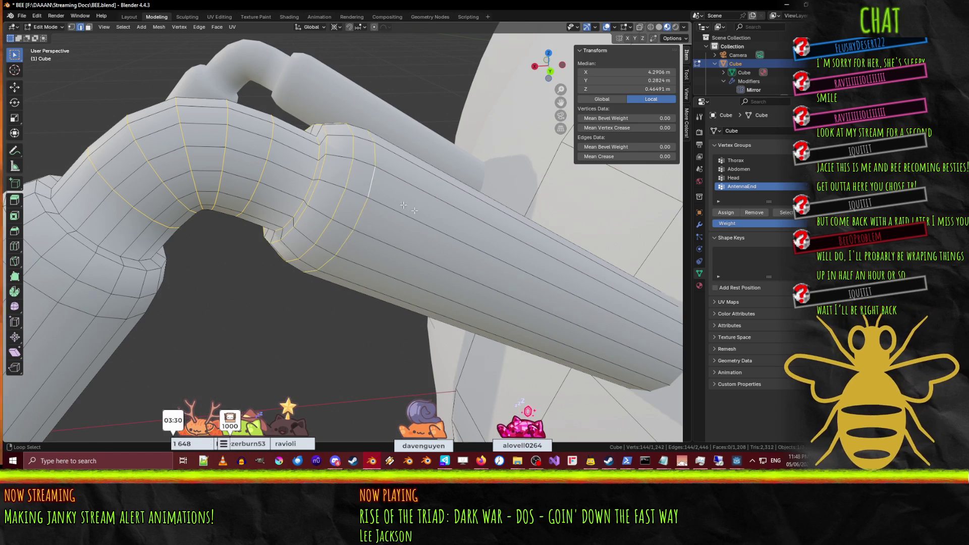
pyautogui.scroll(-3, 460, 227)
pyautogui.press('z')
pyautogui.click(526, 285)
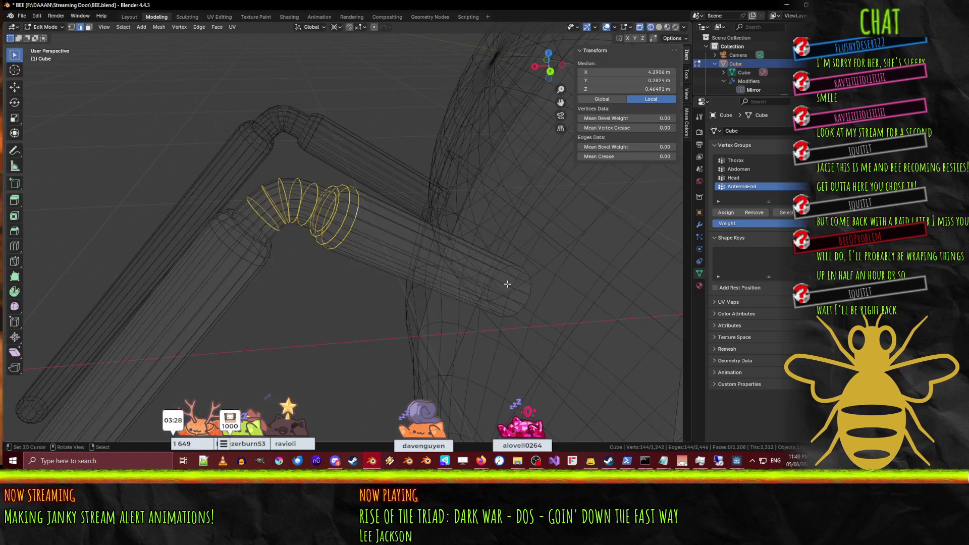
# Step: Add the antenna's inner-end loop and create a vertex group named AntennaStart
pyautogui.keyDown('alt'); pyautogui.keyDown('shift'); pyautogui.click(529, 291); pyautogui.keyUp('shift'); pyautogui.keyUp('alt')
pyautogui.moveTo(407, 349); pyautogui.dragTo(439, 340, button='middle')
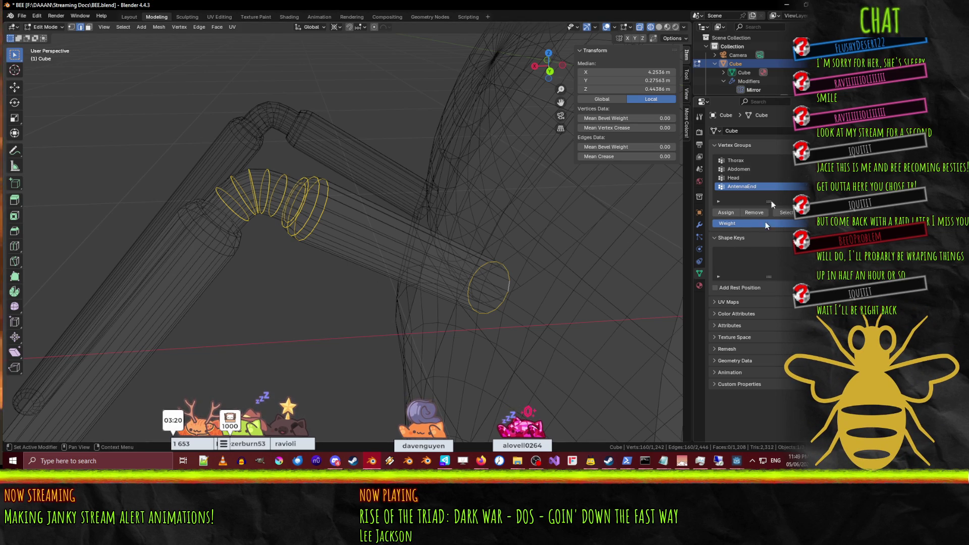
pyautogui.click(798, 160)
pyautogui.doubleClick(734, 195)
pyautogui.write('An')
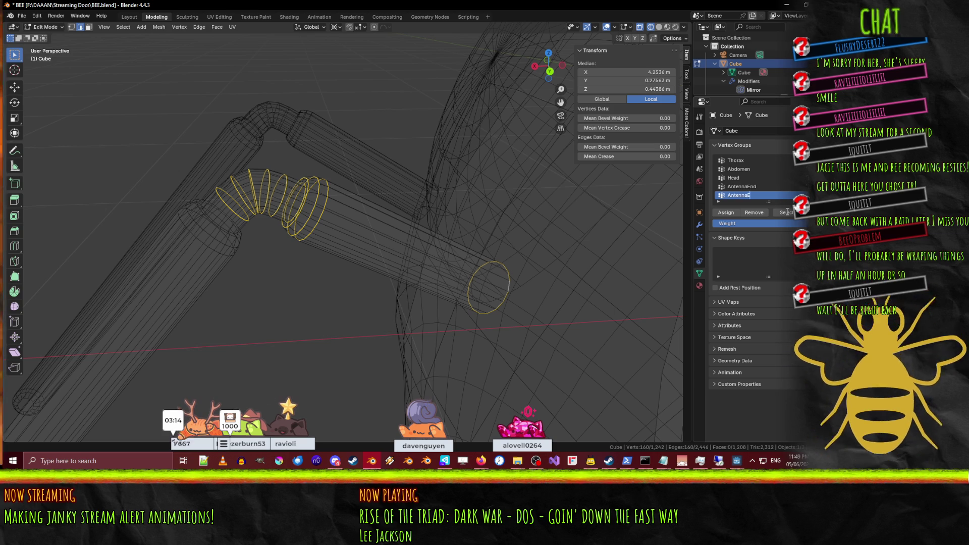
pyautogui.write('tennaStart')
pyautogui.press('Return')
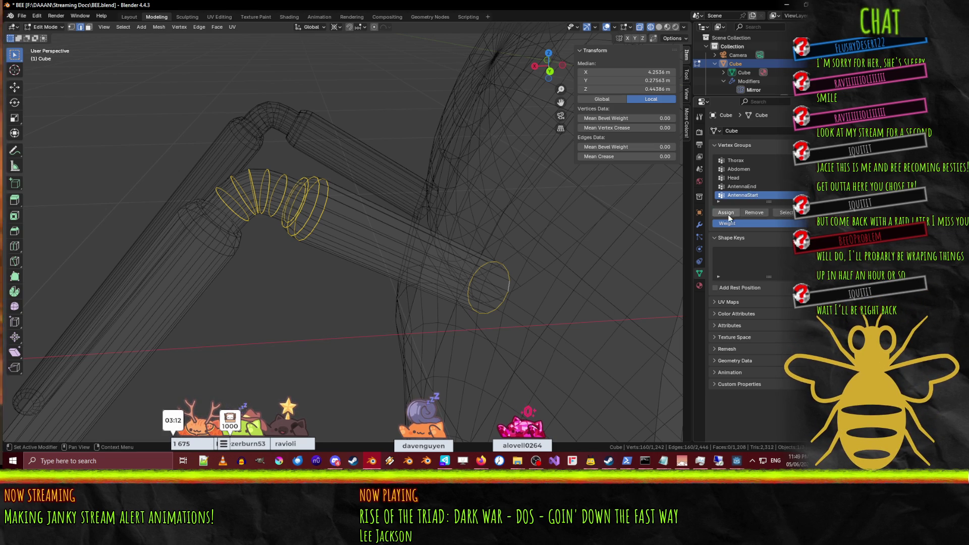
# Step: Assign the inner antenna section to AntennaStart, deselect, and return to solid shading
pyautogui.click(70, 27)
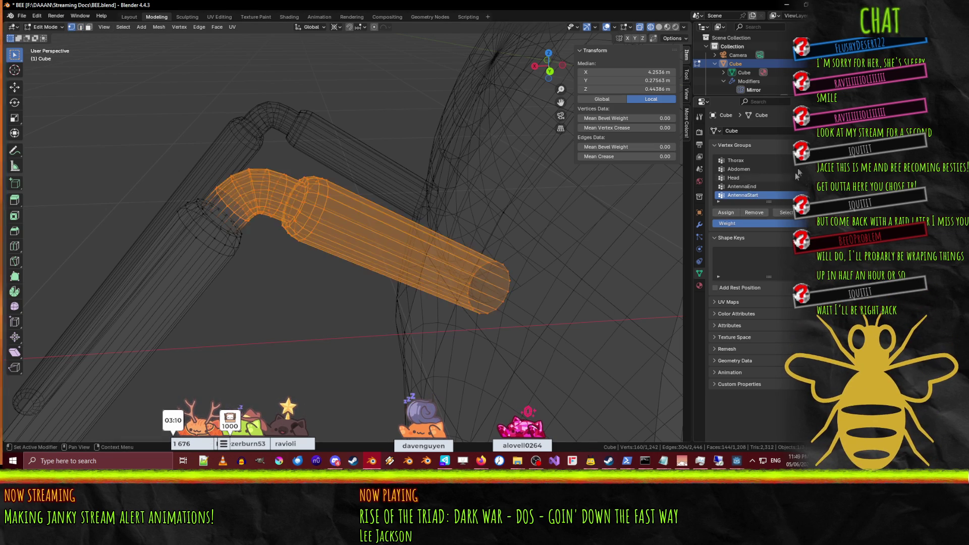
pyautogui.click(725, 212)
pyautogui.hotkey('alt', 'a')
pyautogui.moveTo(287, 262)
pyautogui.mouseDown(button='middle')
pyautogui.moveTo(292, 245)
pyautogui.moveTo(318, 277)
pyautogui.moveTo(365, 275)
pyautogui.mouseUp(button='middle')
pyautogui.press('z')
pyautogui.click(328, 242)
pyautogui.scroll(-5, 323, 252)
# Step: Save the bee file and frame it from the top view in Edit Mode
pyautogui.hotkey('ctrl', 's')
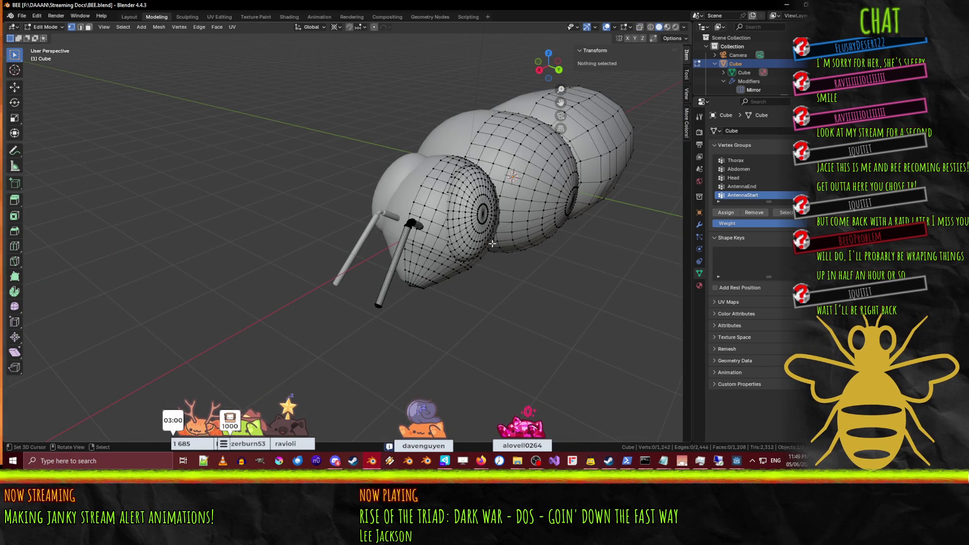
pyautogui.moveTo(492, 244)
pyautogui.mouseDown(button='middle')
pyautogui.moveTo(547, 150)
pyautogui.moveTo(480, 167)
pyautogui.moveTo(394, 237)
pyautogui.moveTo(419, 250)
pyautogui.mouseUp(button='middle')
pyautogui.press('Tab')
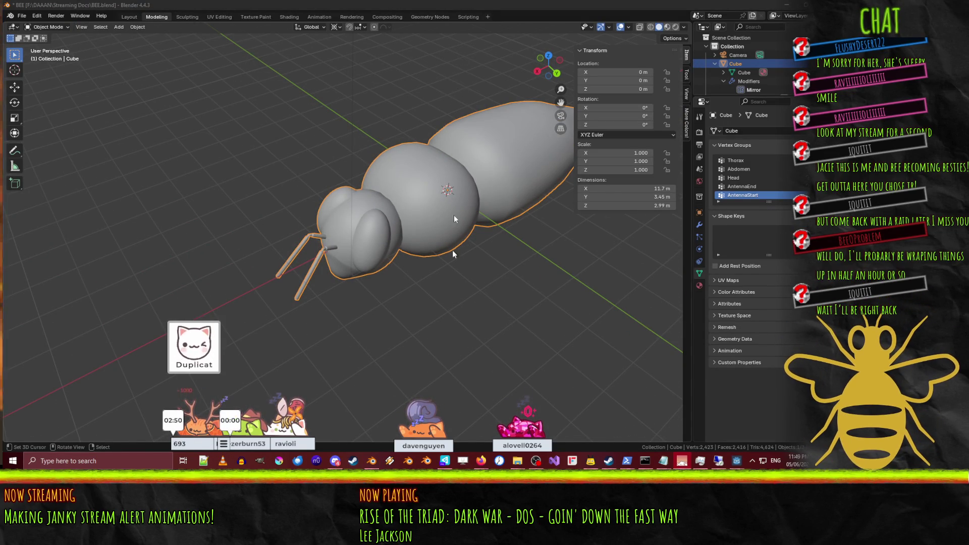
pyautogui.press('KP_7')
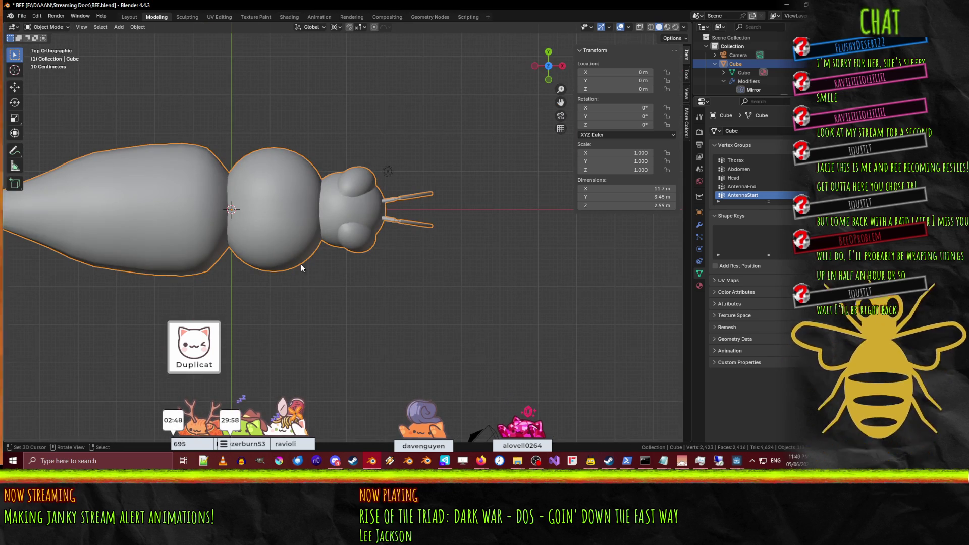
pyautogui.keyDown('shift'); pyautogui.moveTo(280, 209); pyautogui.dragTo(324, 247, button='middle'); pyautogui.keyUp('shift')
pyautogui.press('F3')
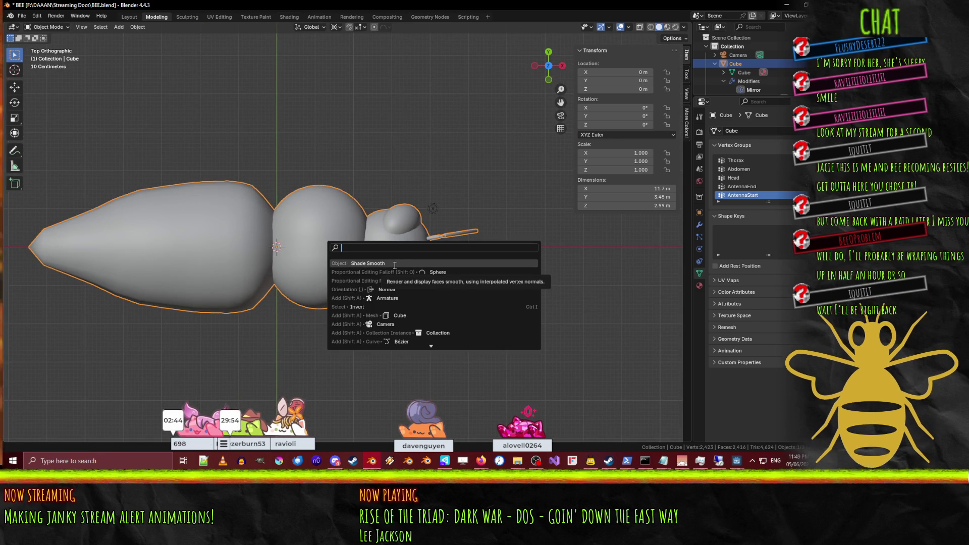
pyautogui.press('Escape')
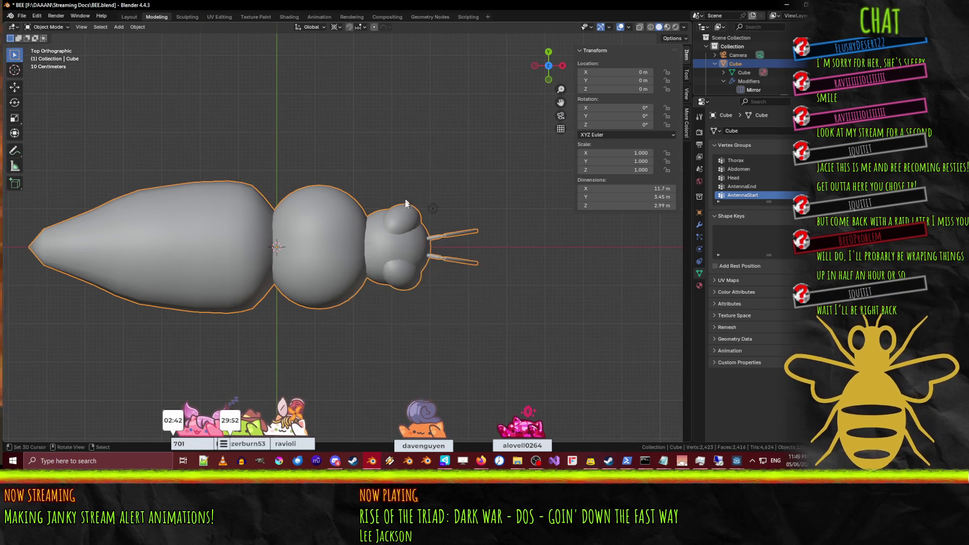
pyautogui.press('Tab')
# Step: Add a cylinder to the bee mesh with 16 vertices
pyautogui.press('F3')
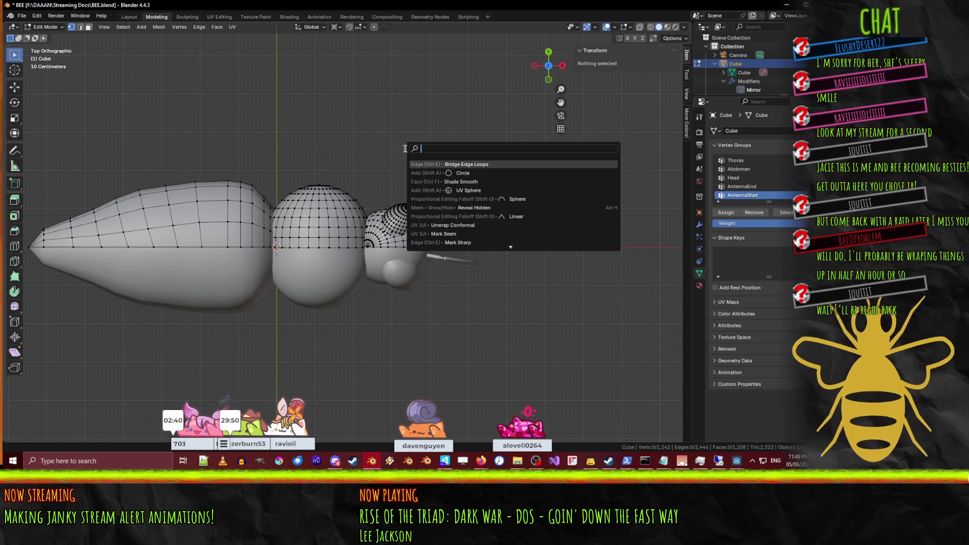
pyautogui.write('cl')
pyautogui.press('BackSpace')
pyautogui.write('y')
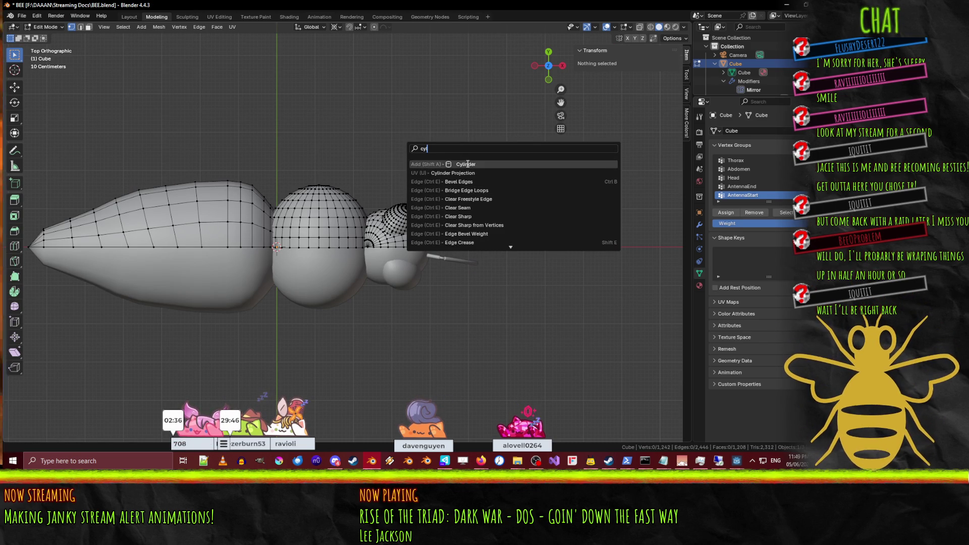
pyautogui.click(466, 164)
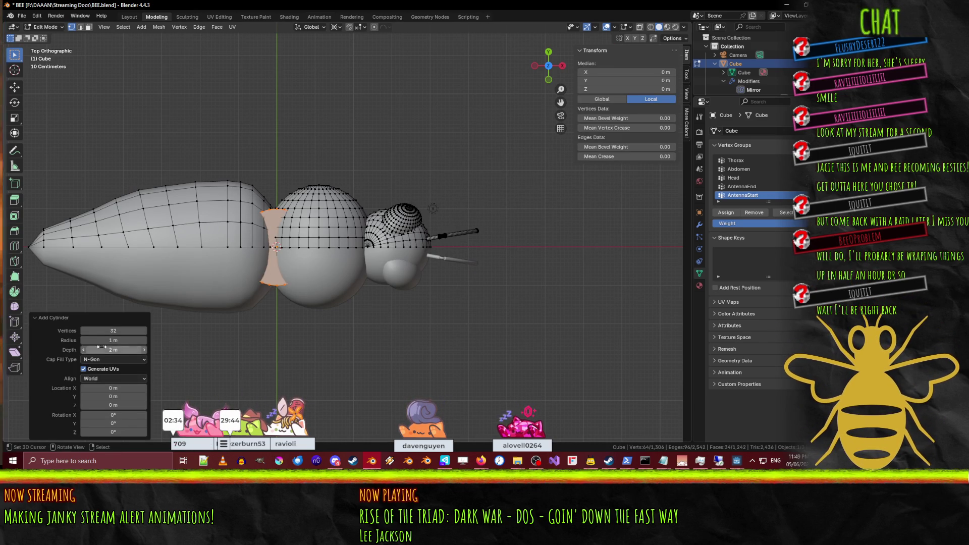
pyautogui.click(116, 330)
pyautogui.write('16')
pyautogui.press('Return')
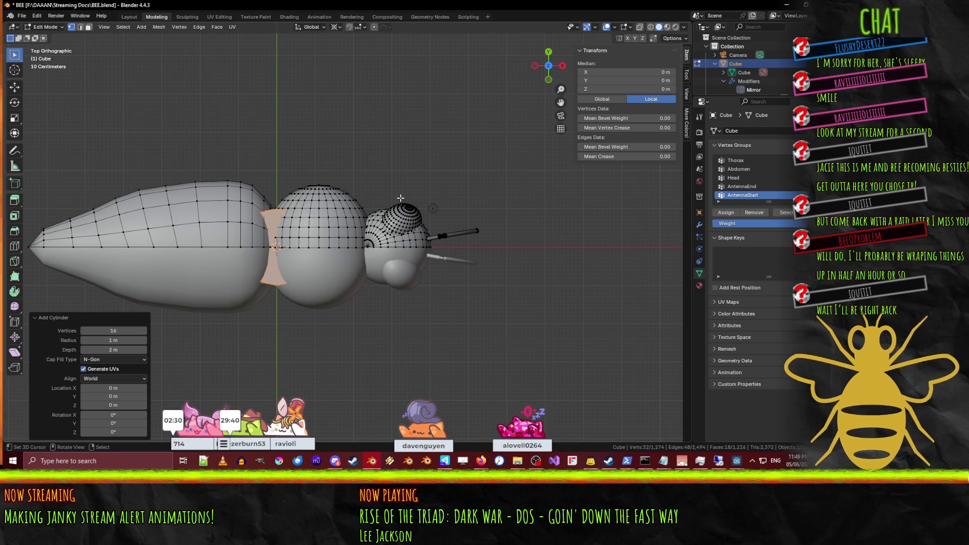
# Step: In Right view, rotate the cylinder 90° and move it 2.4 m along Y
pyautogui.press('KP_3')
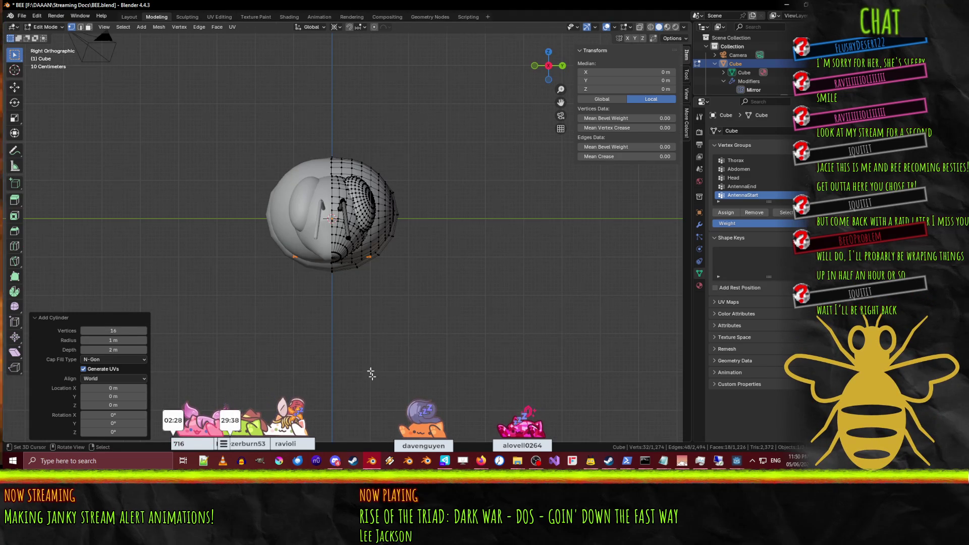
pyautogui.press('r')
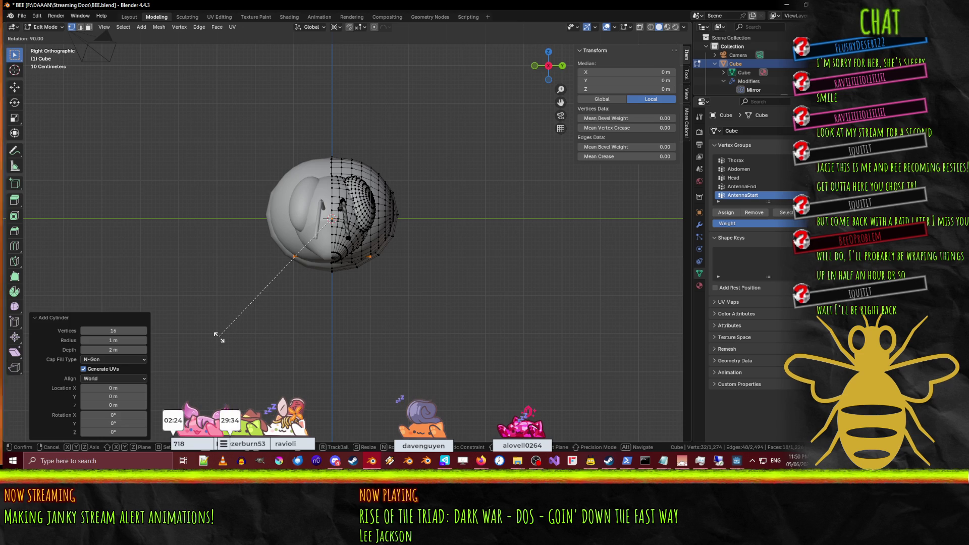
pyautogui.click(218, 337)
pyautogui.press('g')
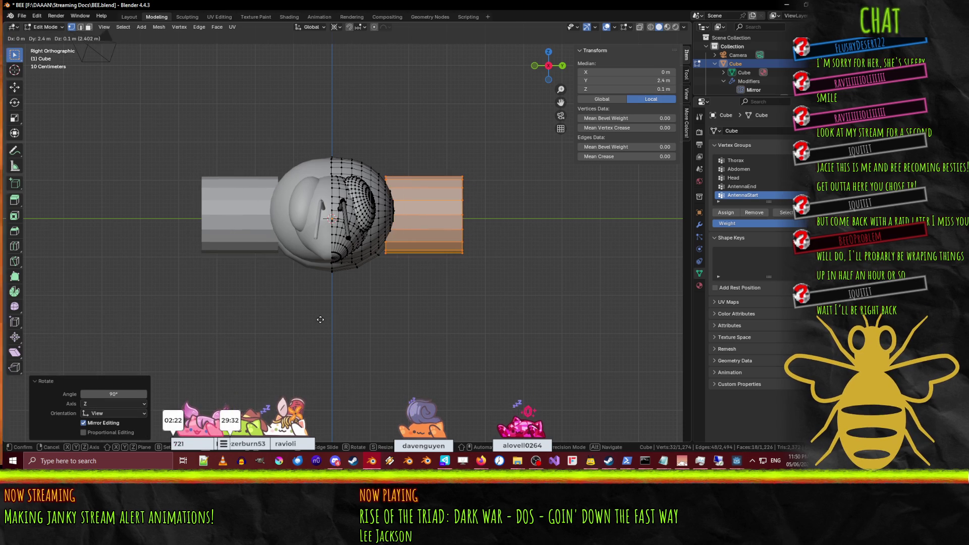
pyautogui.click(317, 319)
pyautogui.press('s')
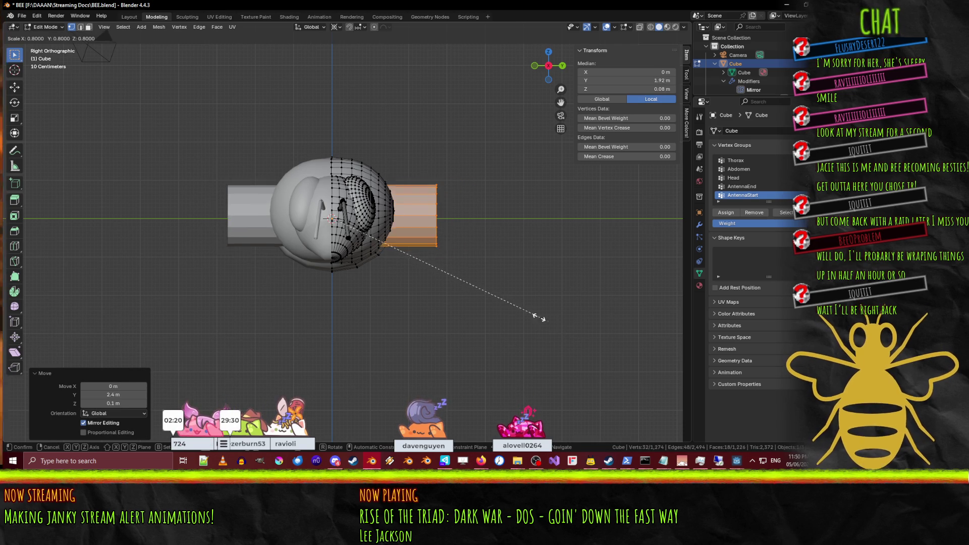
pyautogui.press('Escape')
# Step: Scale the side cylinders down to 0.25 and clear the selection
pyautogui.click(335, 27)
pyautogui.press('s')
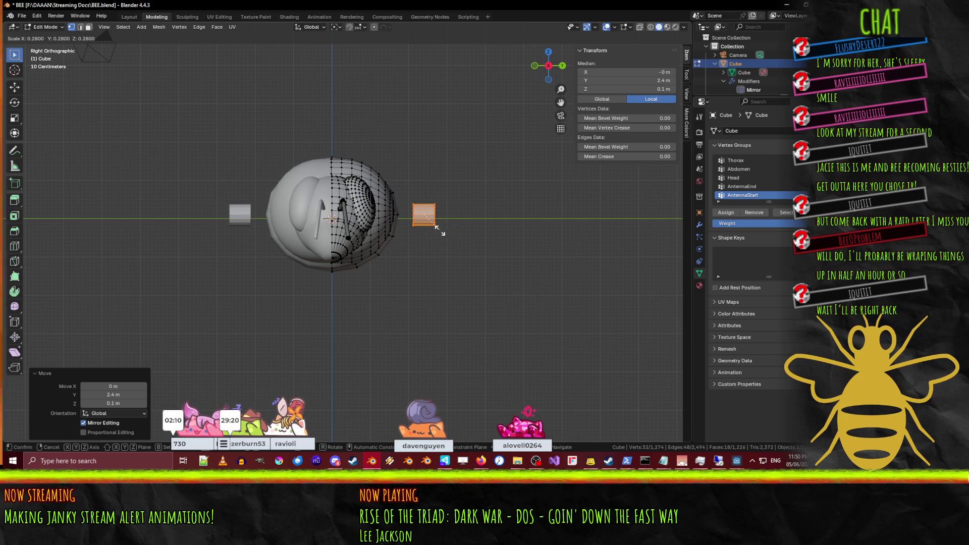
pyautogui.write('0.25')
pyautogui.press('Return')
pyautogui.scroll(5, 538, 302)
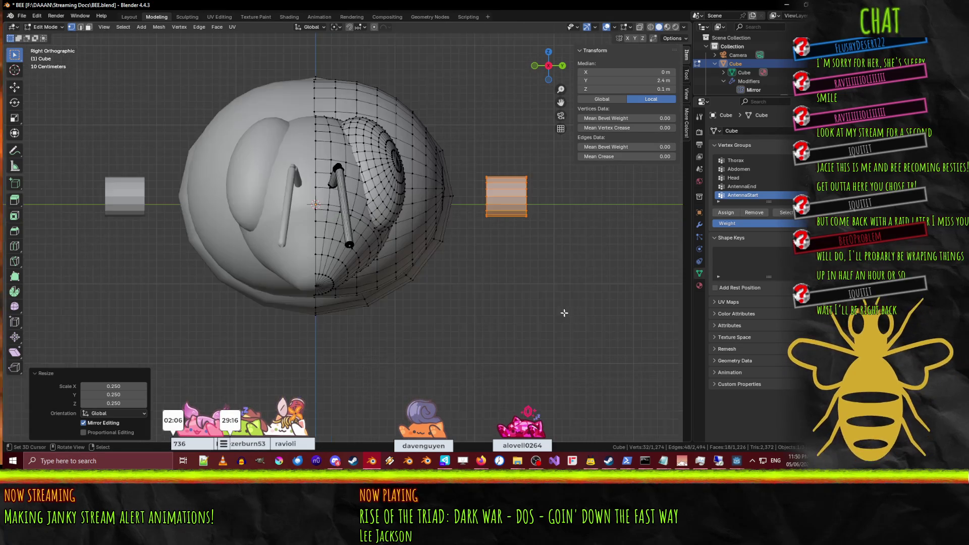
pyautogui.click(496, 295)
# Step: Switch to wireframe, box-select the right-hand cylinder, and go to top view
pyautogui.press('z')
pyautogui.click(332, 162)
pyautogui.moveTo(397, 160)
pyautogui.mouseDown()
pyautogui.moveTo(406, 195)
pyautogui.moveTo(454, 223)
pyautogui.mouseUp()
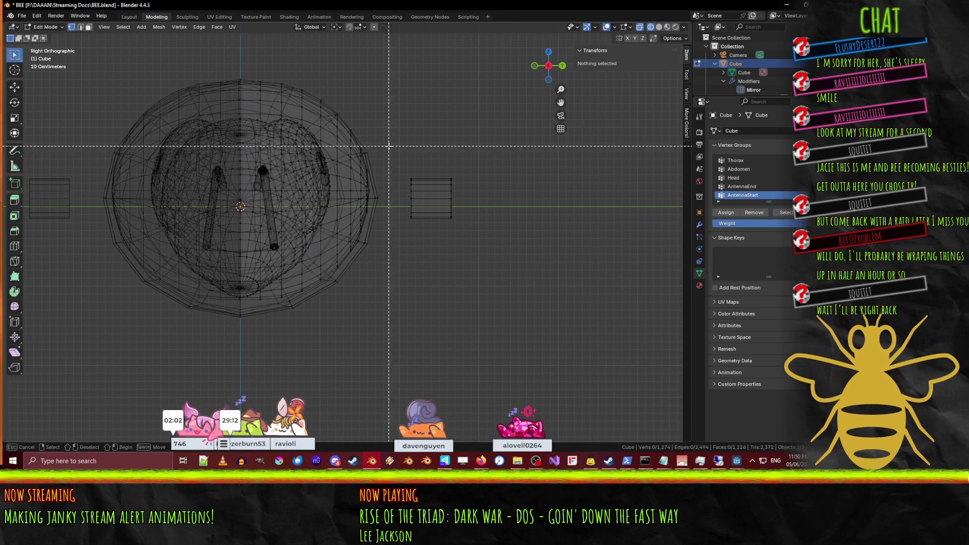
pyautogui.press('KP_7')
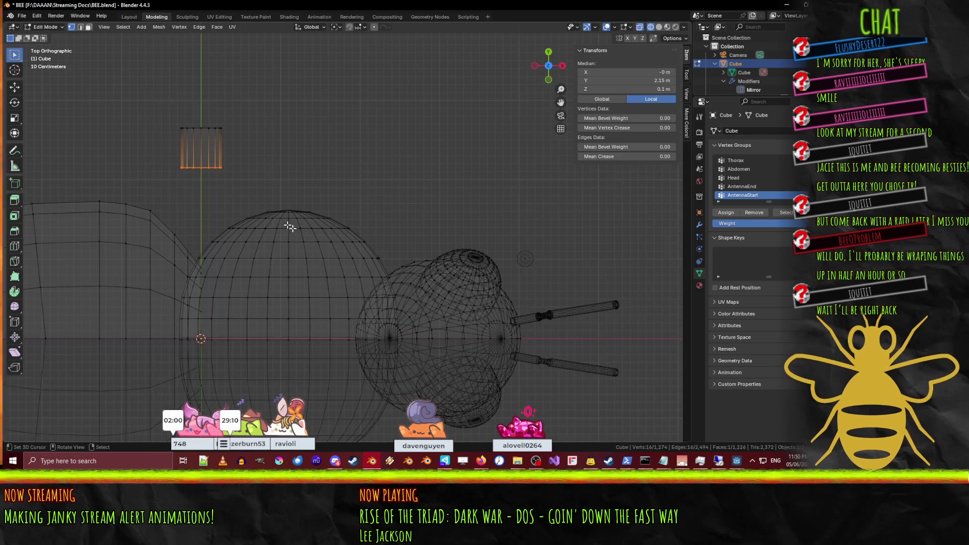
# Step: Move the small leg cylinder over the thorax sphere, 1.1 m in X and -0.4 m in Y
pyautogui.press('g')
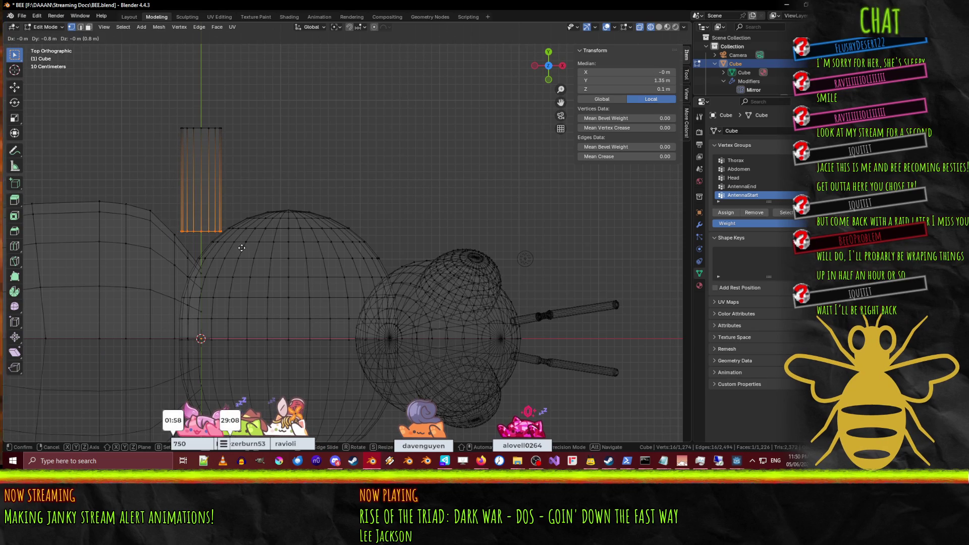
pyautogui.click(246, 227)
pyautogui.click(186, 106)
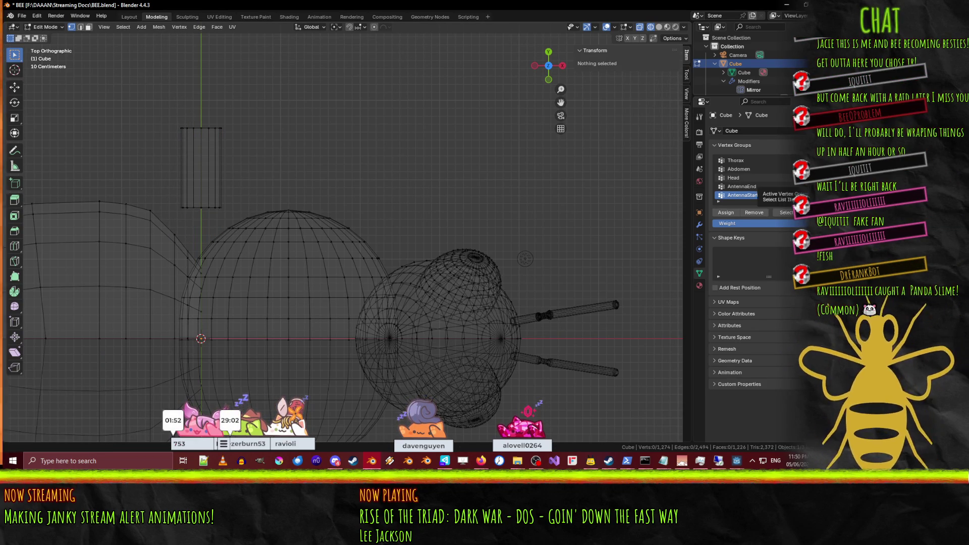
pyautogui.hotkey('alt', 'Tab')
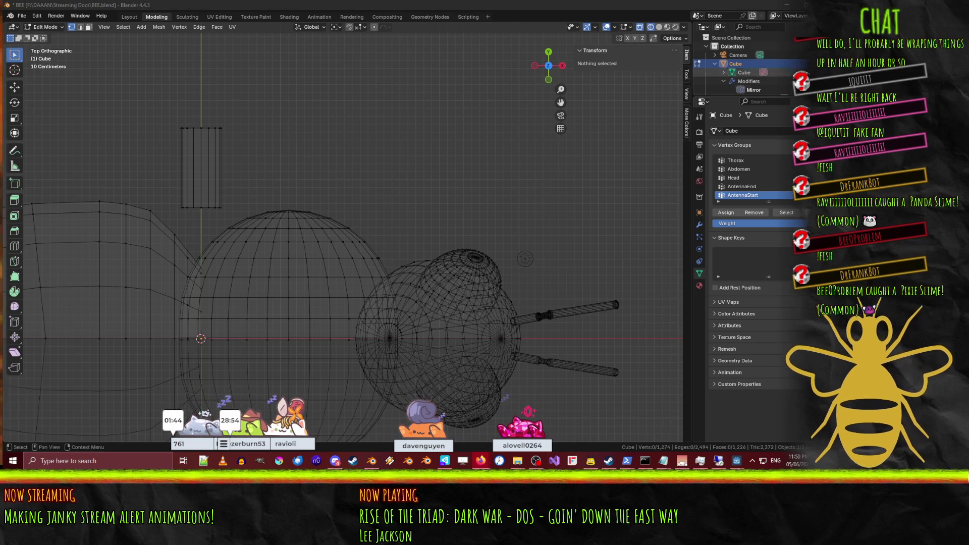
pyautogui.moveTo(168, 109); pyautogui.dragTo(238, 225)
pyautogui.press('g')
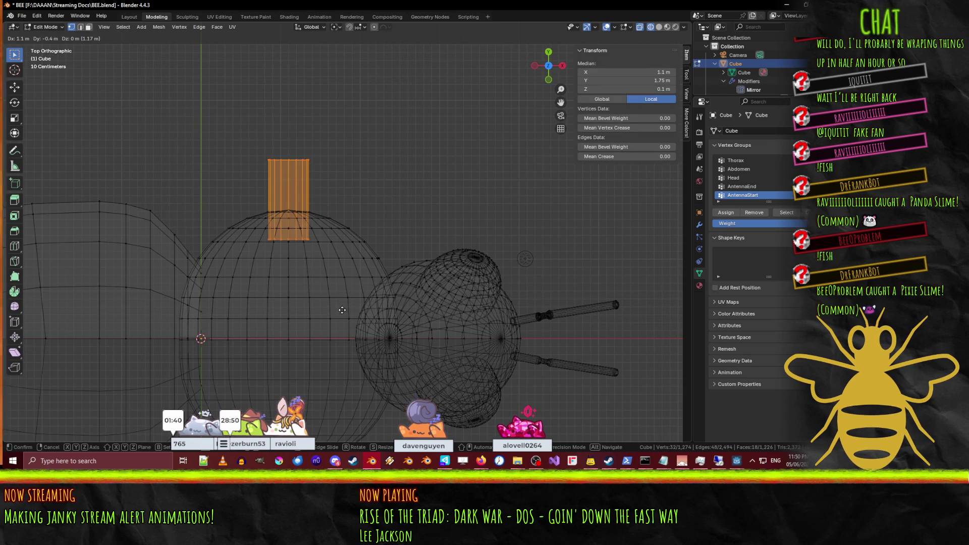
pyautogui.click(342, 310)
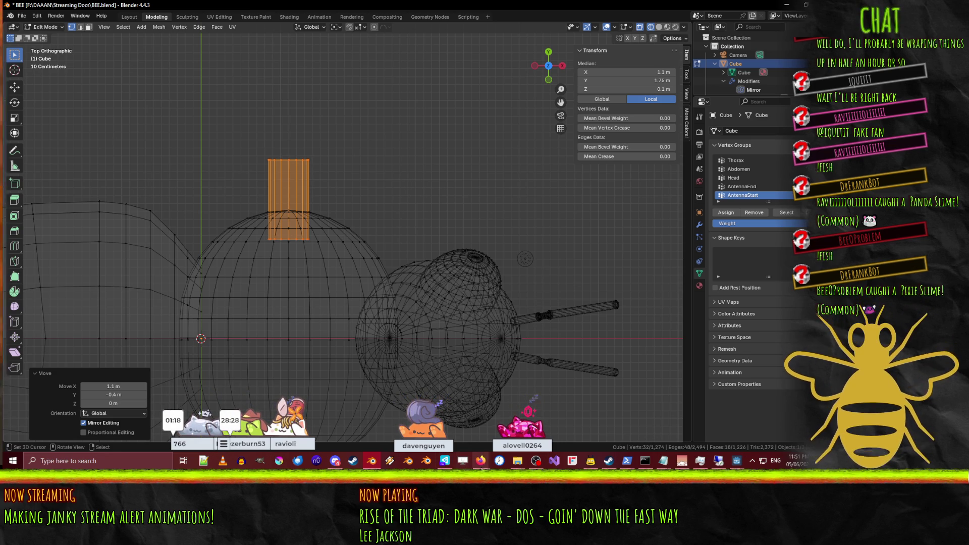
pyautogui.moveTo(483, 467)
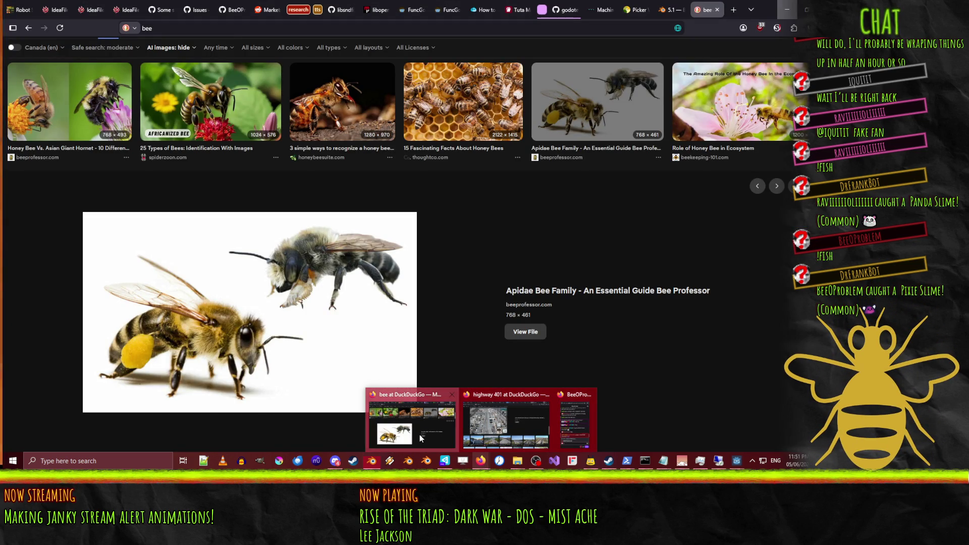
pyautogui.click(419, 434)
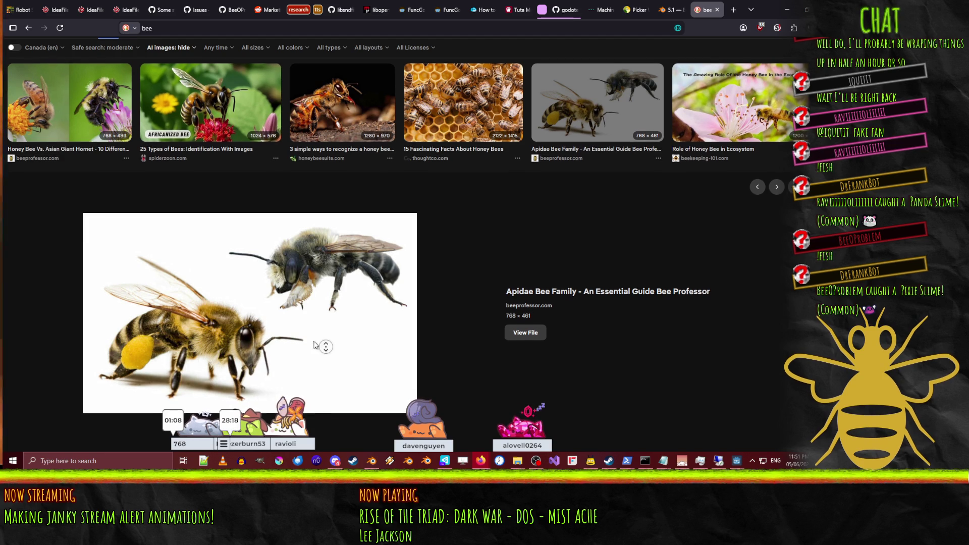
pyautogui.scroll(-1, 381, 354)
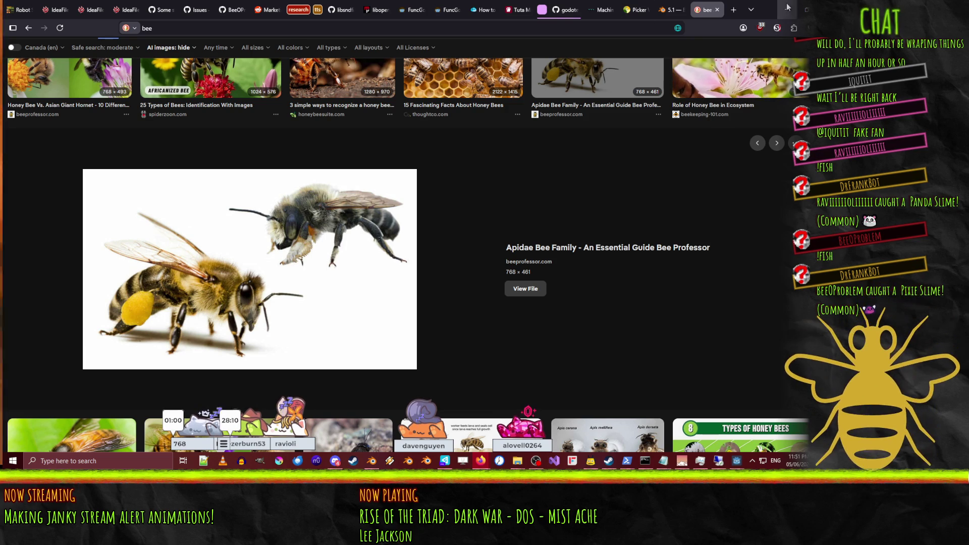
pyautogui.hotkey('alt', 'Tab')
pyautogui.click(562, 66)
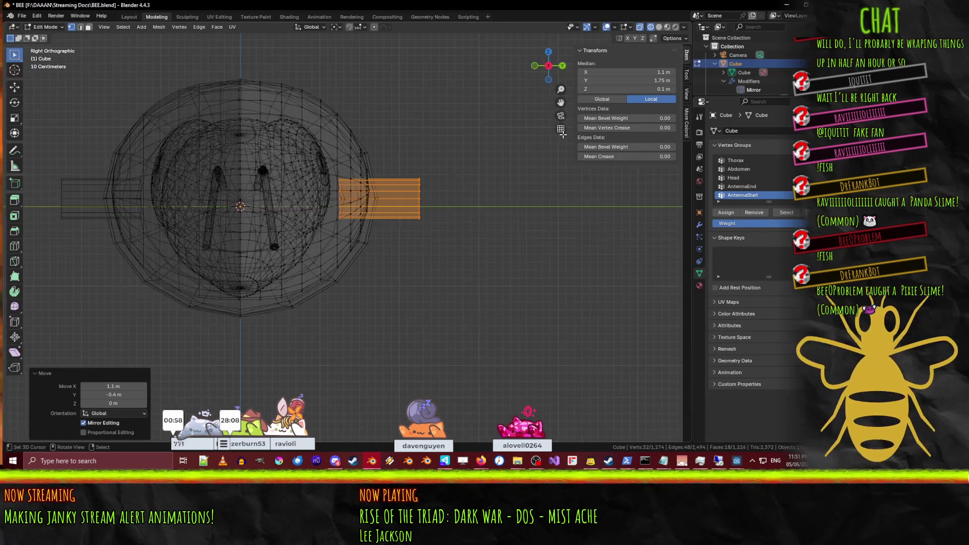
# Step: Move the leg cylinder down and clear the mesh selection
pyautogui.keyDown('shift'); pyautogui.moveTo(414, 283); pyautogui.dragTo(329, 266, button='middle'); pyautogui.keyUp('shift')
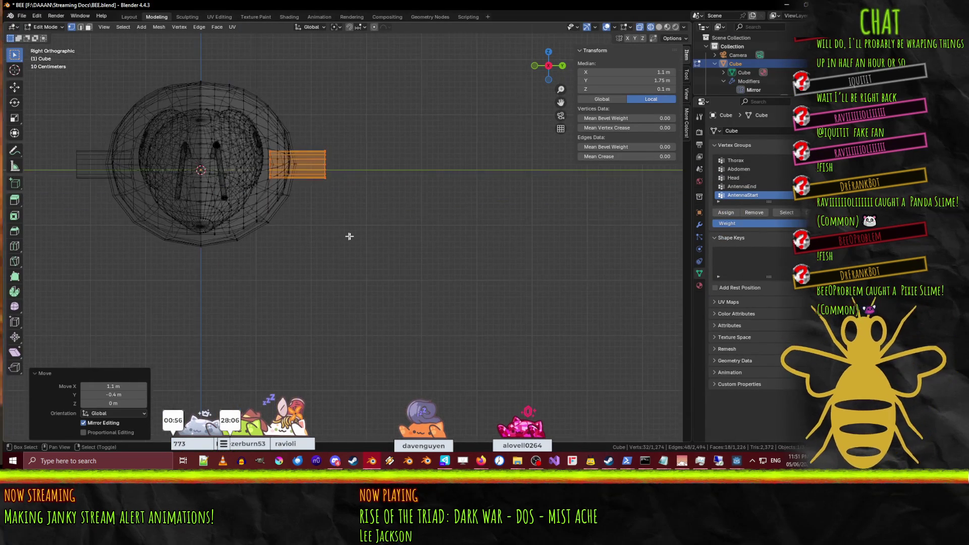
pyautogui.scroll(3, 354, 236)
pyautogui.press('g')
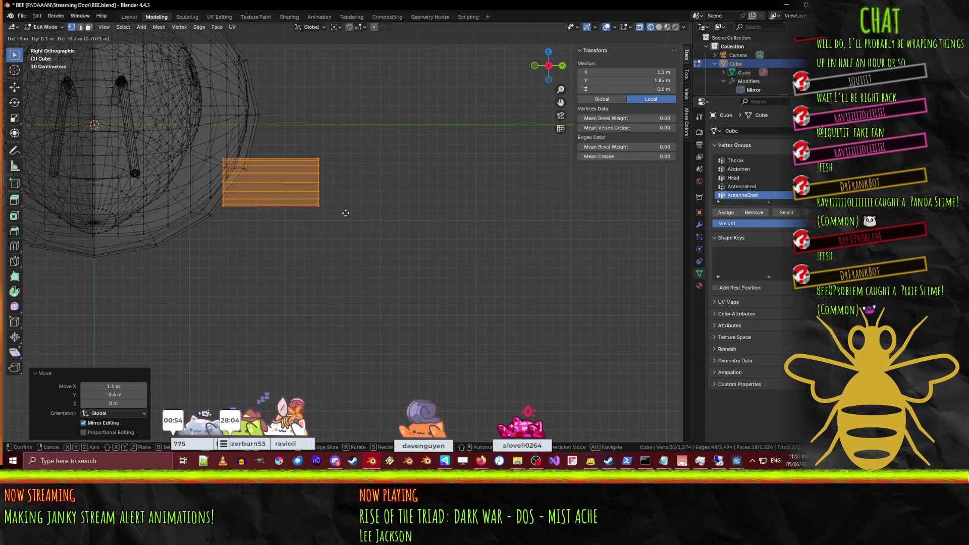
pyautogui.click(406, 228)
pyautogui.press('a')
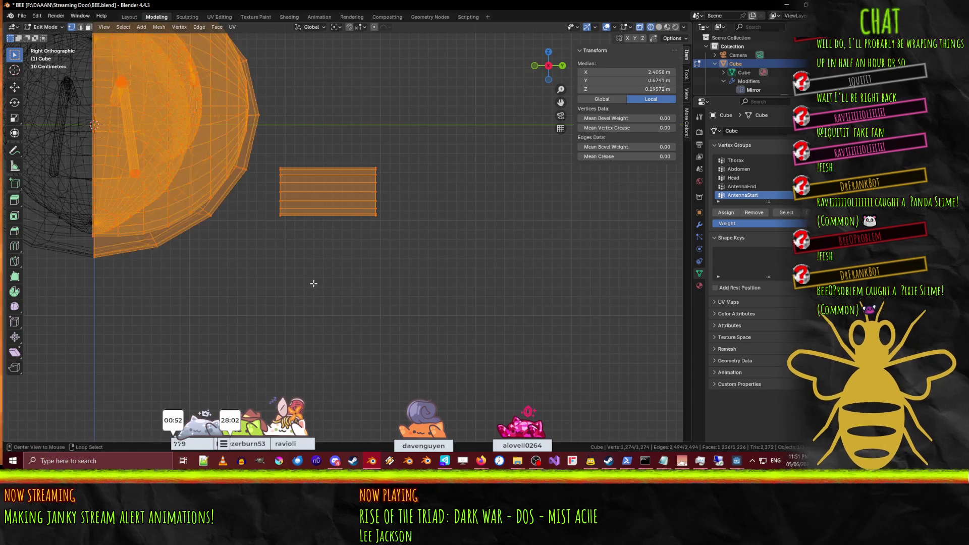
pyautogui.click(314, 284)
# Step: Extrude the cylinder's left end 0.2 m and narrow the new tip to 0.4 scale
pyautogui.scroll(1, 276, 212)
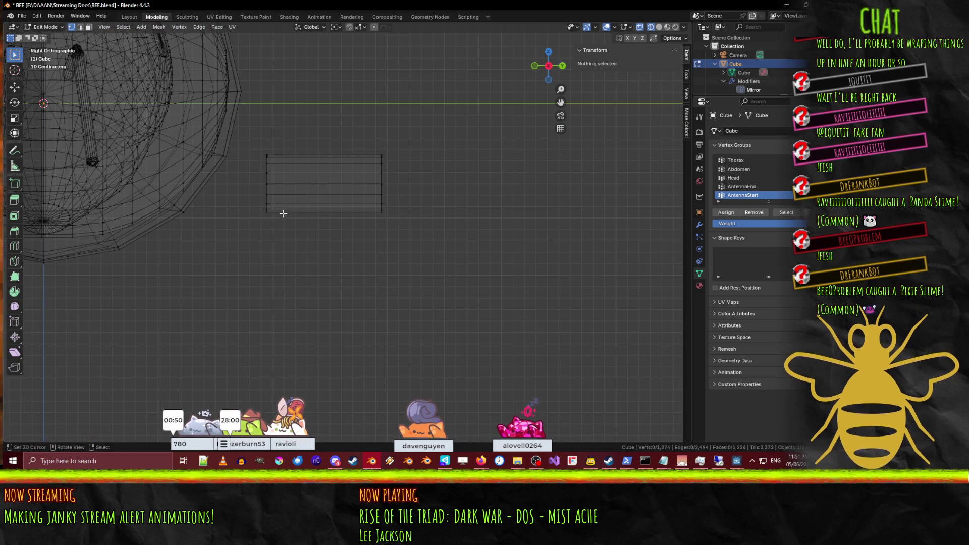
pyautogui.keyDown('alt'); pyautogui.click(266, 205); pyautogui.keyUp('alt')
pyautogui.press('e')
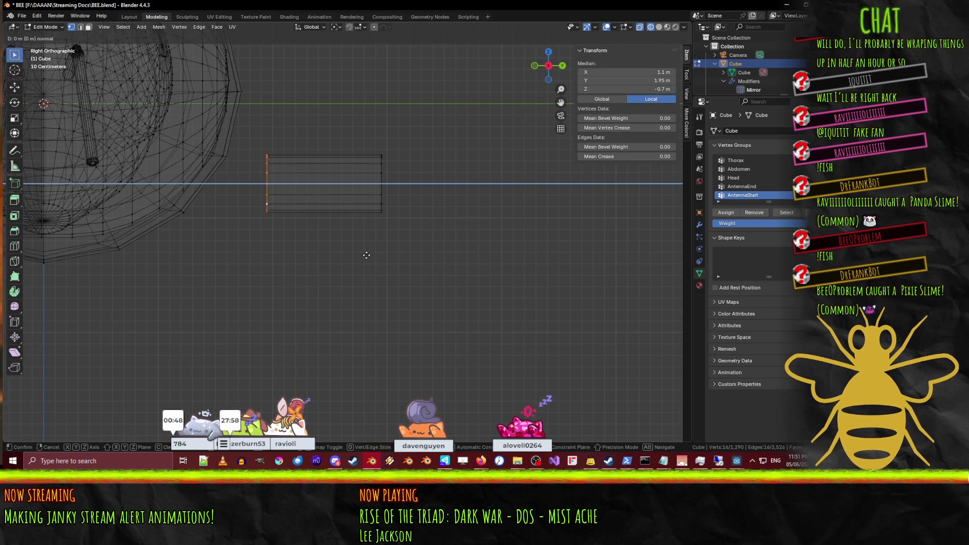
pyautogui.click(346, 256)
pyautogui.press('s')
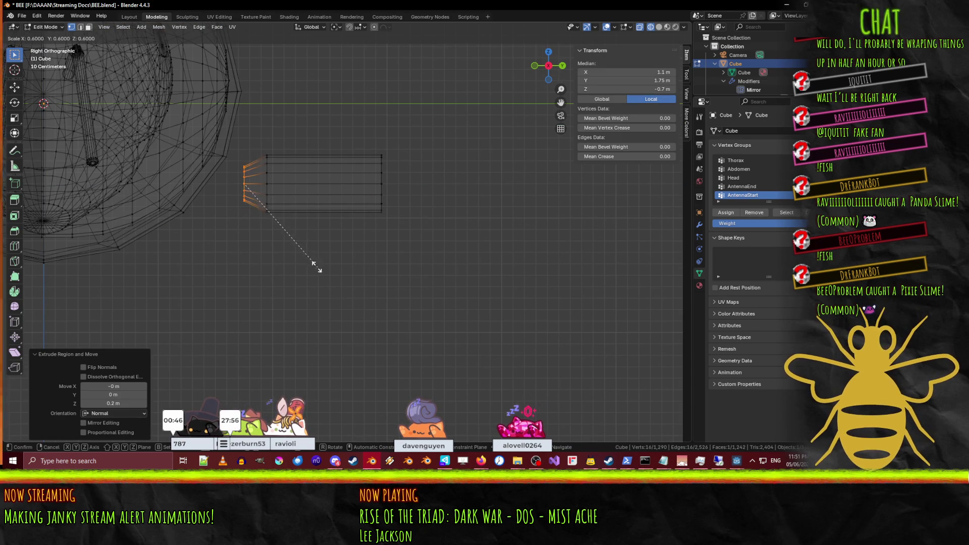
pyautogui.click(277, 242)
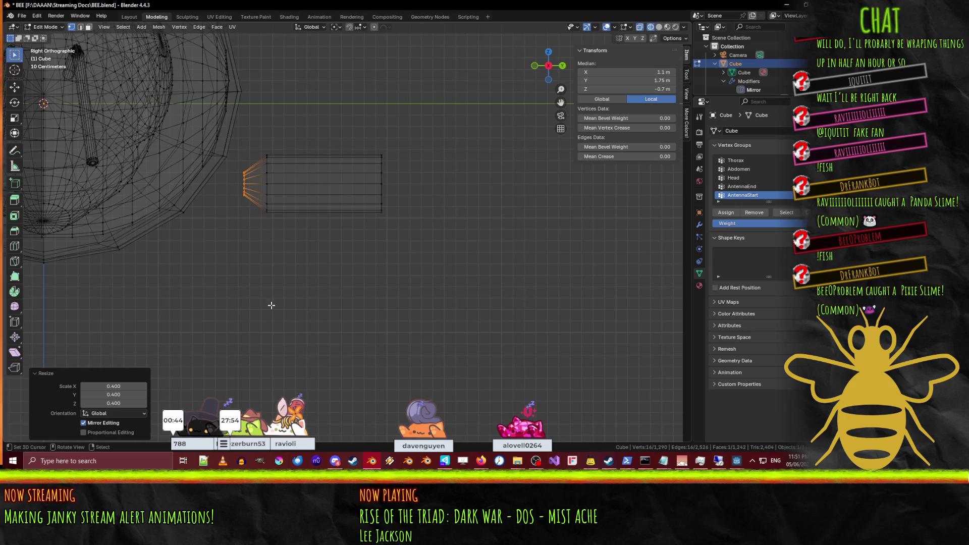
pyautogui.press('s')
pyautogui.press('Escape')
pyautogui.click(402, 289)
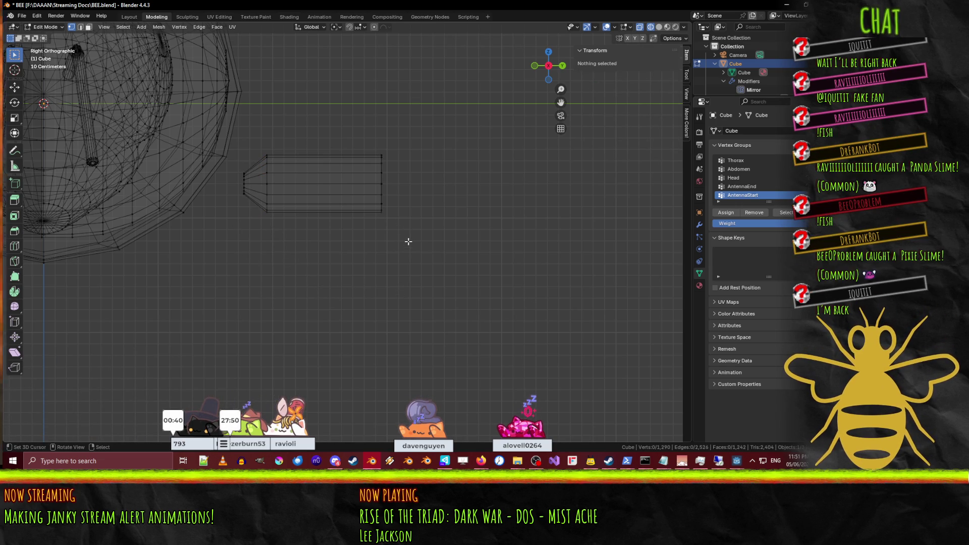
# Step: Extrude the right end 0.2 m and narrow it to 0.3, then undo the tip change
pyautogui.click(386, 196)
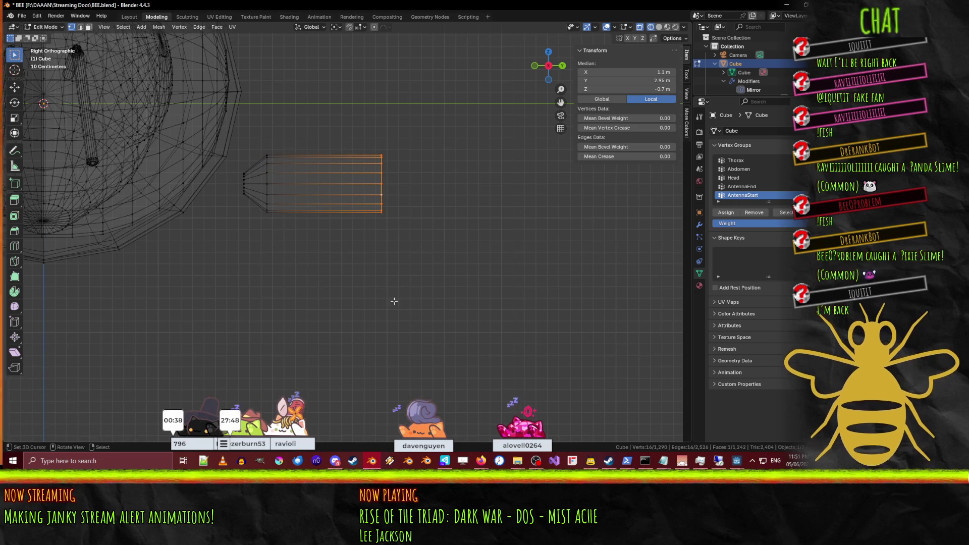
pyautogui.press('e')
pyautogui.click(453, 303)
pyautogui.press('s')
pyautogui.click(418, 246)
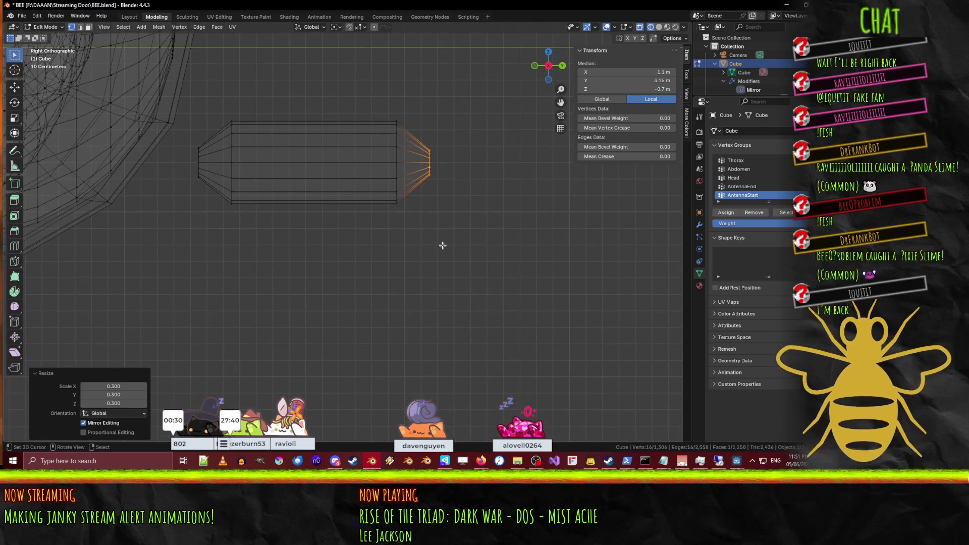
pyautogui.hotkey('ctrl', 'z')
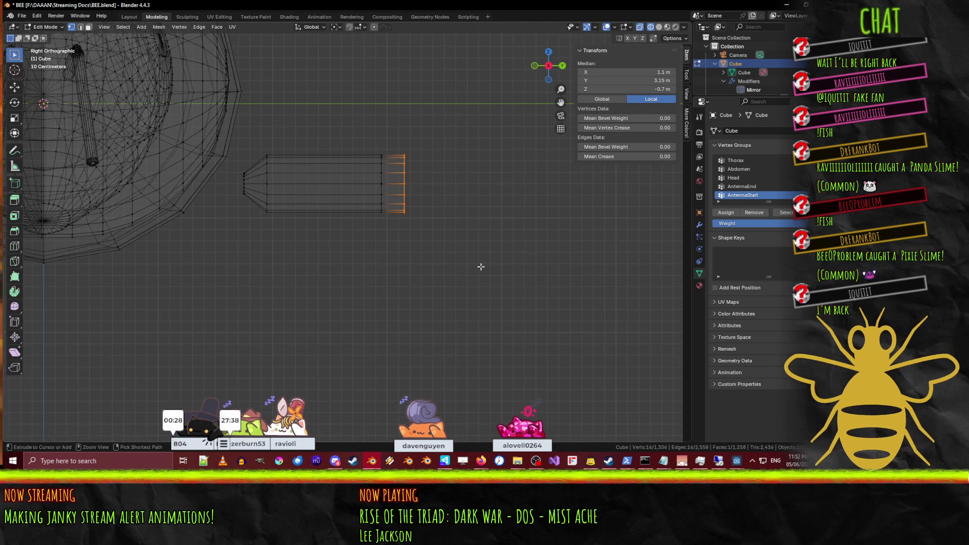
# Step: Shrink the right tip vertices and move them back to the capsule's right end
pyautogui.press('s')
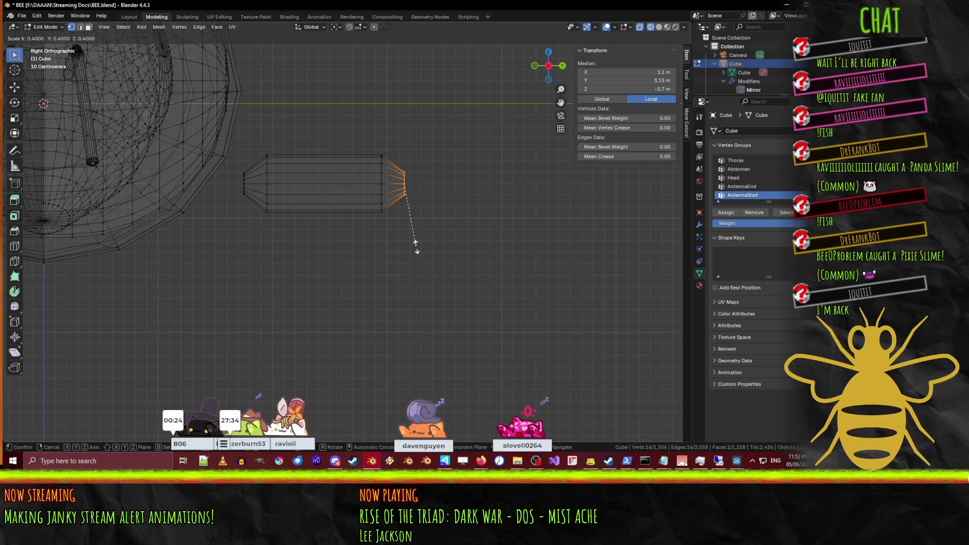
pyautogui.click(416, 247)
pyautogui.press('g')
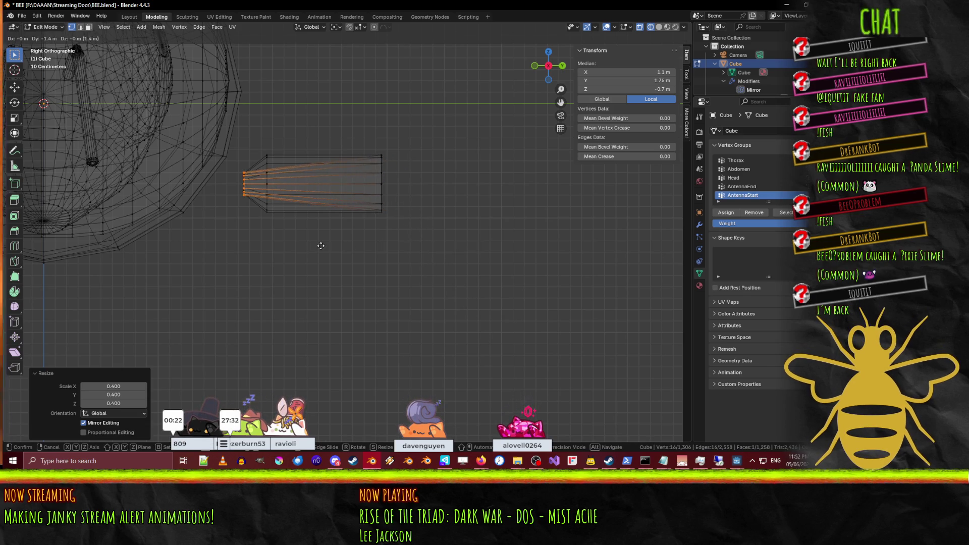
pyautogui.click(512, 287)
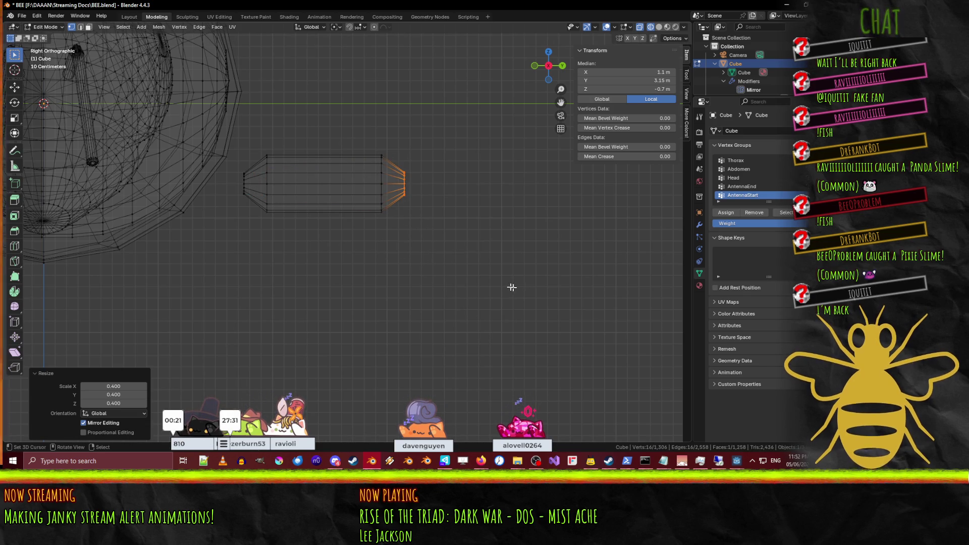
pyautogui.click(450, 282)
pyautogui.moveTo(449, 281)
pyautogui.mouseDown(button='middle')
pyautogui.moveTo(465, 184)
pyautogui.moveTo(437, 288)
pyautogui.moveTo(454, 307)
pyautogui.moveTo(443, 288)
pyautogui.mouseUp(button='middle')
pyautogui.press('KP_3')
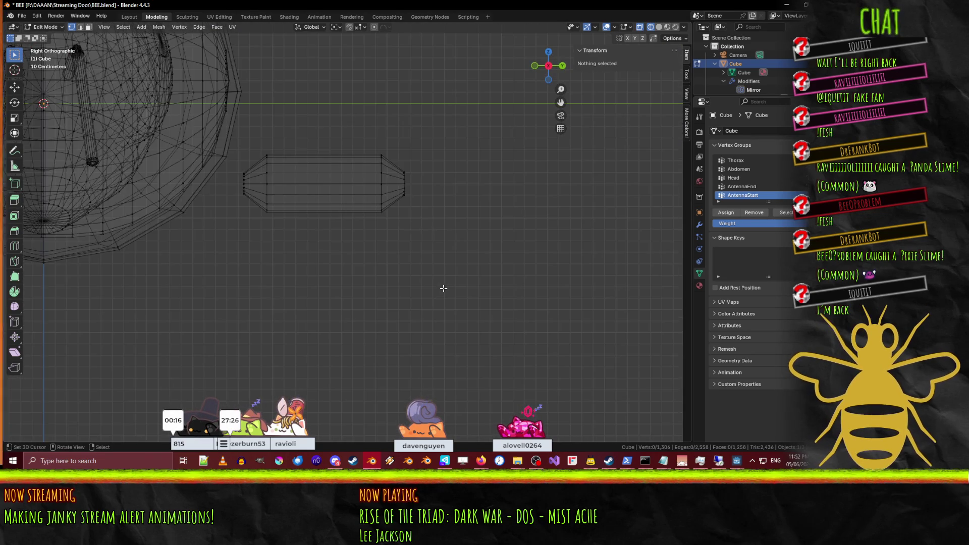
pyautogui.scroll(3, 443, 288)
# Step: Add an edge loop near the right end and widen it to 1.3 scale
pyautogui.hotkey('ctrl', 'r')
pyautogui.click(362, 222)
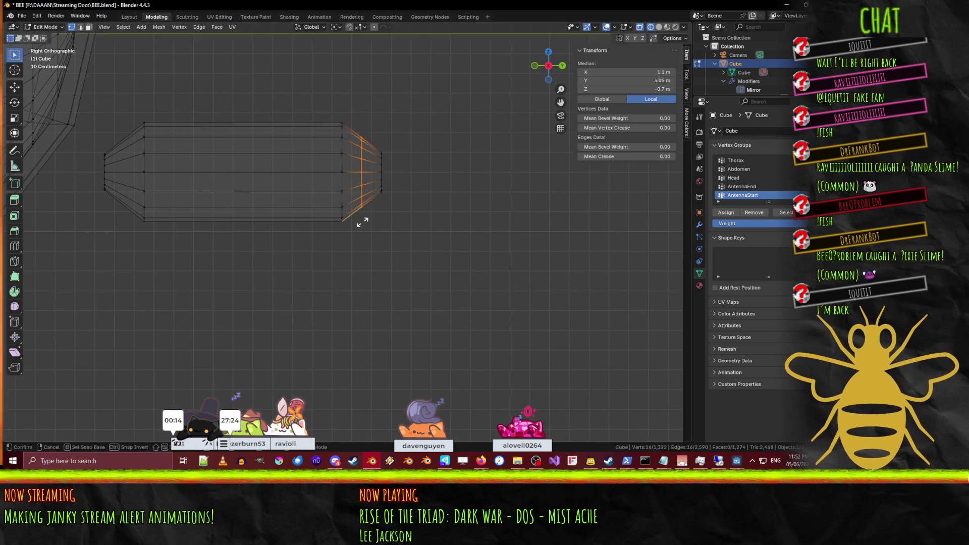
pyautogui.click(381, 258)
pyautogui.hotkey('ctrl', 'z')
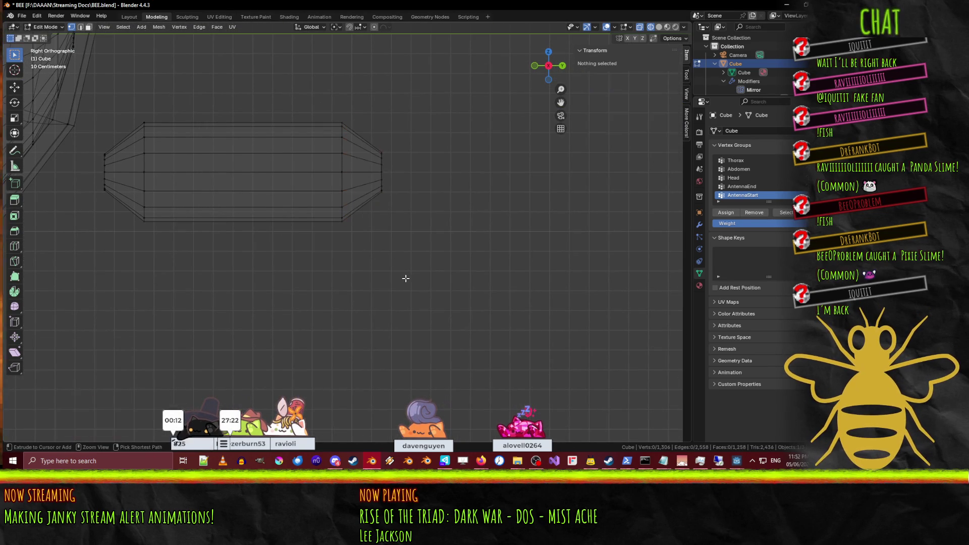
pyautogui.hotkey('ctrl', 'r')
pyautogui.click(372, 213)
pyautogui.write('1.3')
pyautogui.press('Return')
pyautogui.press('g')
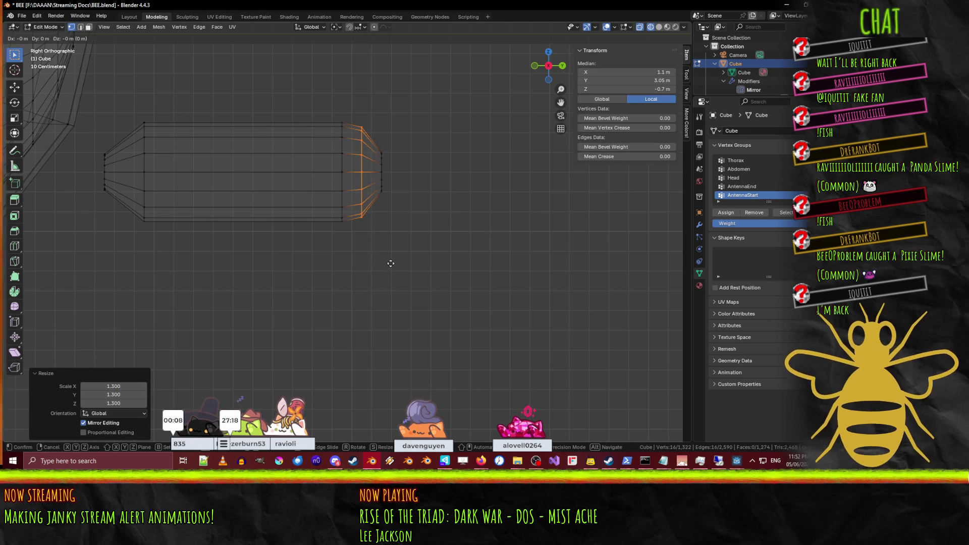
pyautogui.click(394, 264)
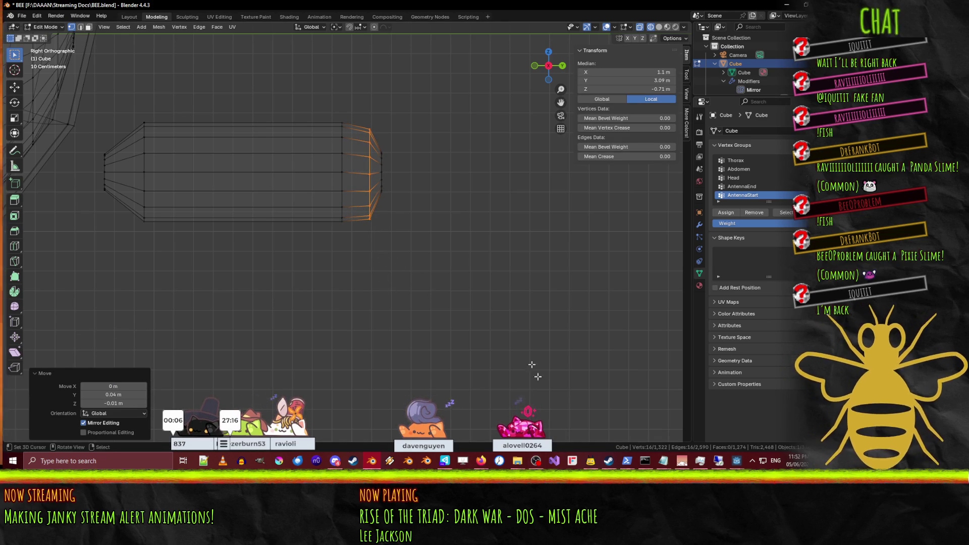
# Step: Save BEE.blend and push the end edge loop outward by 0.04 m
pyautogui.hotkey('ctrl', 's')
pyautogui.hotkey('ctrl', 'z')
pyautogui.press('s')
pyautogui.press('Escape')
pyautogui.press('g')
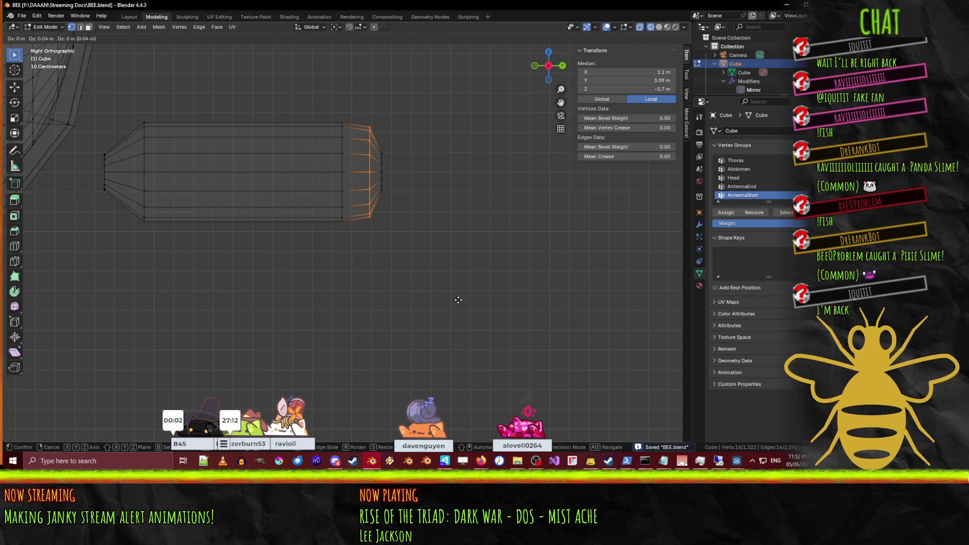
pyautogui.click(457, 299)
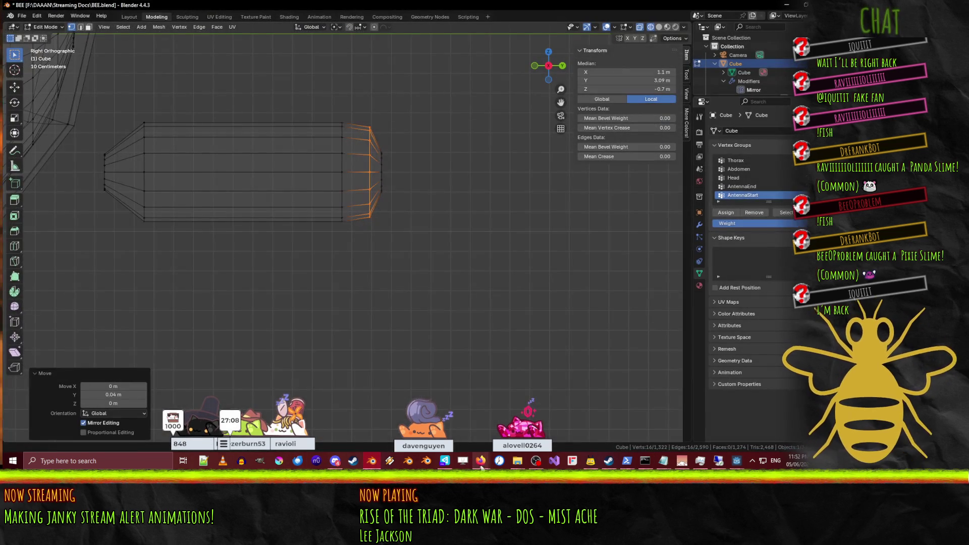
pyautogui.moveTo(481, 461)
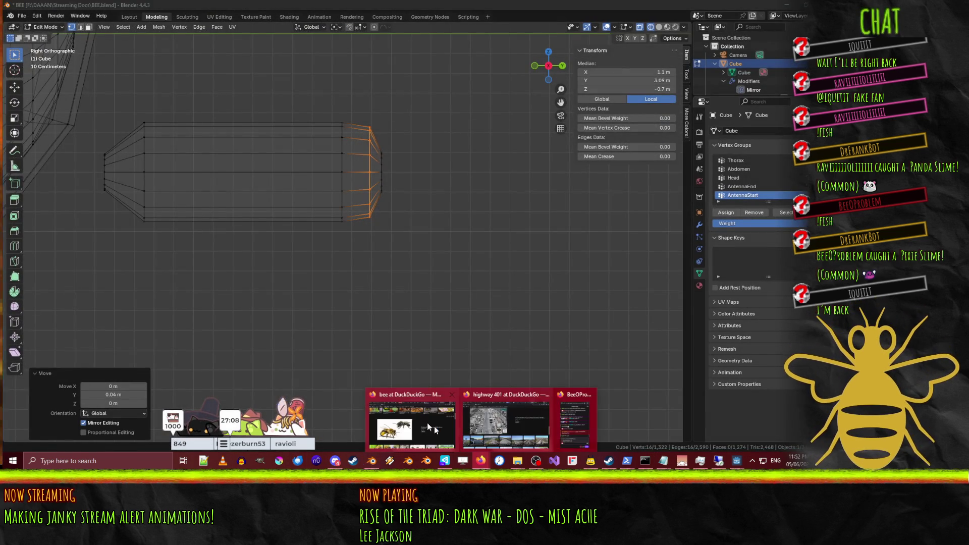
pyautogui.moveTo(413, 419)
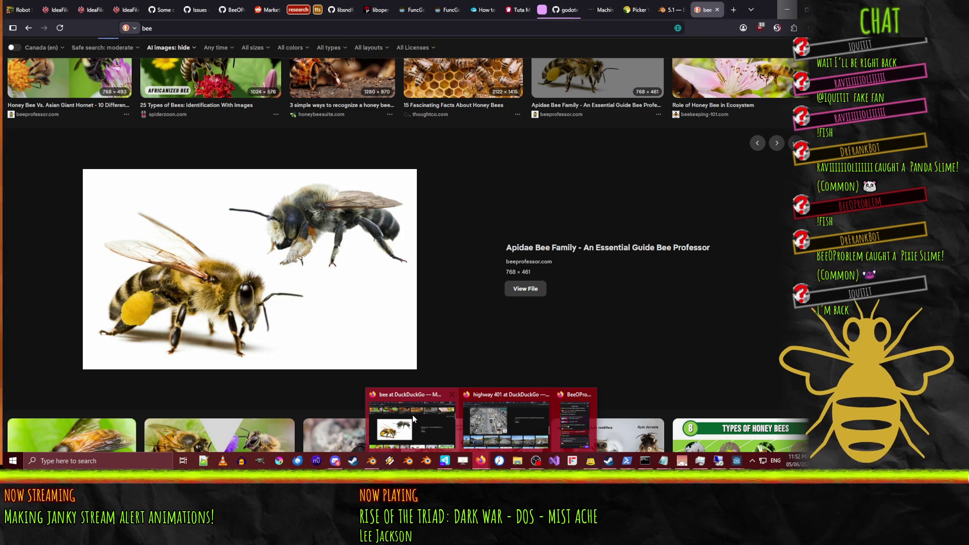
pyautogui.click(413, 415)
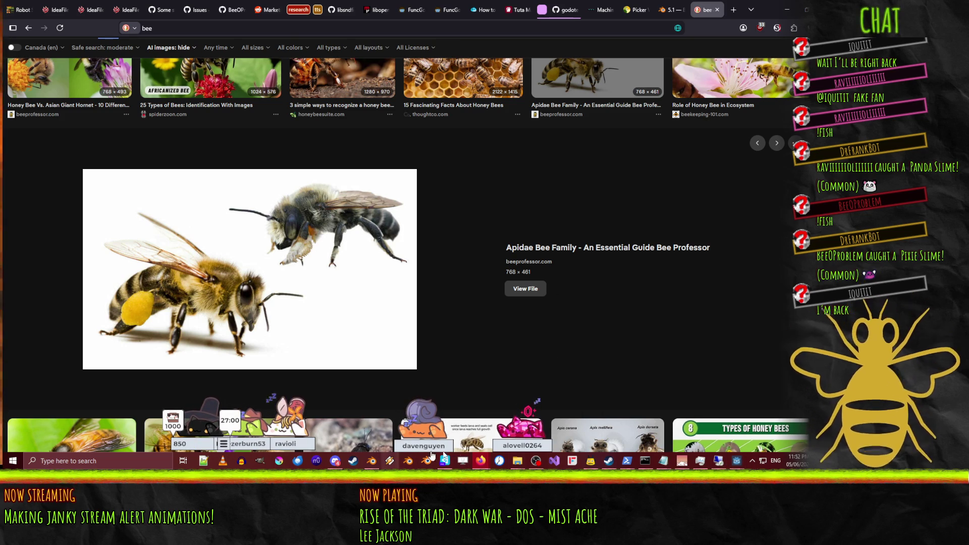
pyautogui.click(371, 459)
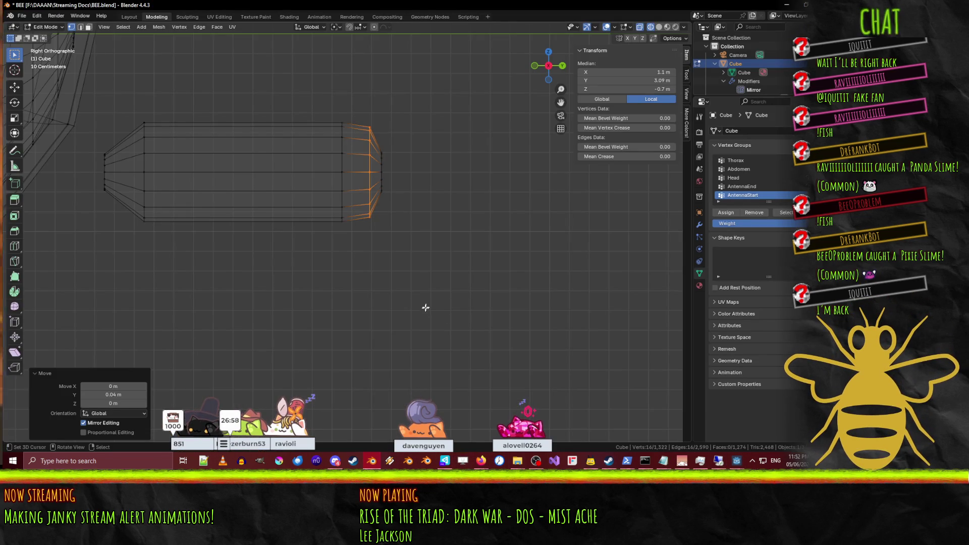
# Step: Nudge the right end edge loop into a slightly adjusted position
pyautogui.press('g')
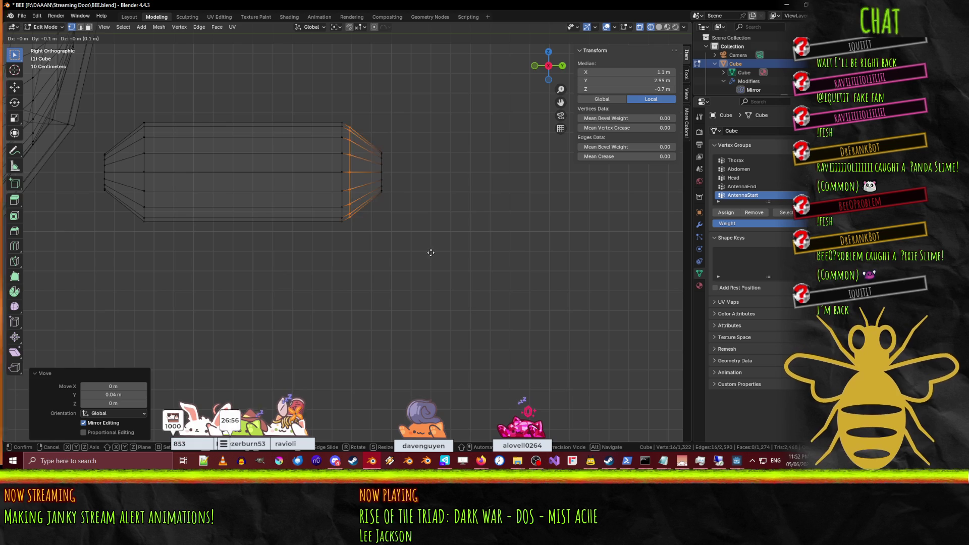
pyautogui.click(470, 253)
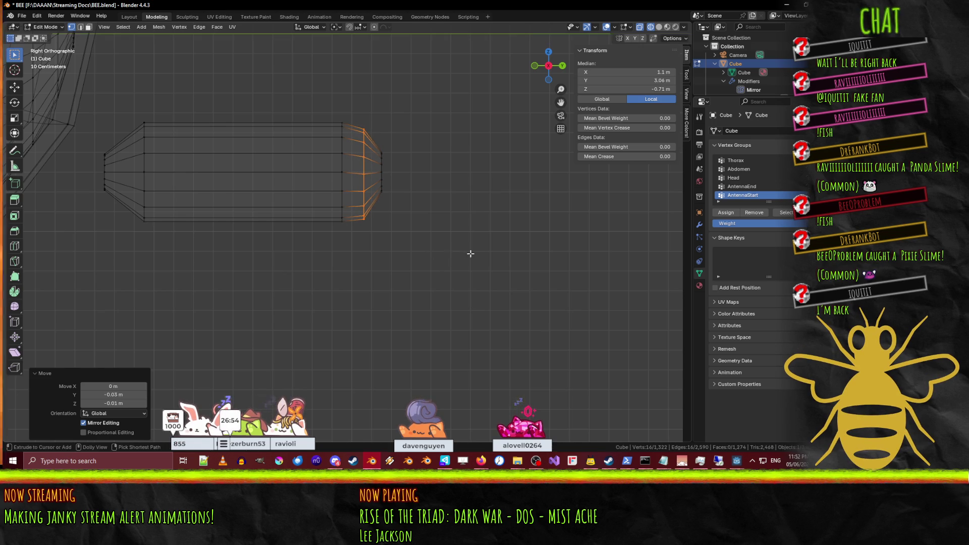
pyautogui.press('g')
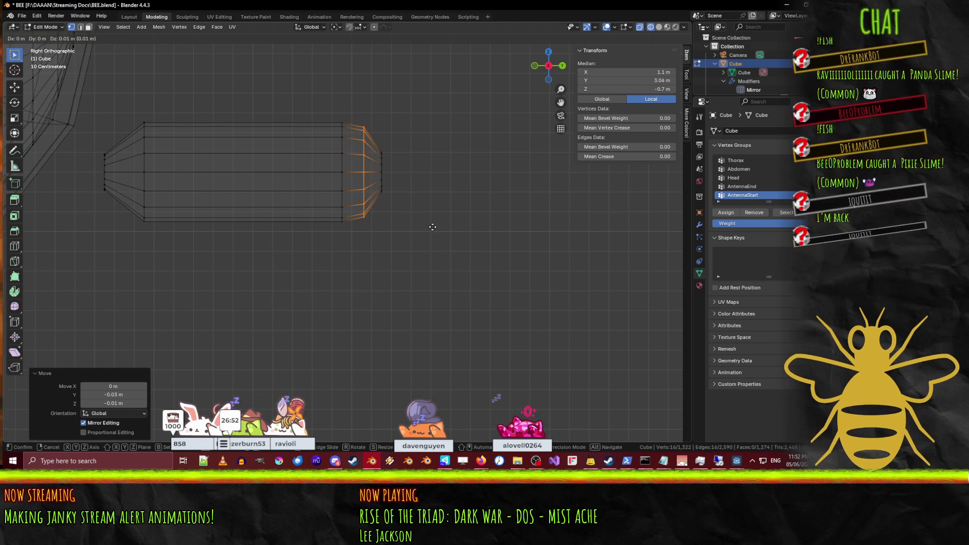
pyautogui.click(433, 227)
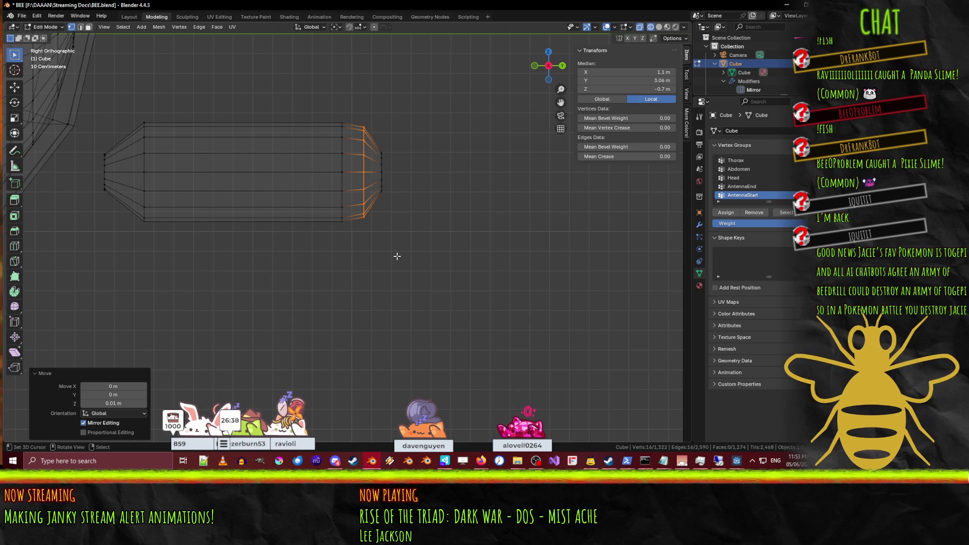
# Step: Add an edge loop near the left end, enlarge it to 1.2 scale, and deselect
pyautogui.click(397, 256)
pyautogui.keyDown('alt'); pyautogui.click(146, 215); pyautogui.keyUp('alt')
pyautogui.press('g')
pyautogui.press('g')
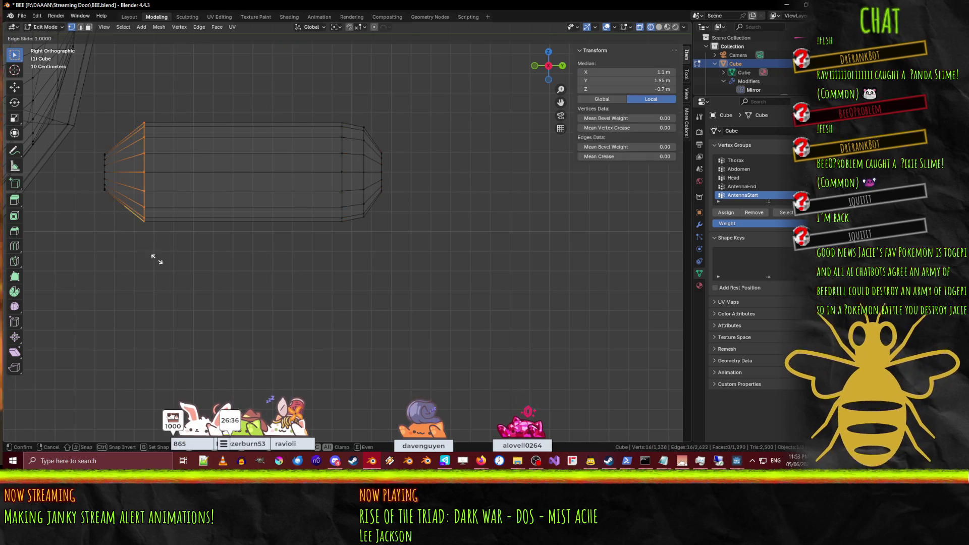
pyautogui.click(112, 234)
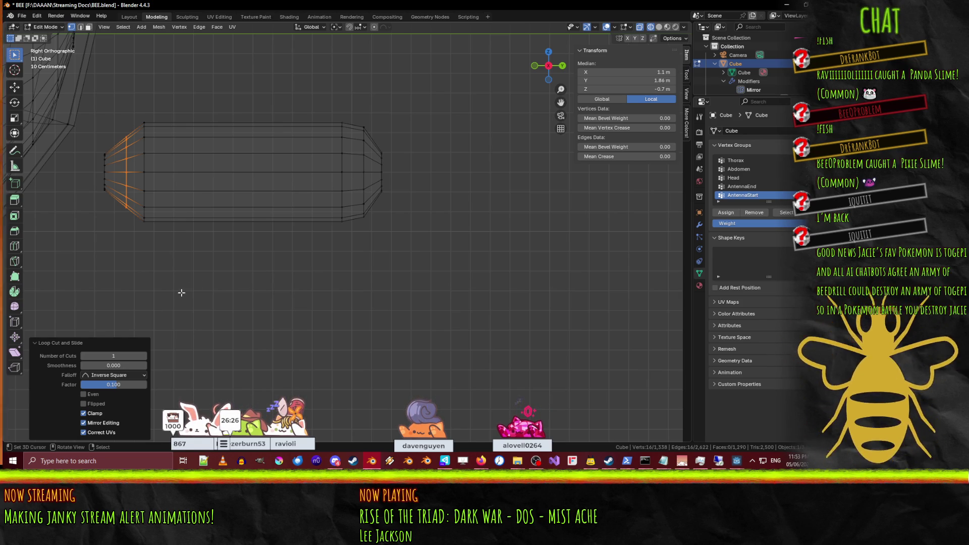
pyautogui.press('s')
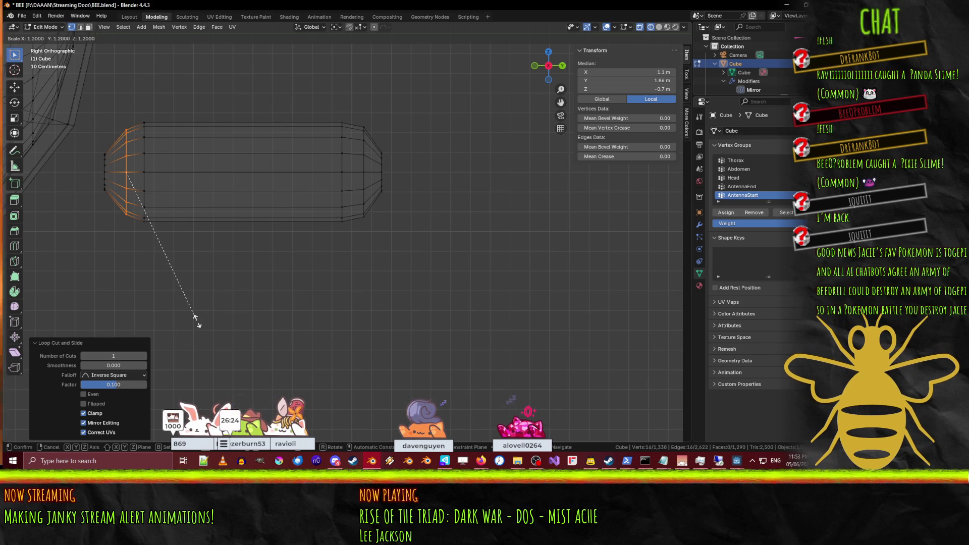
pyautogui.click(197, 320)
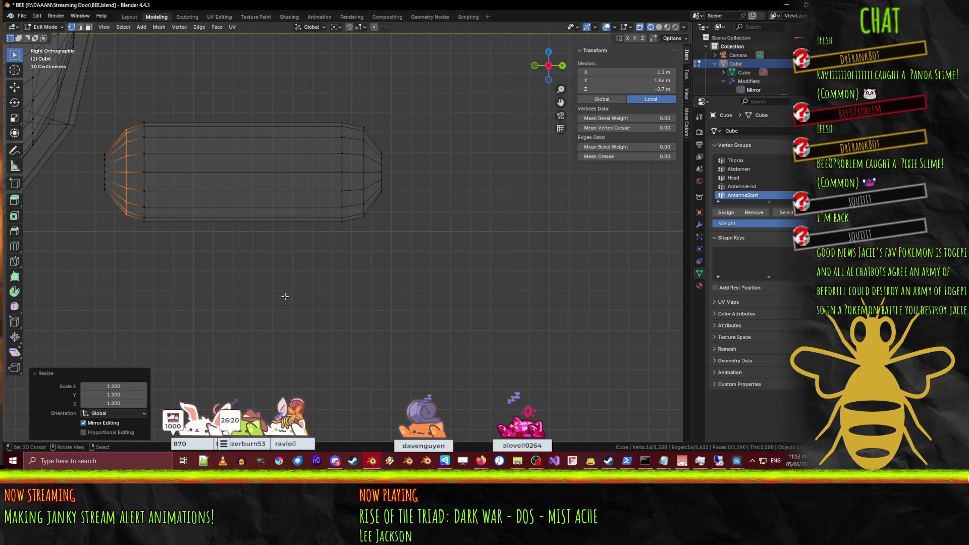
pyautogui.click(285, 296)
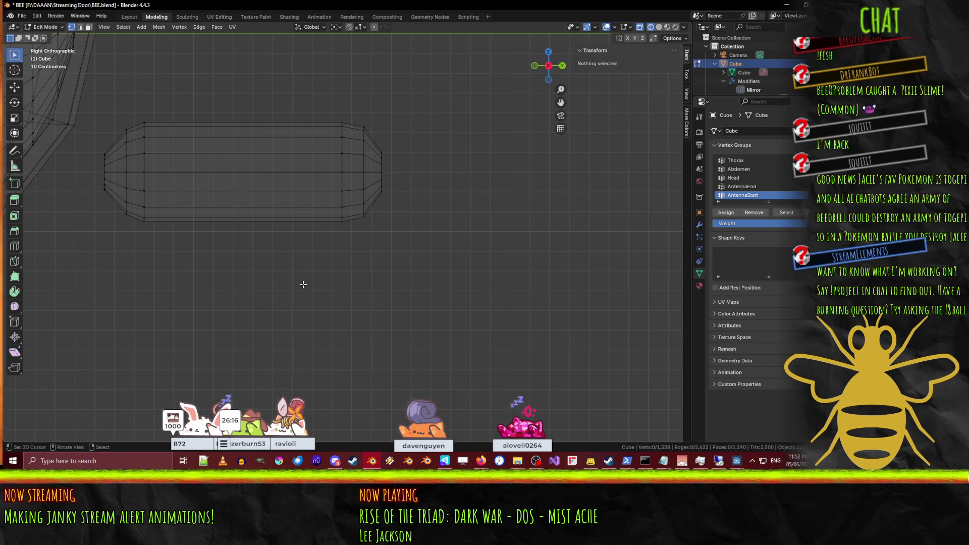
pyautogui.scroll(-3, 279, 287)
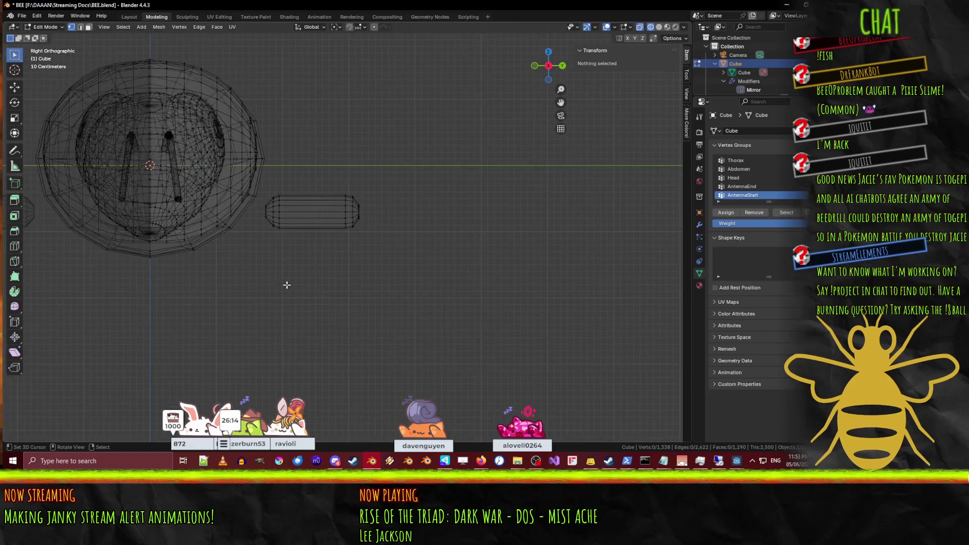
pyautogui.scroll(2, 314, 249)
pyautogui.hotkey('ctrl', 'r')
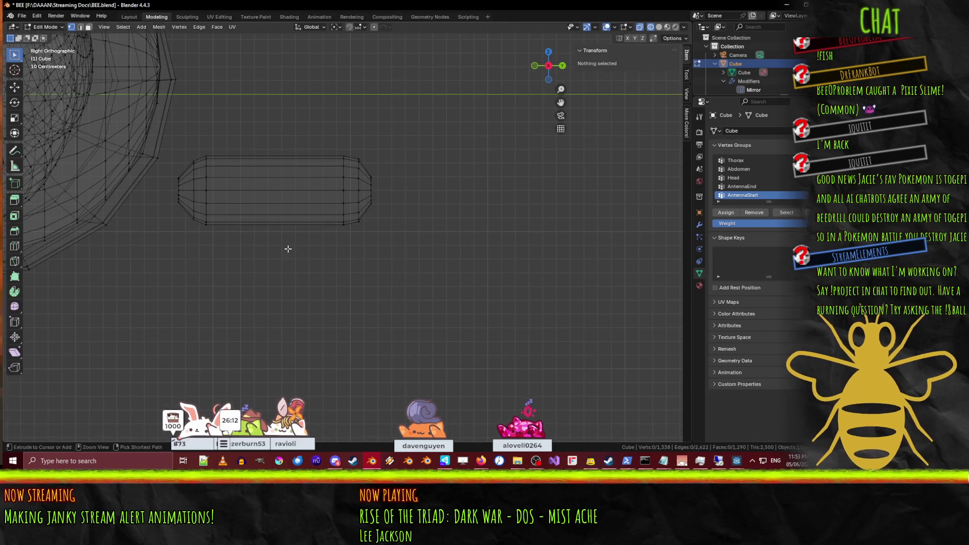
pyautogui.click(295, 252)
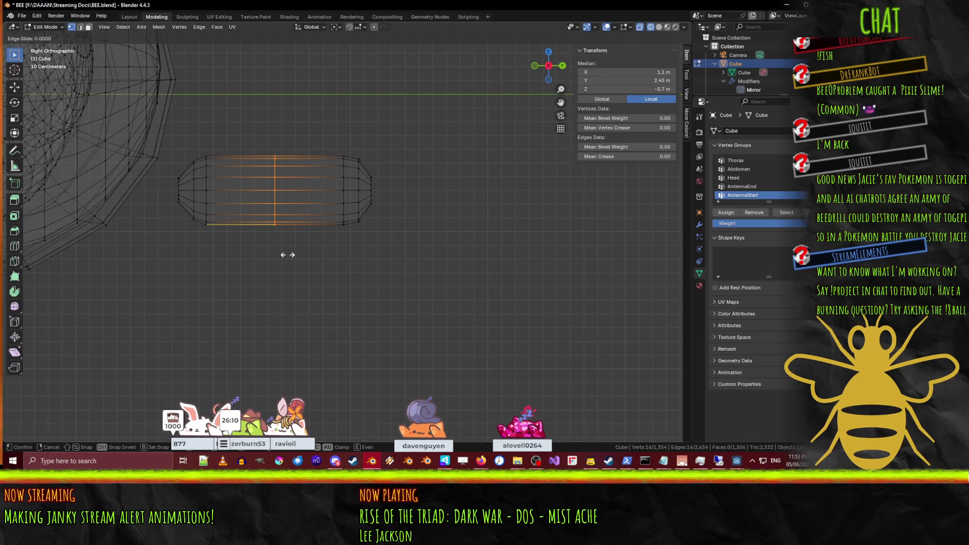
pyautogui.click(287, 255)
pyautogui.press('s')
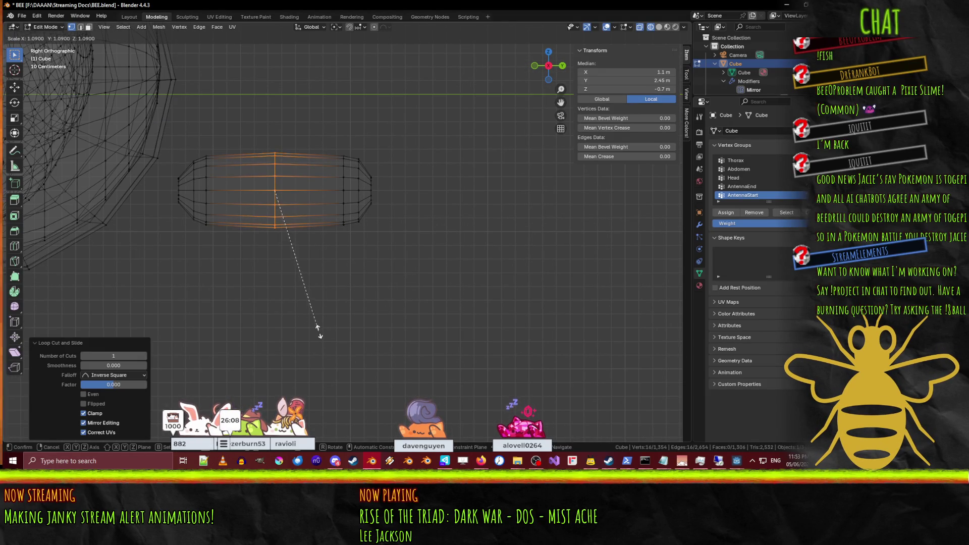
pyautogui.click(318, 331)
pyautogui.press('Tab')
pyautogui.moveTo(318, 332)
pyautogui.mouseDown(button='middle')
pyautogui.moveTo(323, 301)
pyautogui.moveTo(273, 275)
pyautogui.moveTo(341, 277)
pyautogui.mouseUp(button='middle')
pyautogui.press('Tab')
pyautogui.press('z')
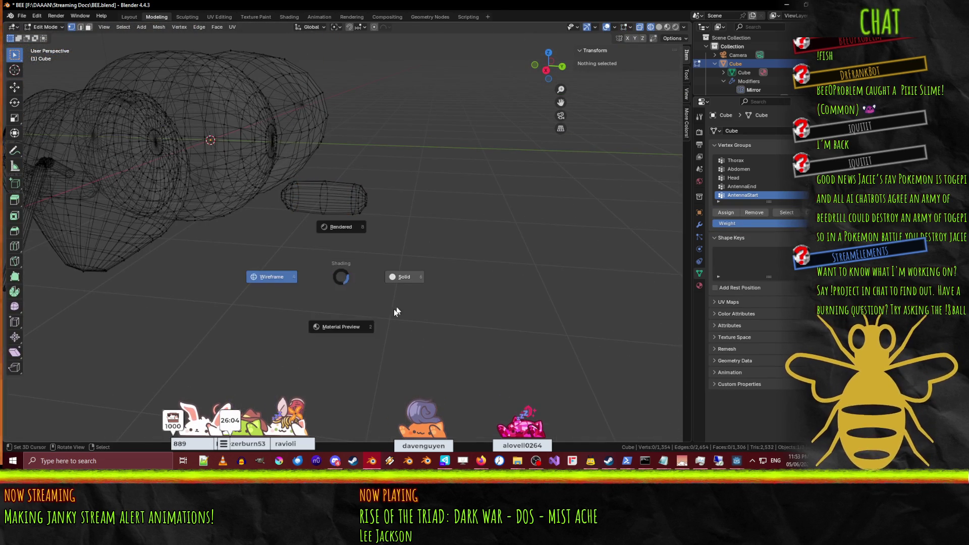
pyautogui.click(404, 277)
pyautogui.moveTo(404, 277)
pyautogui.mouseDown(button='middle')
pyautogui.moveTo(295, 298)
pyautogui.moveTo(423, 260)
pyautogui.mouseUp(button='middle')
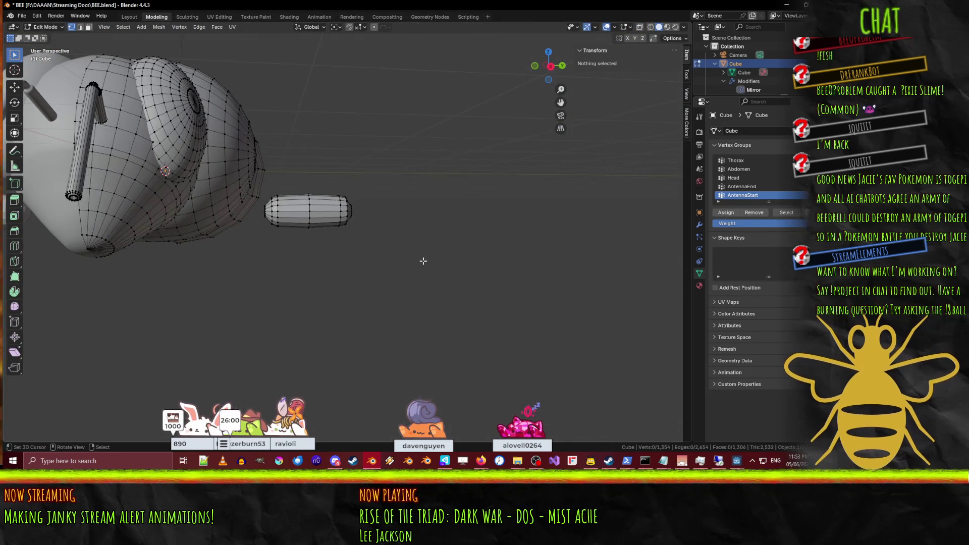
pyautogui.press('KP_5')
pyautogui.press('KP_3')
pyautogui.scroll(5, 423, 261)
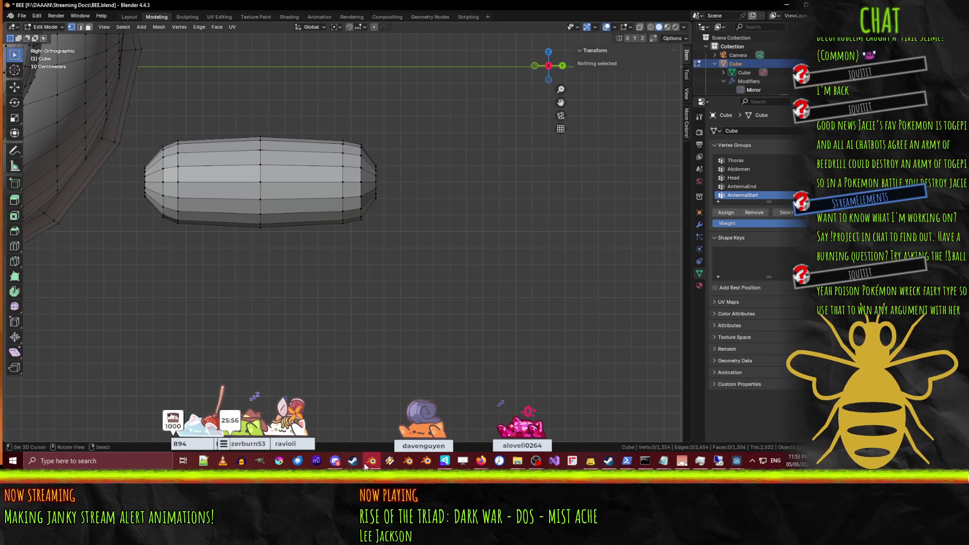
pyautogui.moveTo(365, 465)
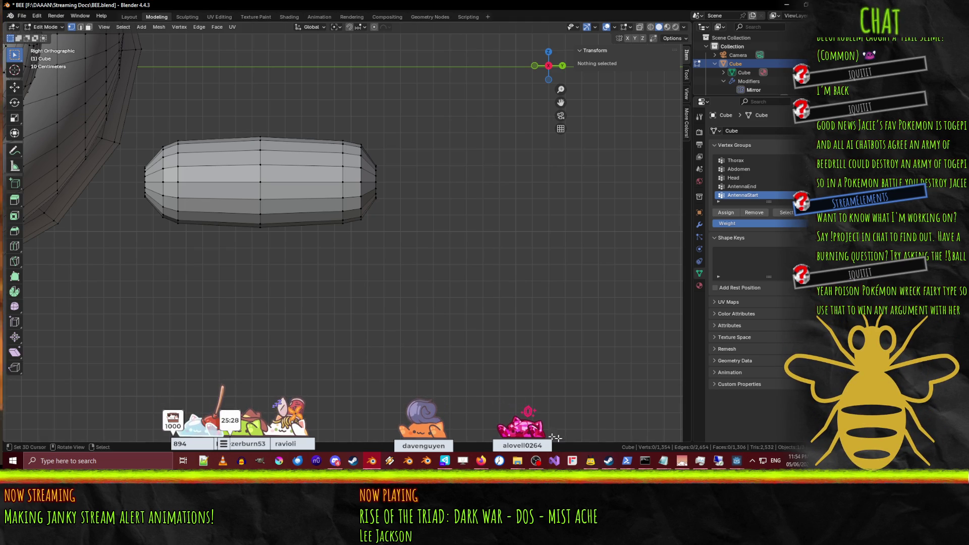
pyautogui.click(373, 464)
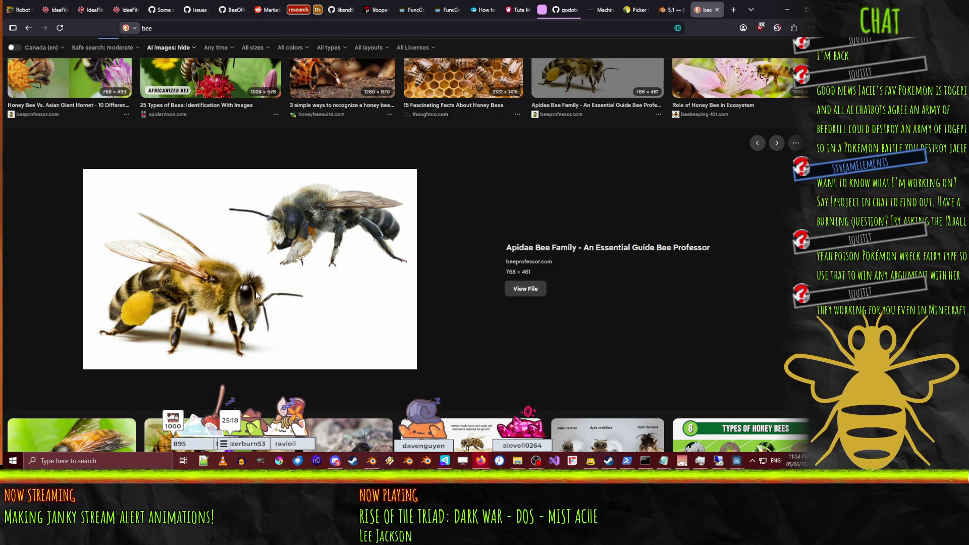
pyautogui.scroll(3, 254, 297)
pyautogui.scroll(-1, 253, 298)
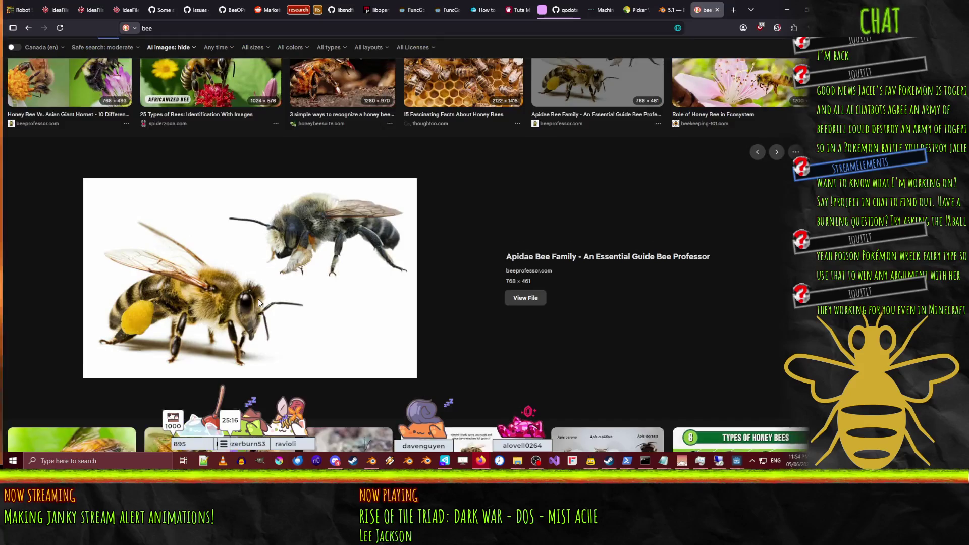
pyautogui.click(259, 230)
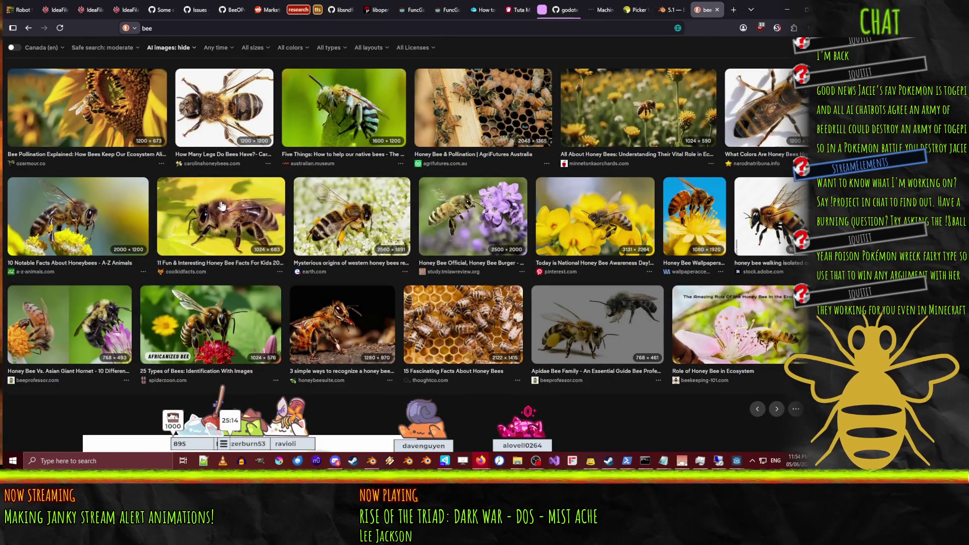
pyautogui.click(218, 222)
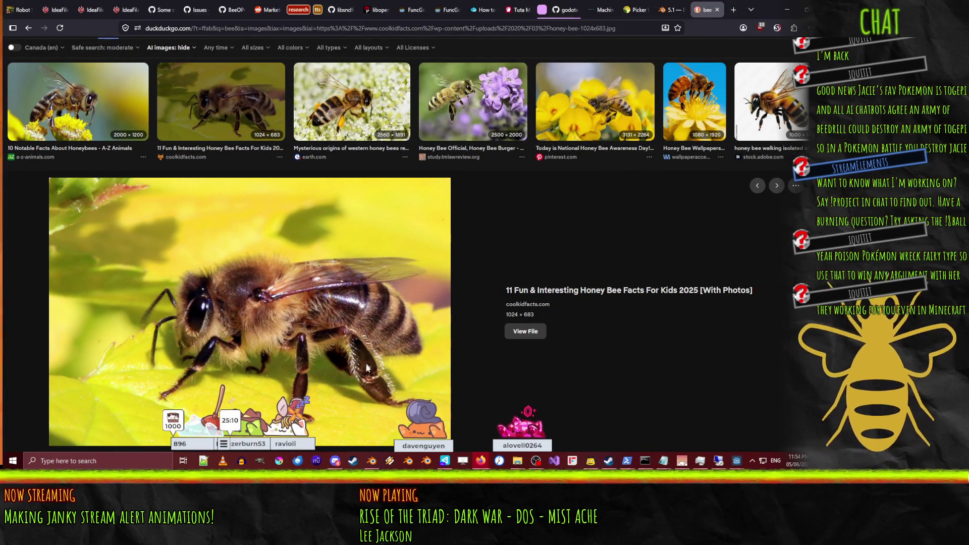
pyautogui.scroll(-1, 377, 381)
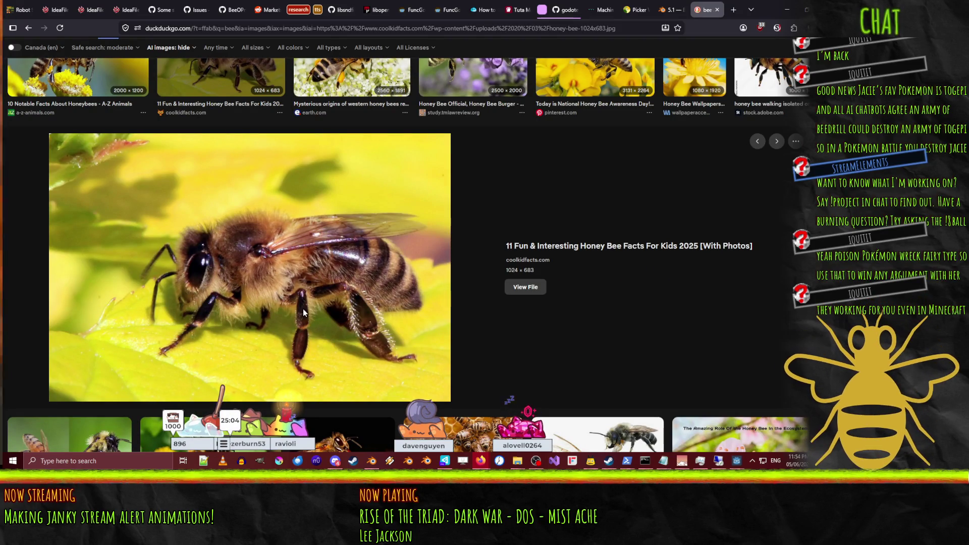
pyautogui.scroll(2, 296, 316)
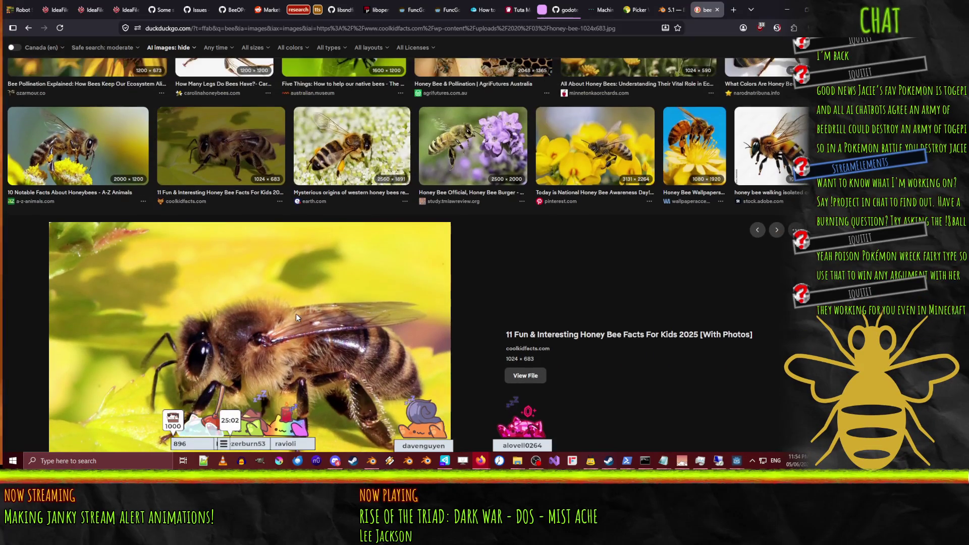
pyautogui.click(787, 9)
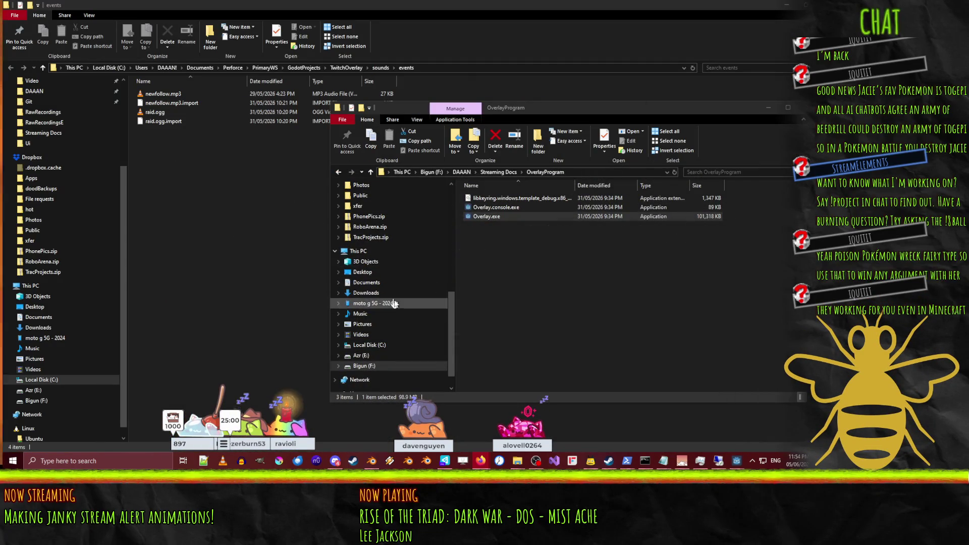
pyautogui.click(372, 466)
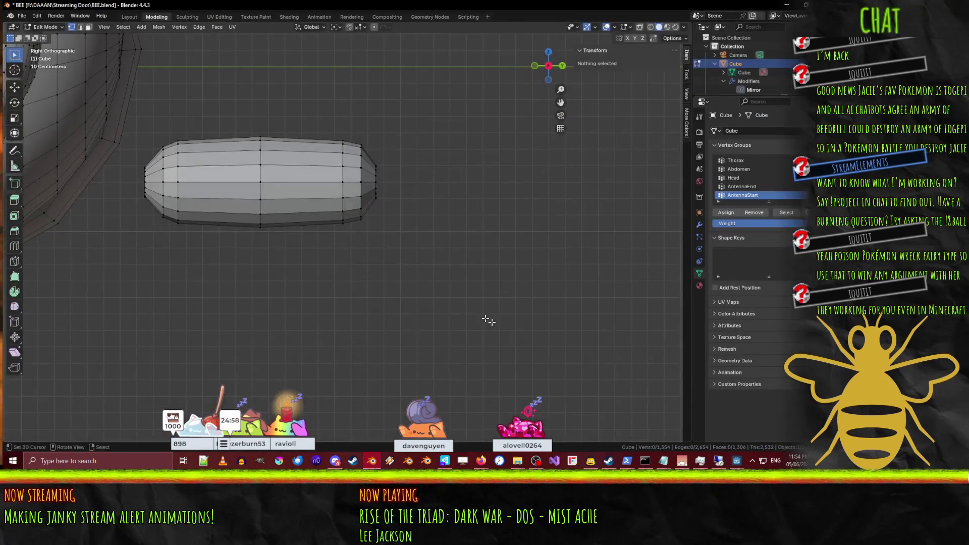
# Step: In Top view with Wireframe shading, box-select the leg capsule beside the thorax
pyautogui.scroll(-5, 364, 268)
pyautogui.press('KP_7')
pyautogui.scroll(-4, 363, 265)
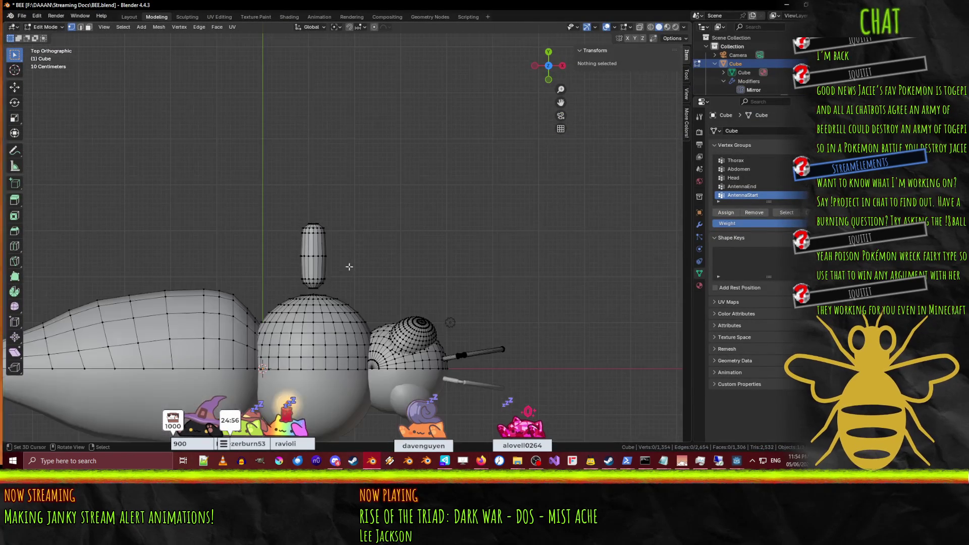
pyautogui.keyDown('shift'); pyautogui.moveTo(363, 265); pyautogui.dragTo(364, 185, button='middle'); pyautogui.keyUp('shift')
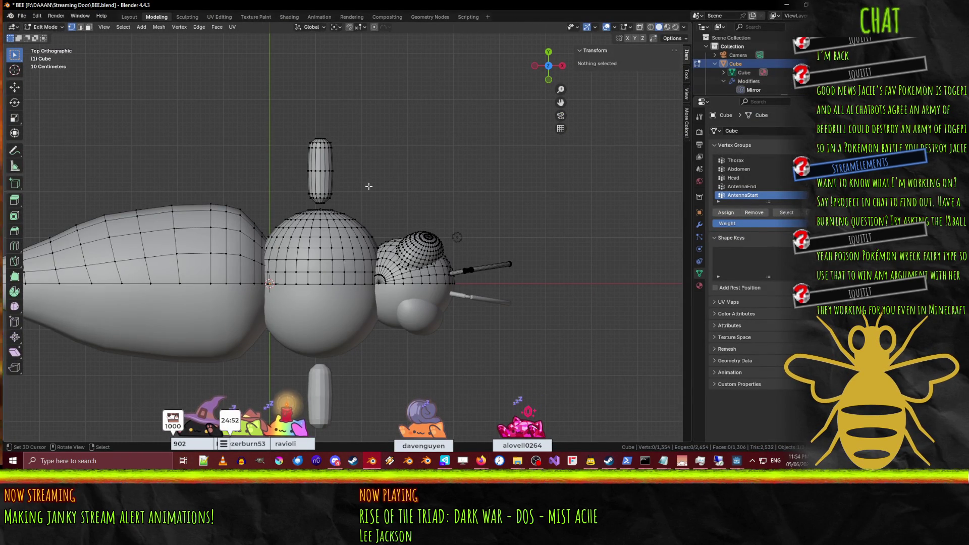
pyautogui.scroll(2, 364, 185)
pyautogui.press('z')
pyautogui.click(312, 183)
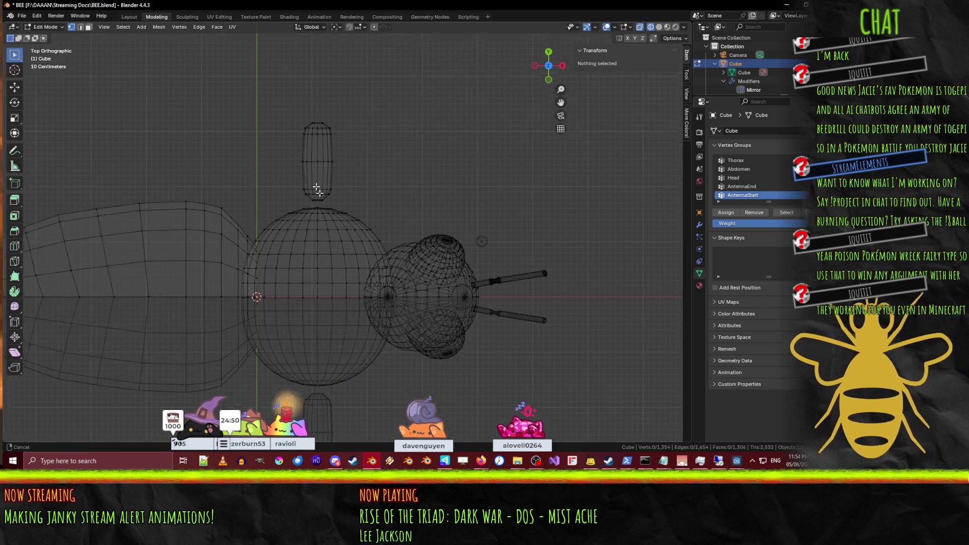
pyautogui.keyDown('shift'); pyautogui.moveTo(313, 183); pyautogui.dragTo(343, 239, button='middle'); pyautogui.keyUp('shift')
pyautogui.scroll(-1, 373, 199)
pyautogui.moveTo(312, 151); pyautogui.dragTo(379, 253)
pyautogui.press('KP_3')
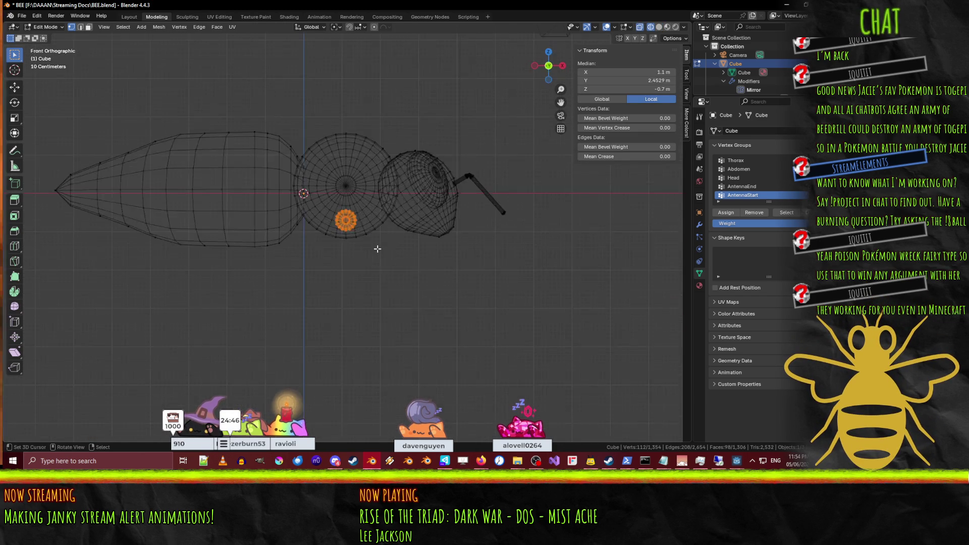
# Step: Duplicate the leg segment and place the copy 1.5 m along Y, end to end
pyautogui.hotkey('shift', 'd')
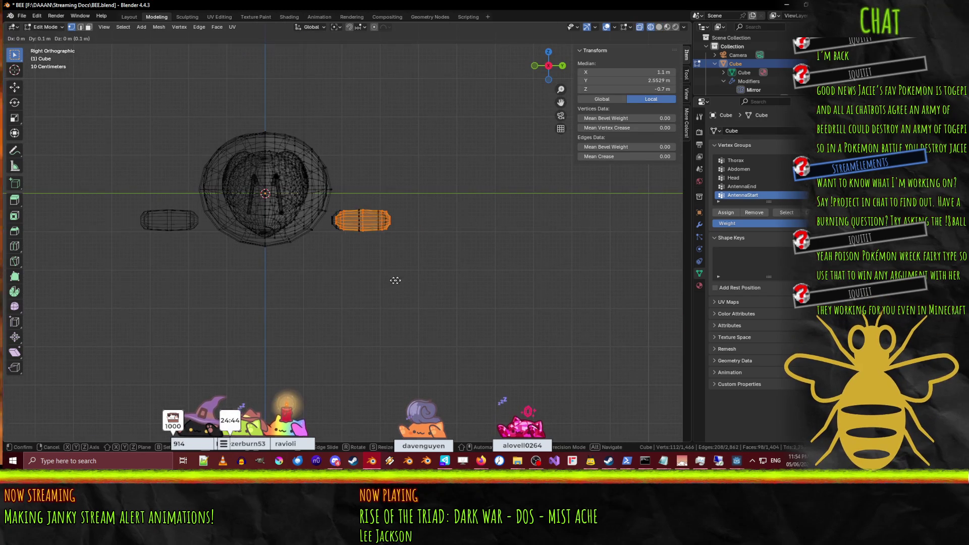
pyautogui.click(443, 279)
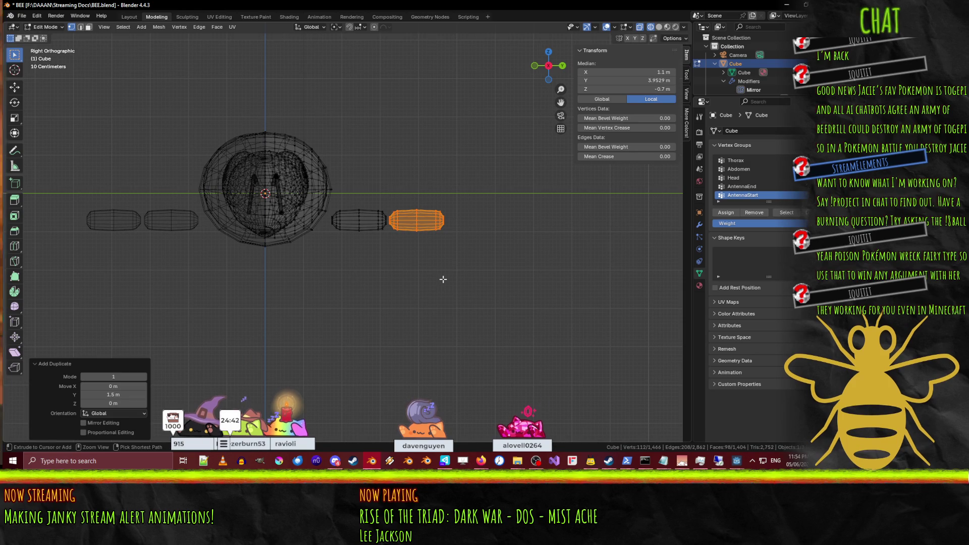
pyautogui.moveTo(444, 280); pyautogui.dragTo(505, 293, button='middle')
pyautogui.press('KP_3')
pyautogui.press('r')
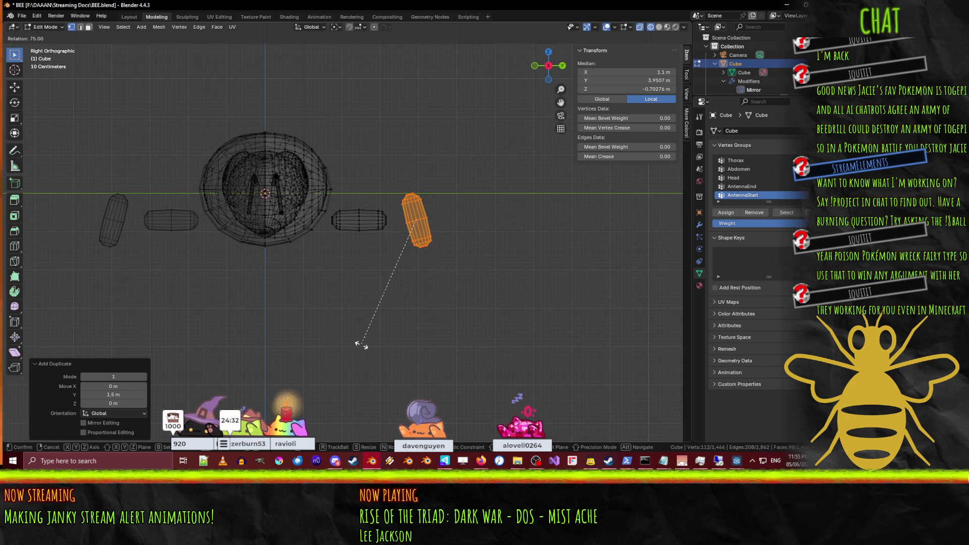
pyautogui.rightClick(362, 345)
pyautogui.scroll(8, 374, 329)
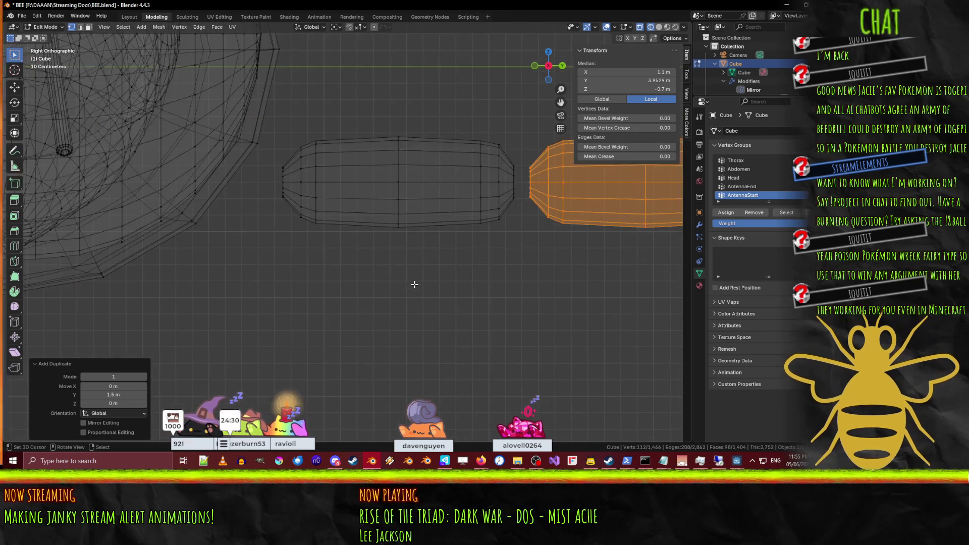
pyautogui.scroll(-7, 379, 302)
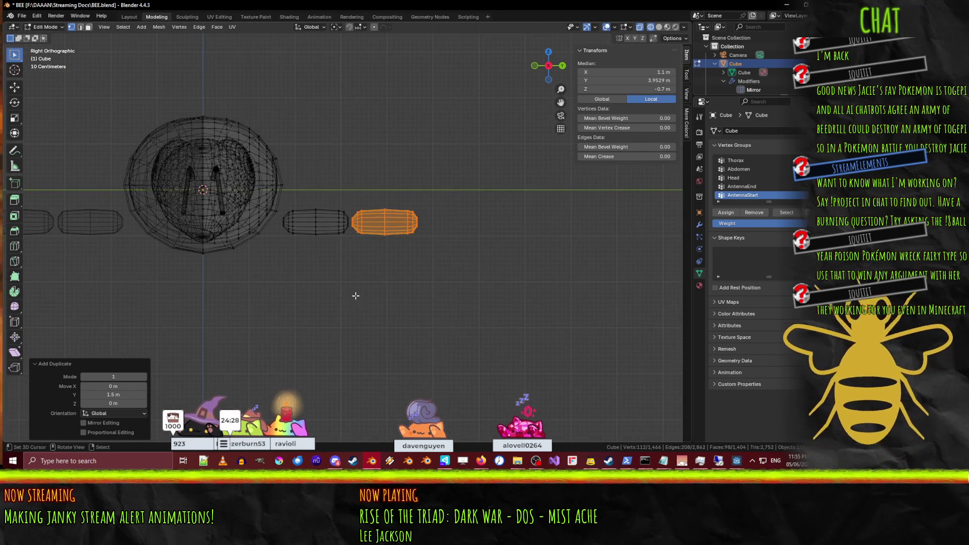
# Step: Move both leg pieces 0.6 m, then shift them farther from the thorax in Top view
pyautogui.press('l')
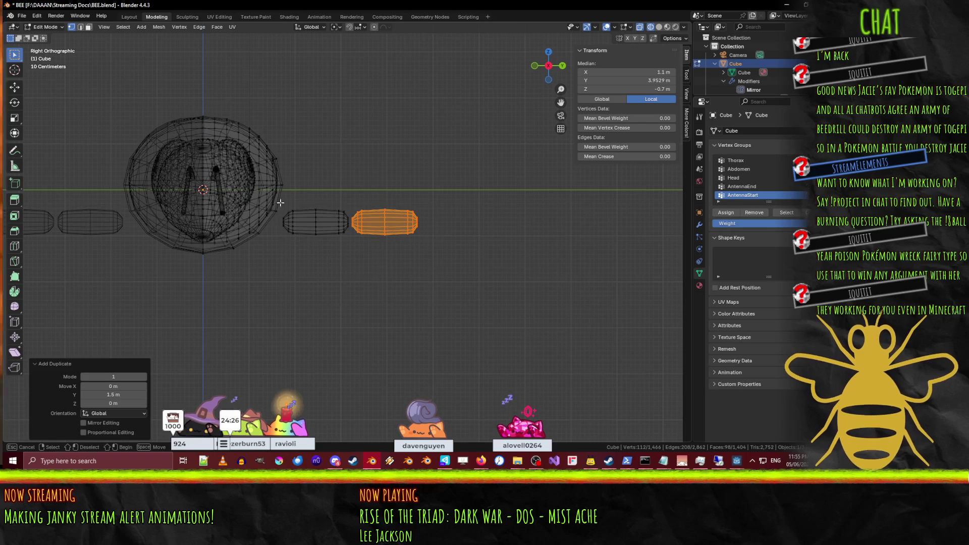
pyautogui.press('g')
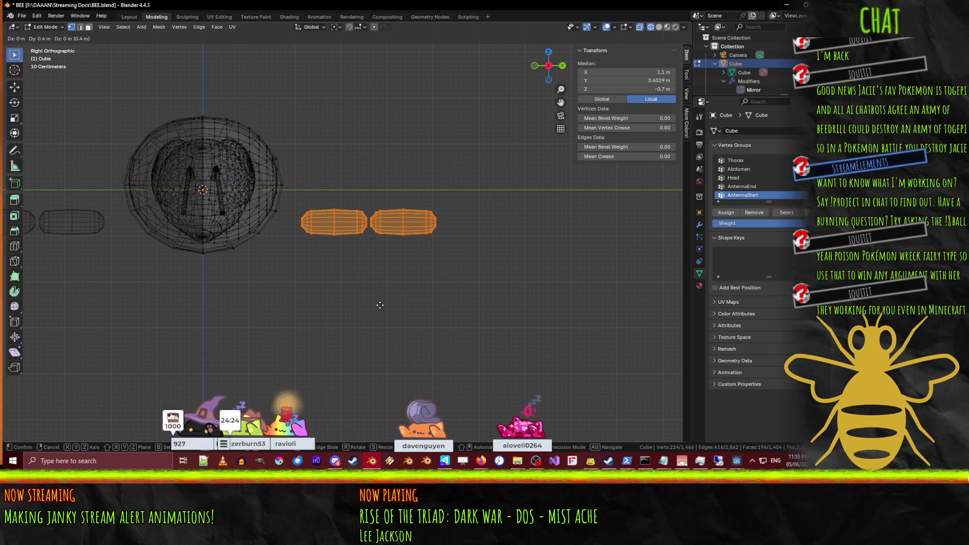
pyautogui.click(386, 306)
pyautogui.moveTo(386, 305); pyautogui.dragTo(357, 316, button='middle')
pyautogui.press('KP_7')
pyautogui.scroll(-3, 389, 318)
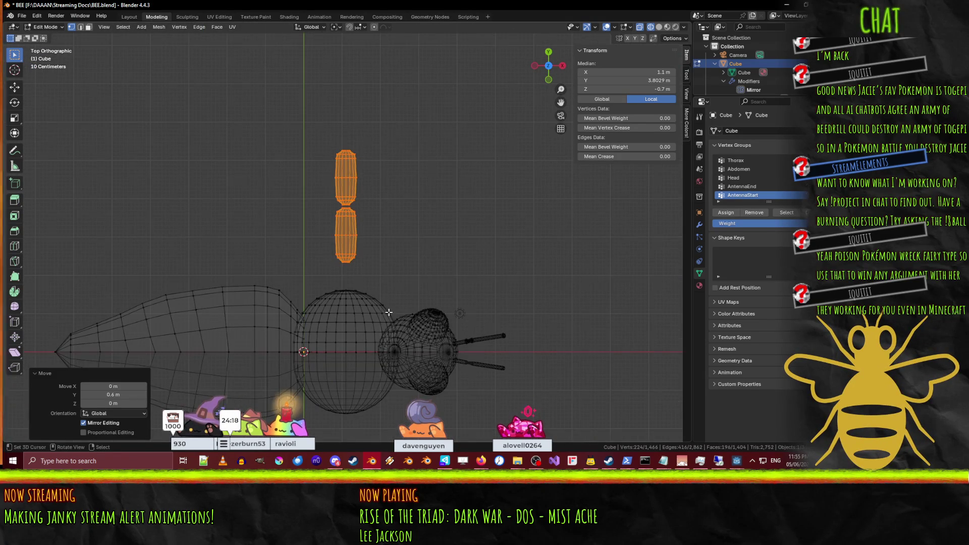
pyautogui.press('g')
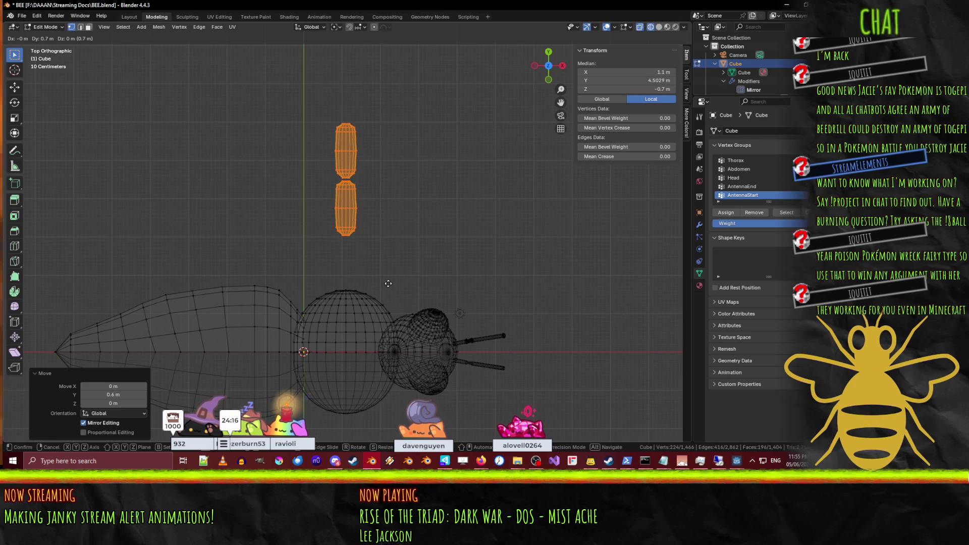
pyautogui.click(387, 283)
pyautogui.hotkey('alt', 'a')
pyautogui.scroll(2, 386, 284)
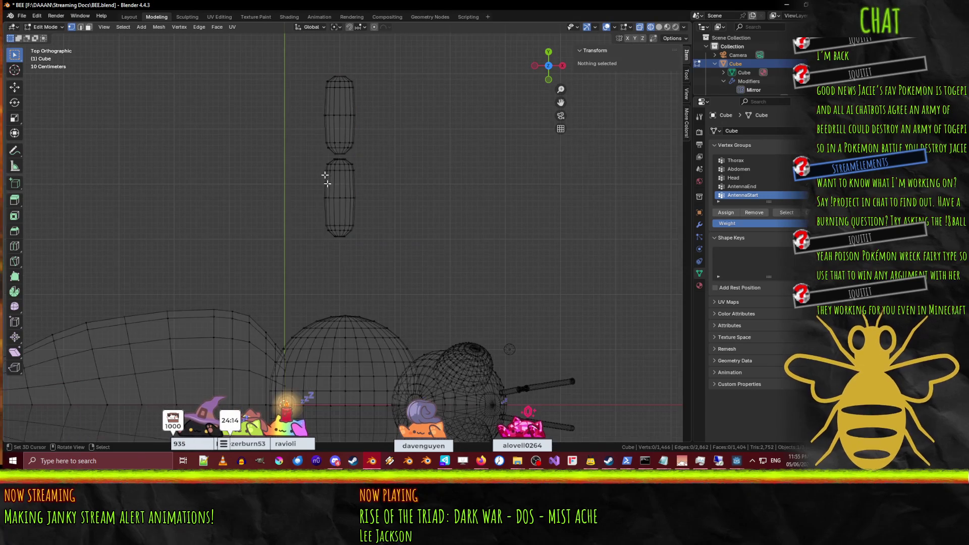